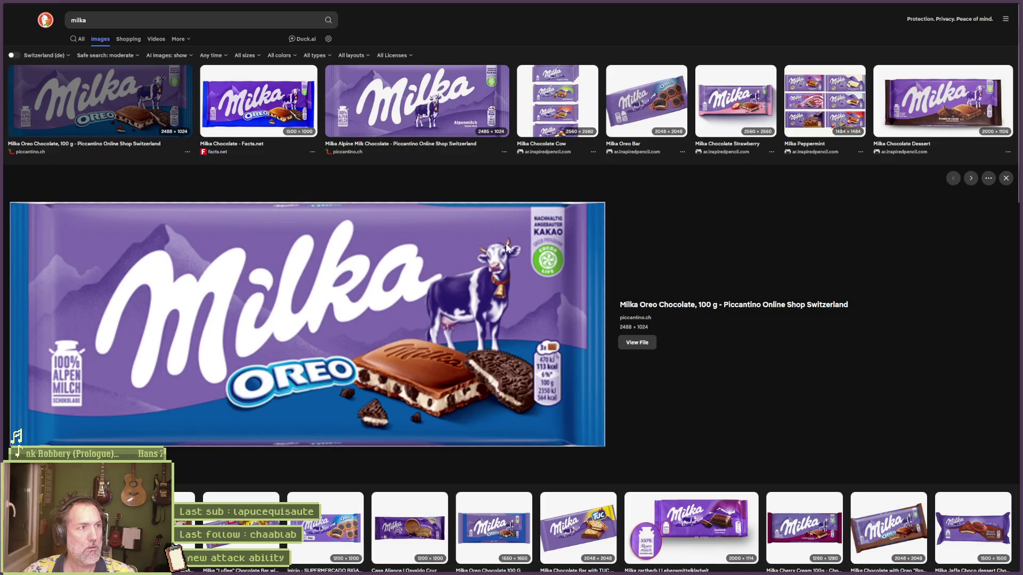
- Search DuckDuckGo for 'milka oreo', then correct the query to 'meowing cat'
key("ctrl+l")
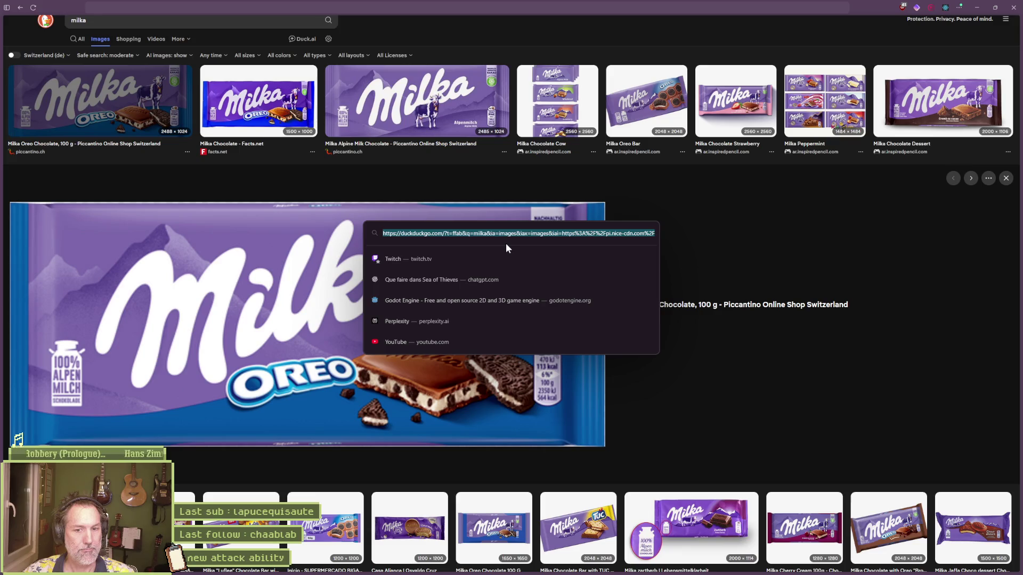
type("milka oreo")
key("Return")
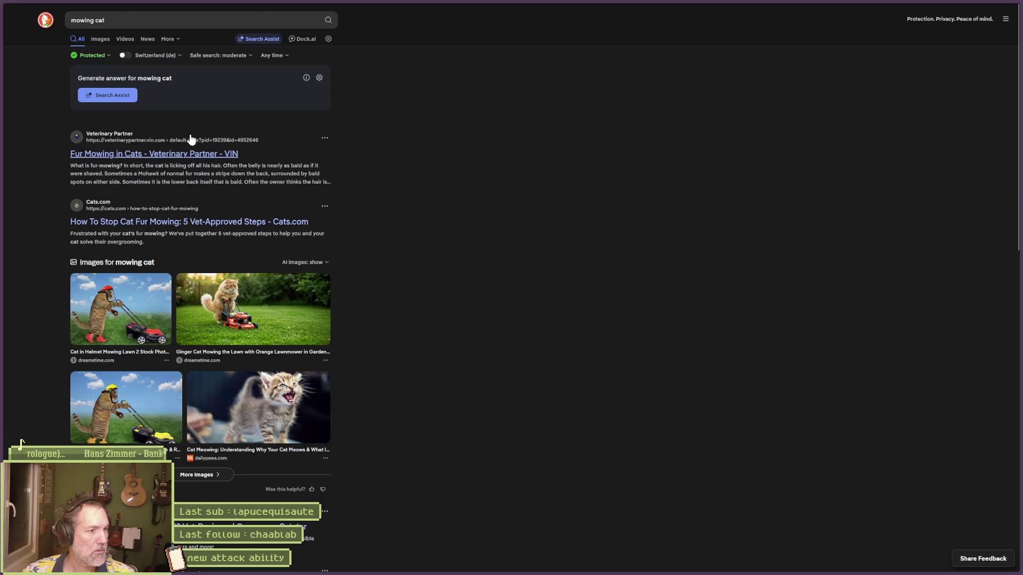
left_click(86, 26)
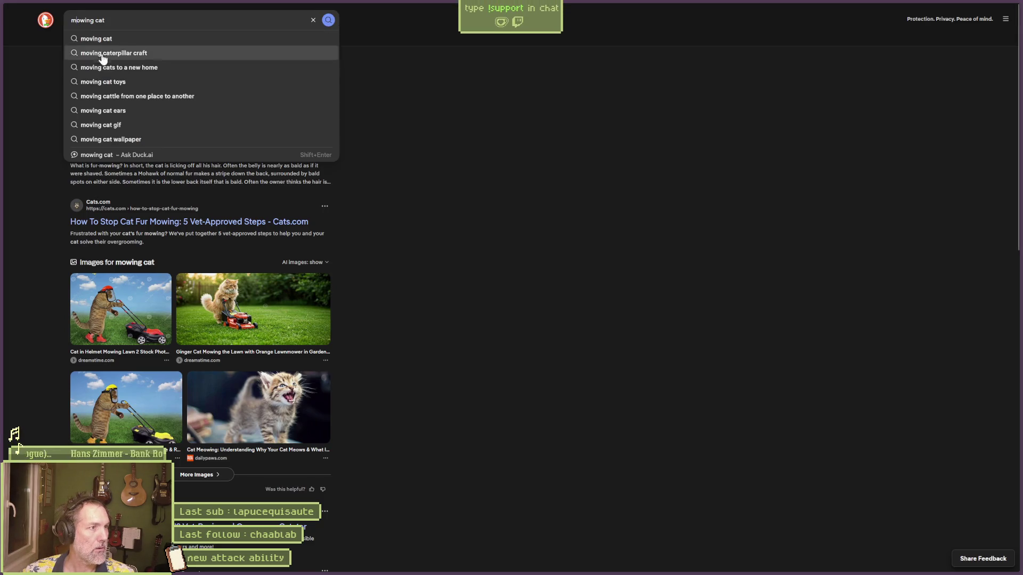
type("e")
key("Return")
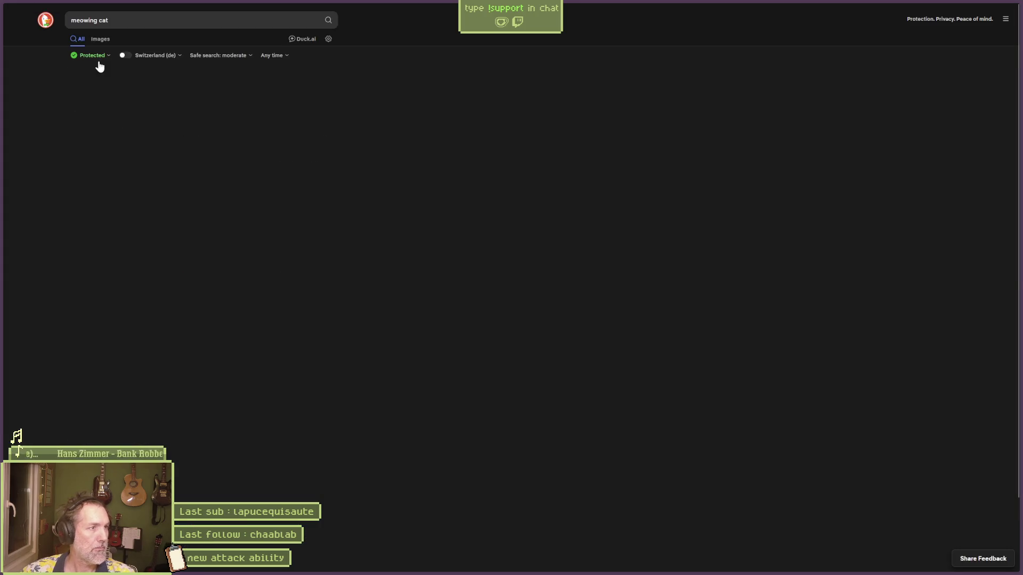
- Show image results and enlarge the wide-open-mouthed cat photo from catinaflat.com
left_click(101, 39)
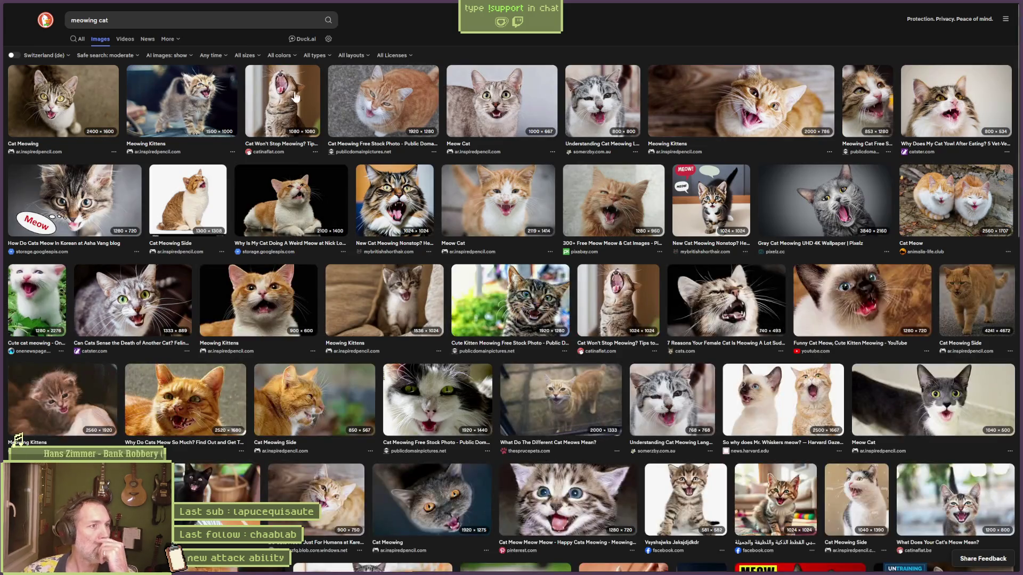
left_click(293, 105)
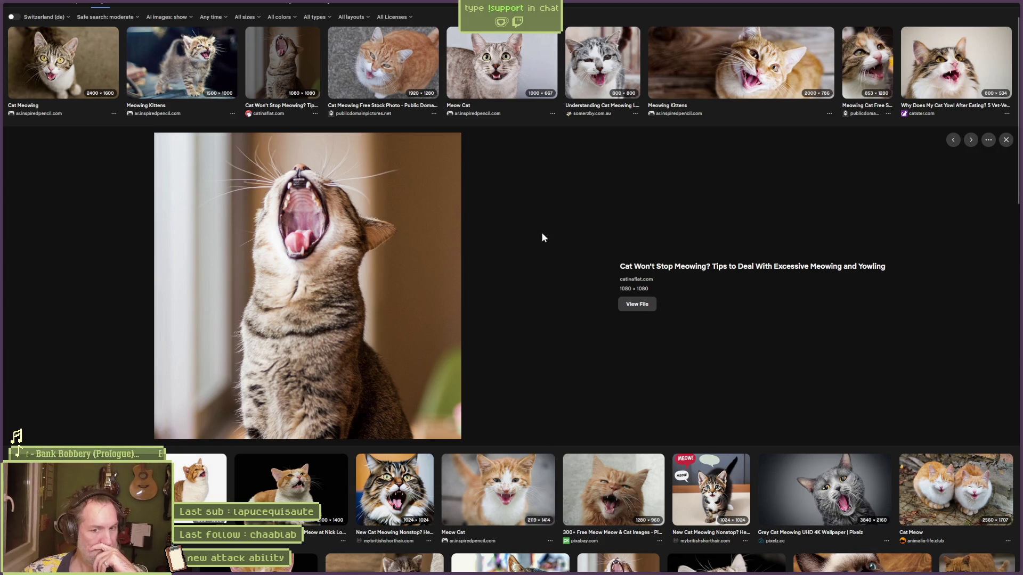
scroll(542, 238, "down", 3)
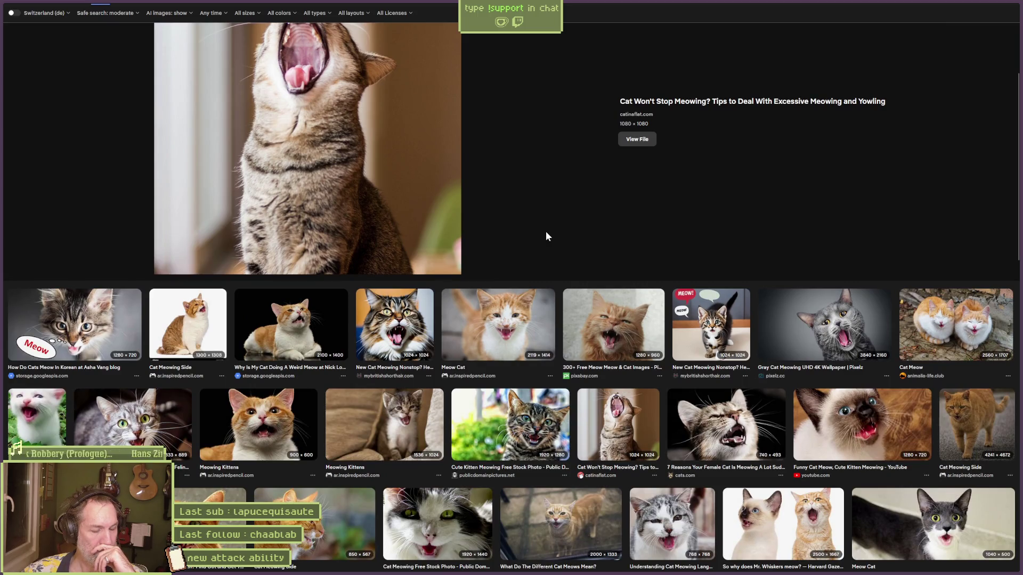
scroll(543, 232, "up", 4)
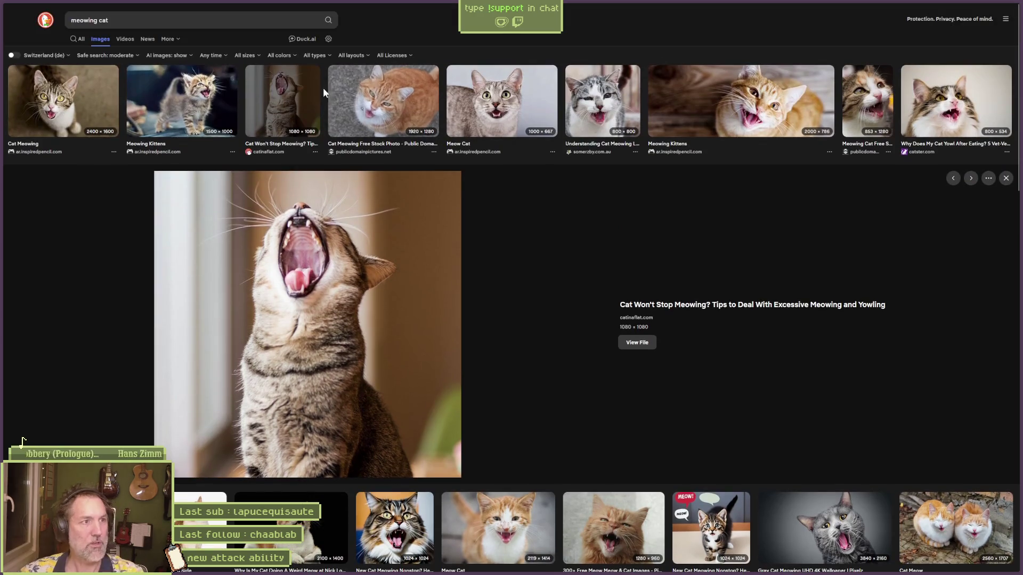
double_click(89, 19)
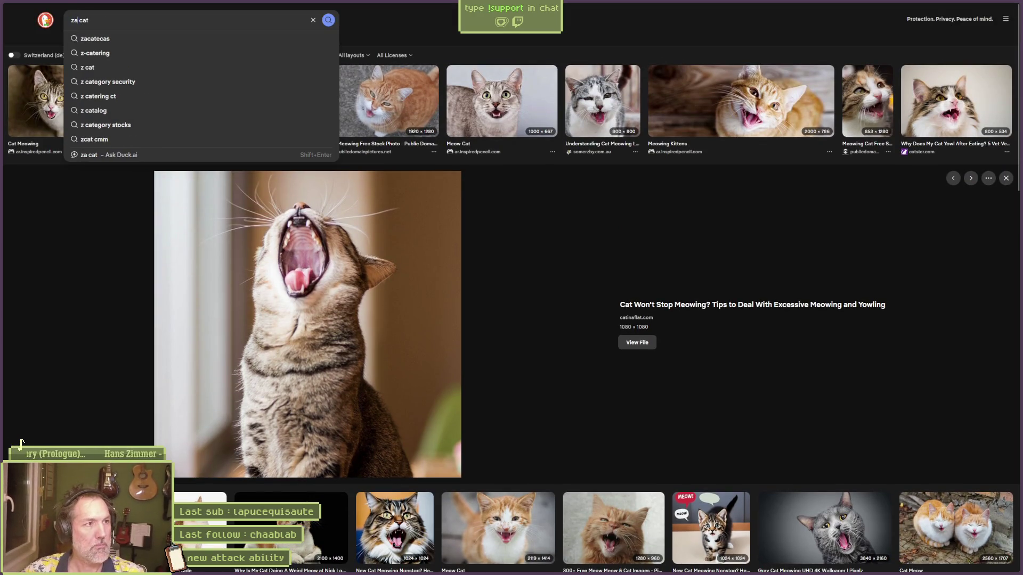
- Search for 'yawning cat' images, fixing the misspelled query along the way
type("yawning")
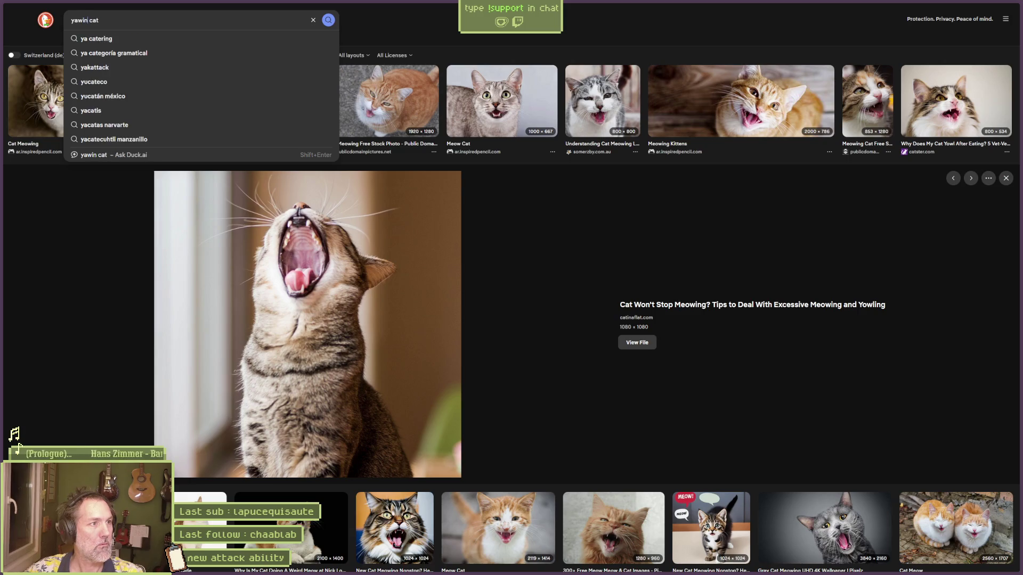
key("Return")
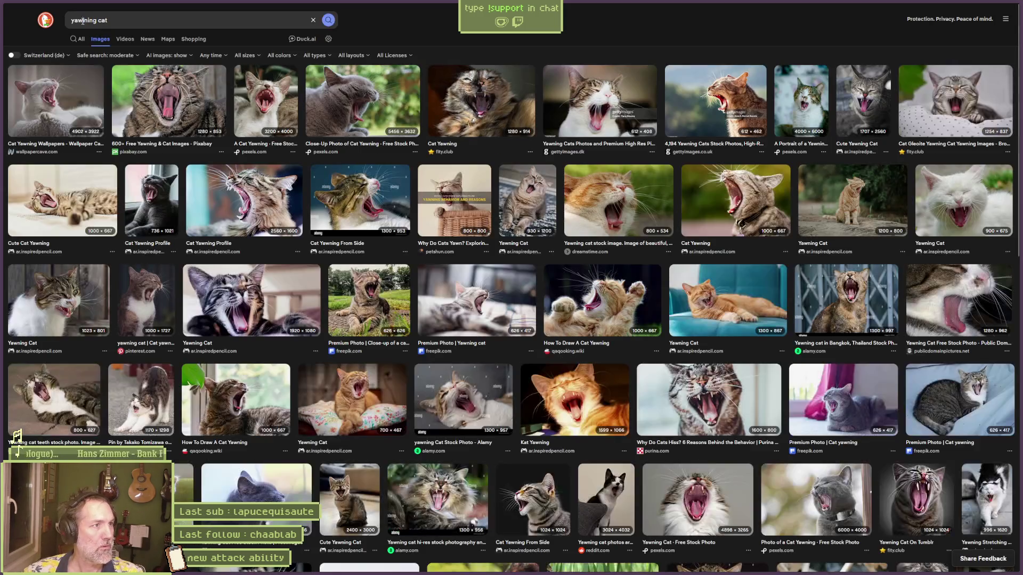
left_click(84, 20)
key("BackSpace")
type("i")
key("Return")
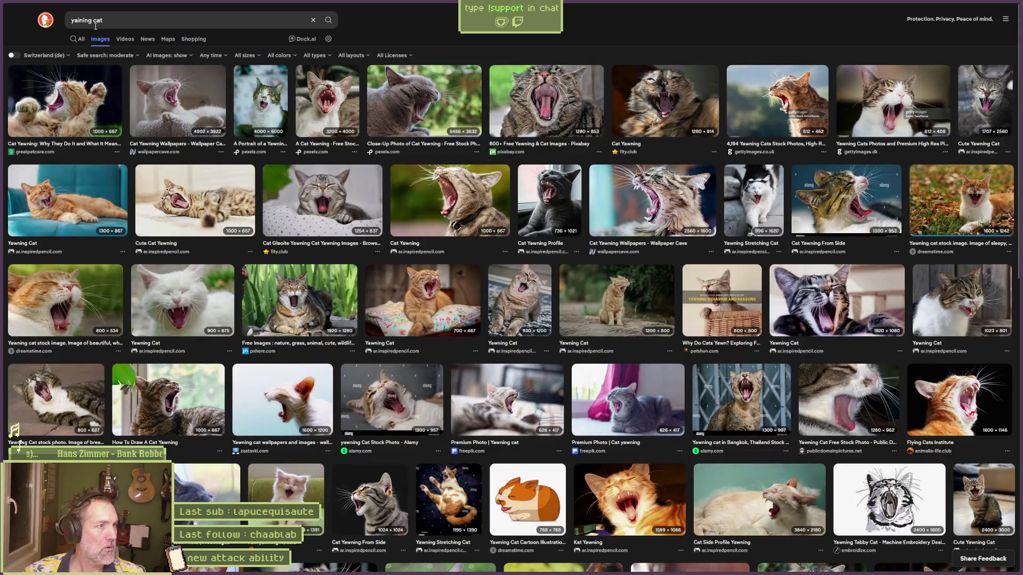
left_click(86, 20)
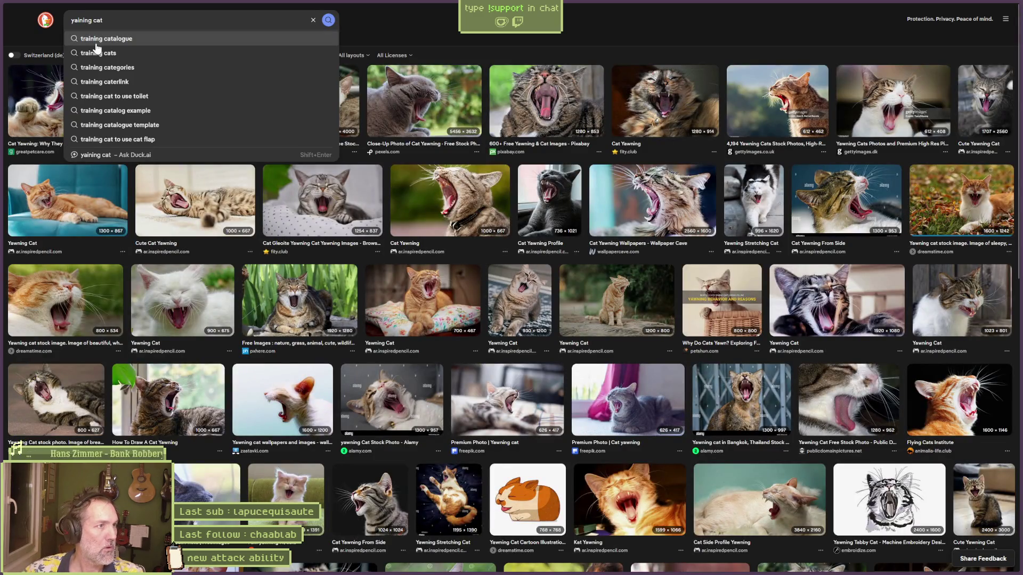
key("BackSpace")
type("w")
key("Return")
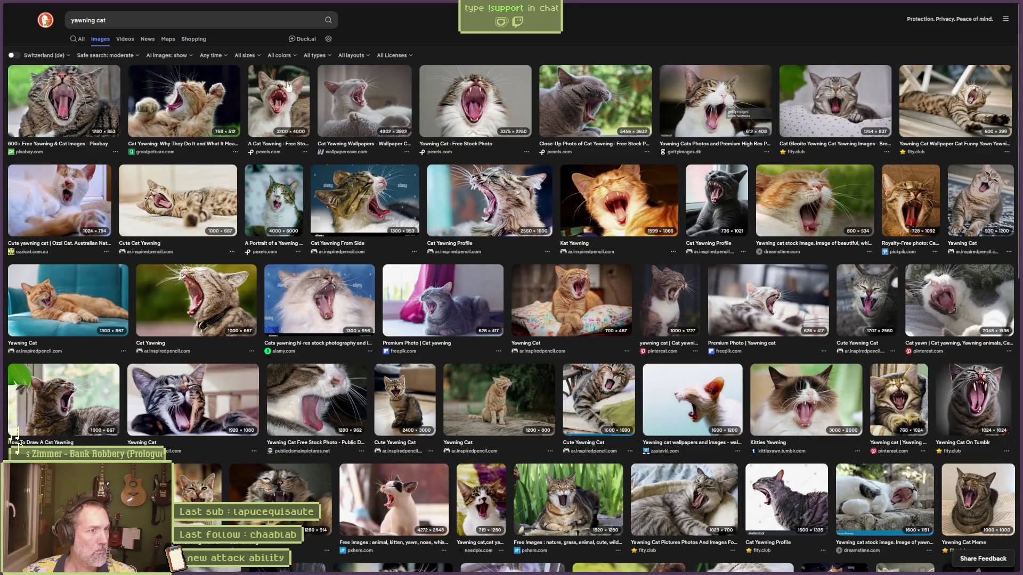
- Preview the close-up pexels Yawning Cat stock photo and shrink the browser window
left_click(408, 136)
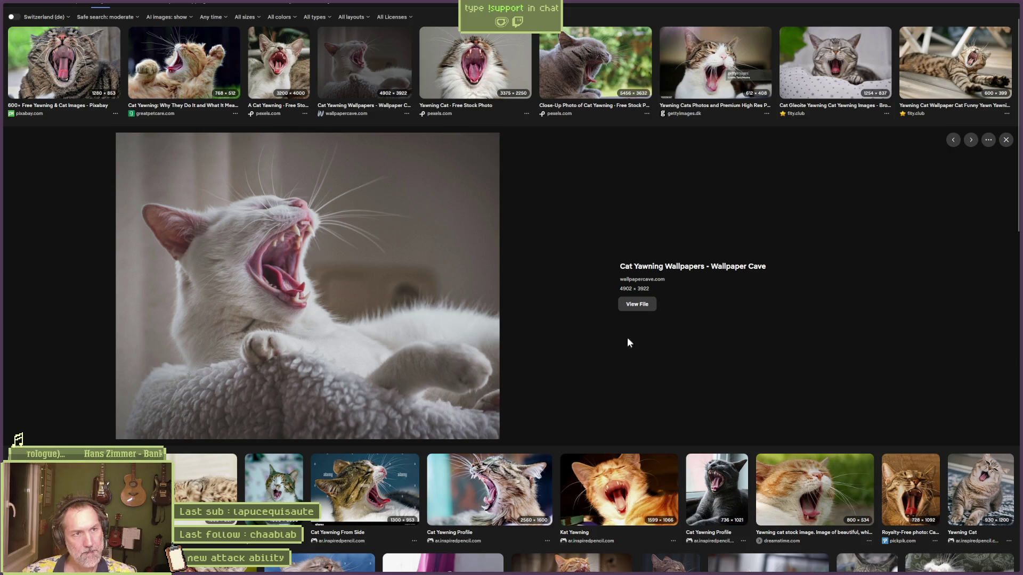
left_click(473, 82)
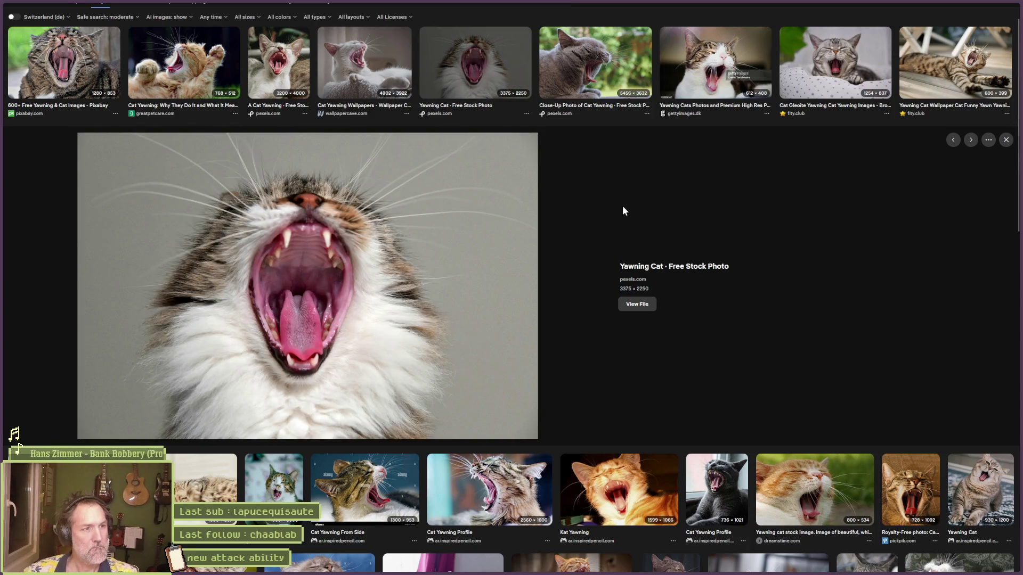
left_click(986, 8)
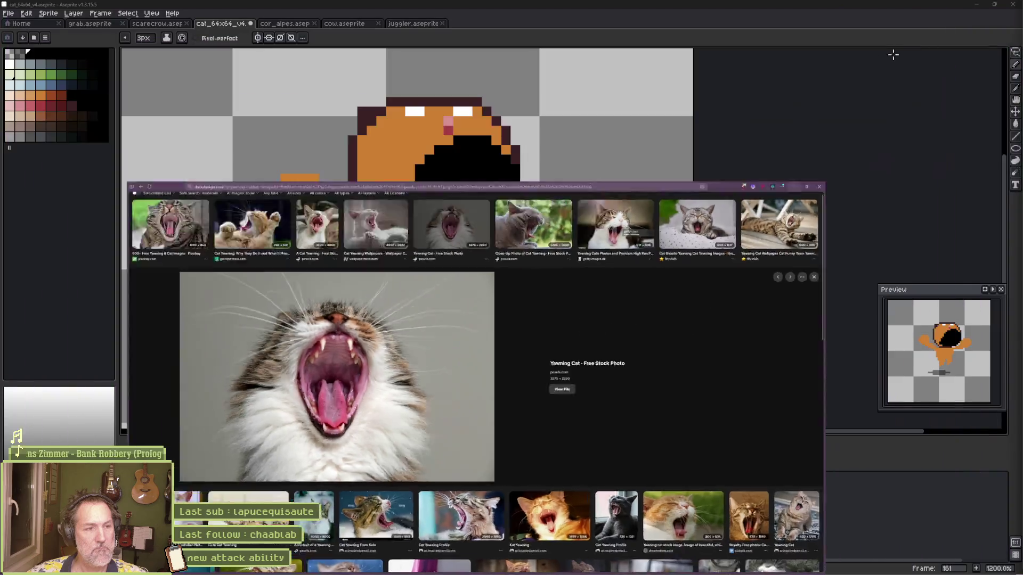
- Flood-fill the cat's black open mouth with light pink
left_click(893, 54)
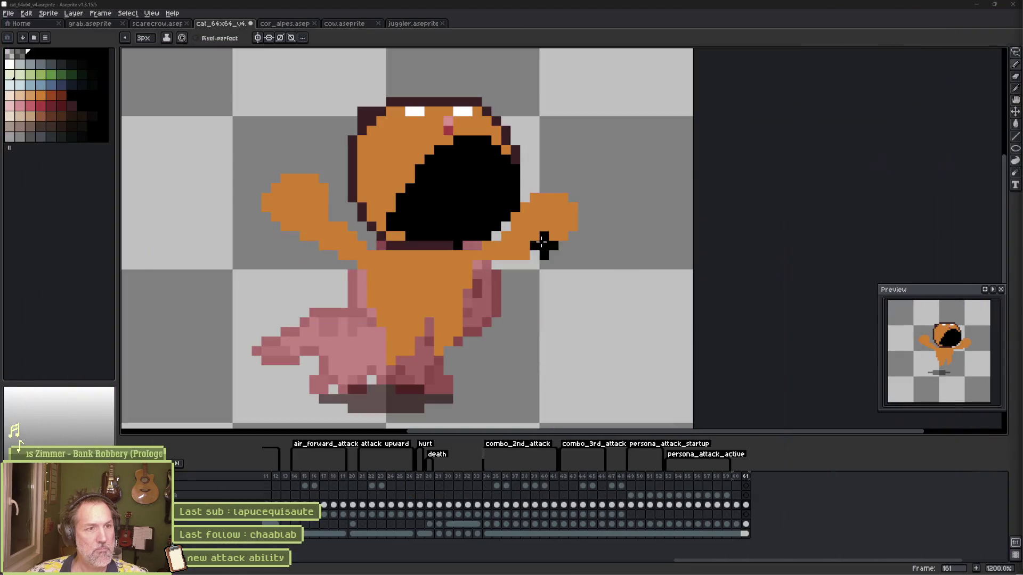
left_click(21, 106)
left_click(457, 178)
key("g")
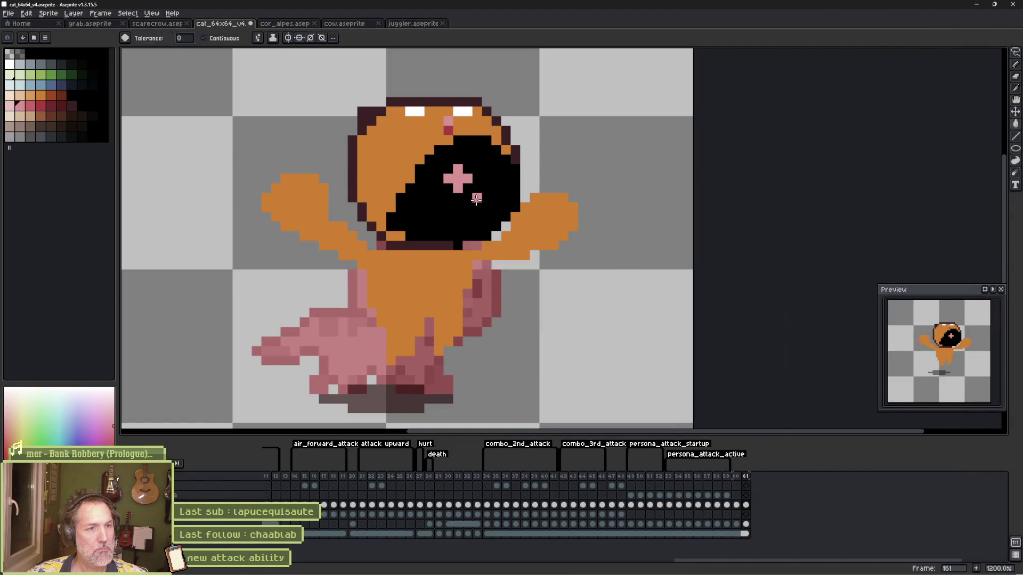
left_click(477, 200)
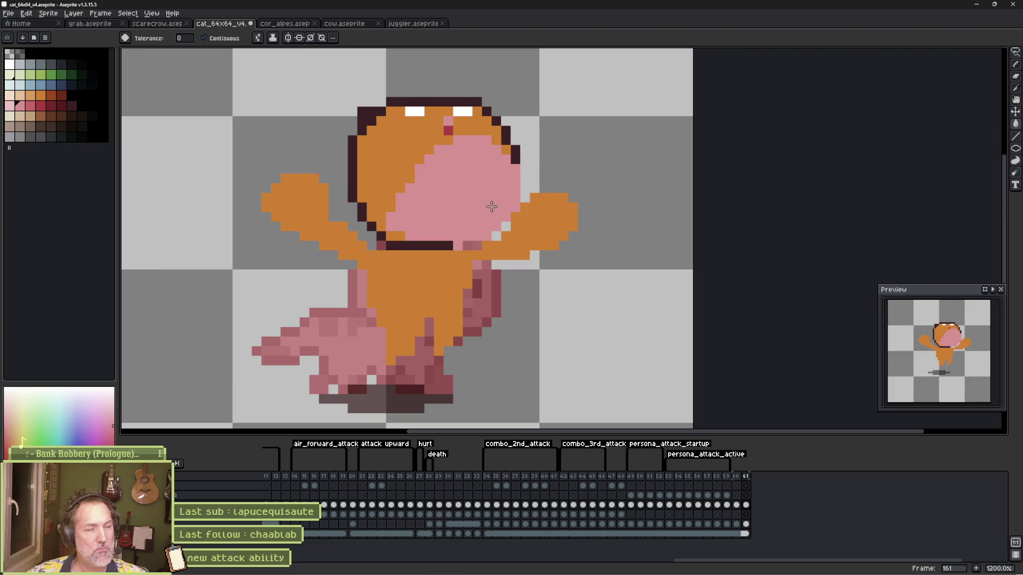
left_click(9, 105)
left_click(462, 188)
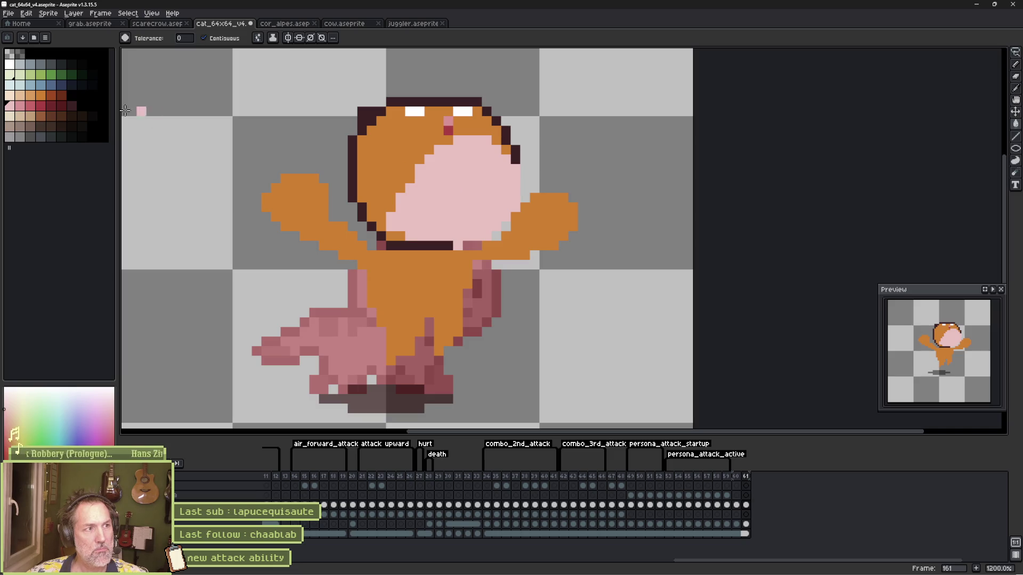
- Pencil a darker pink tongue curling across the mouth toward the chest
key("b")
left_click(19, 106)
mouse_move(431, 187)
left_mouse_down()
mouse_move(458, 188)
mouse_move(477, 235)
mouse_move(453, 213)
mouse_move(457, 228)
left_mouse_up()
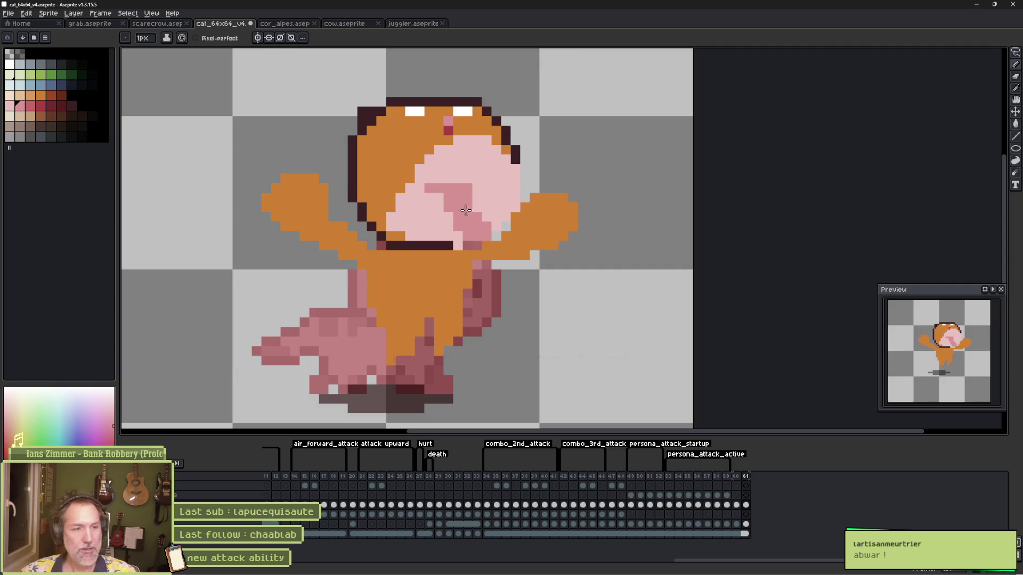
mouse_move(479, 245)
left_mouse_down()
mouse_move(474, 254)
mouse_move(475, 244)
left_mouse_up()
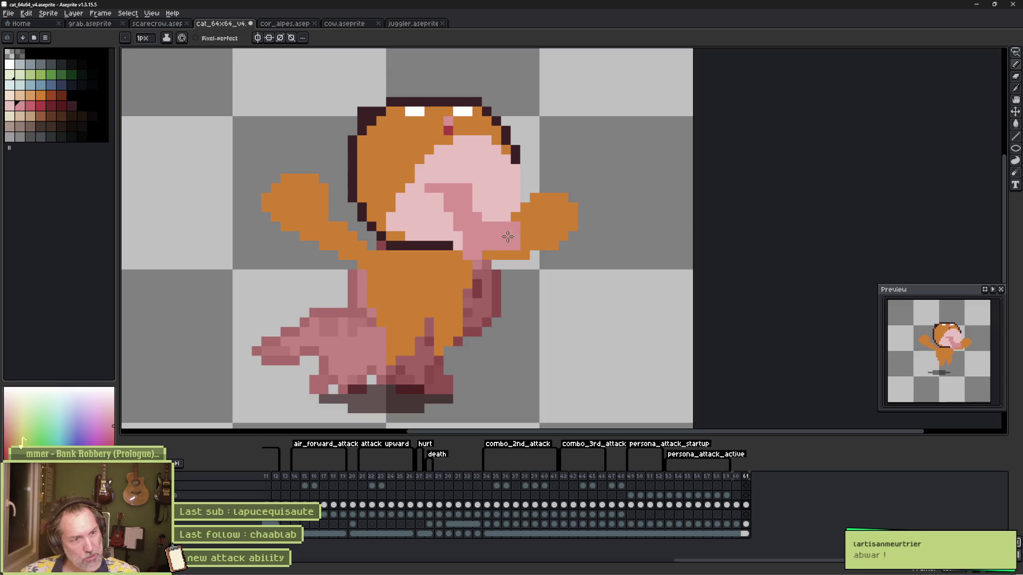
left_click_drag(490, 228, 469, 201)
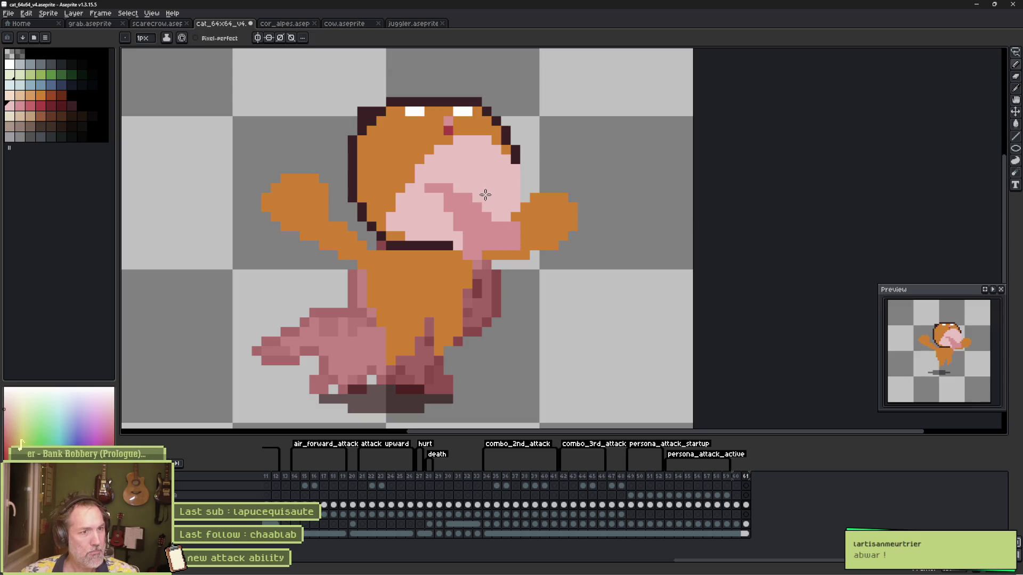
left_click_drag(448, 203, 418, 197)
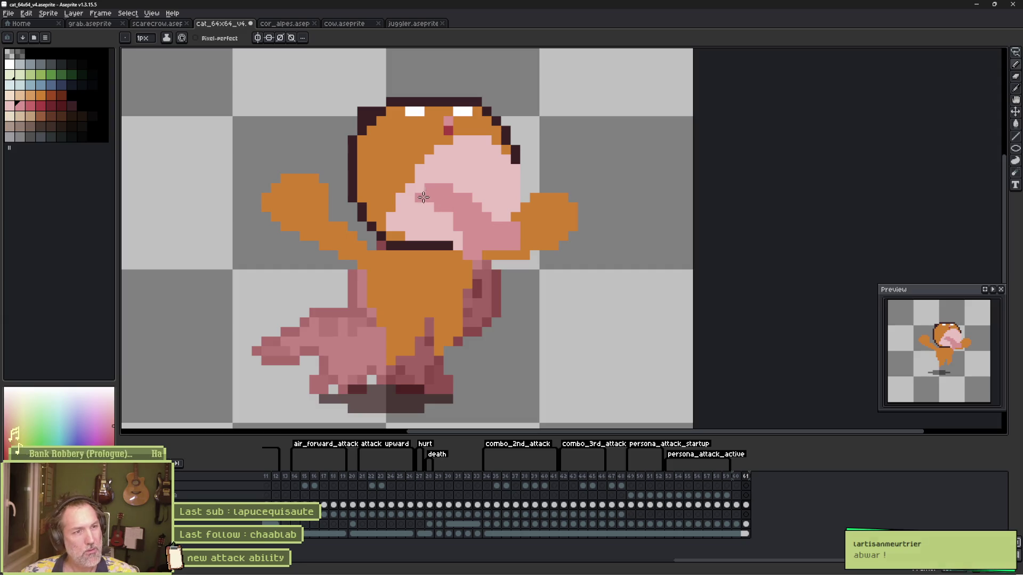
key("i")
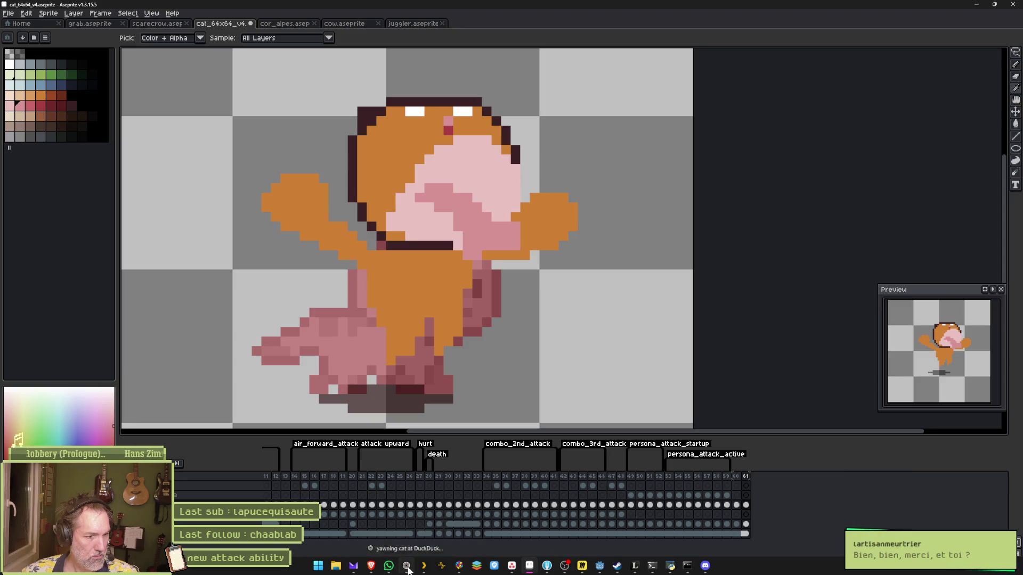
left_click(404, 566)
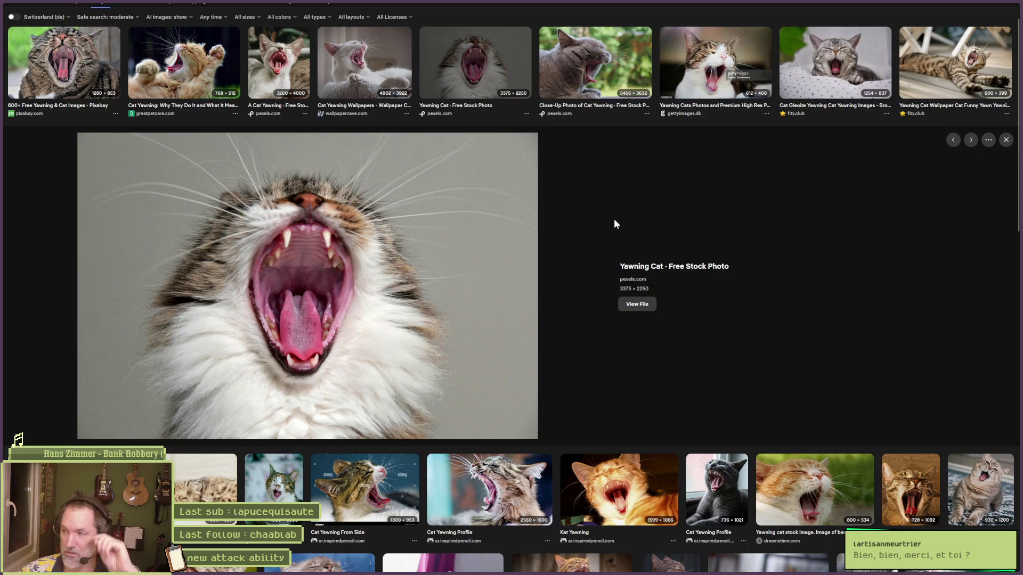
mouse_move(728, 574)
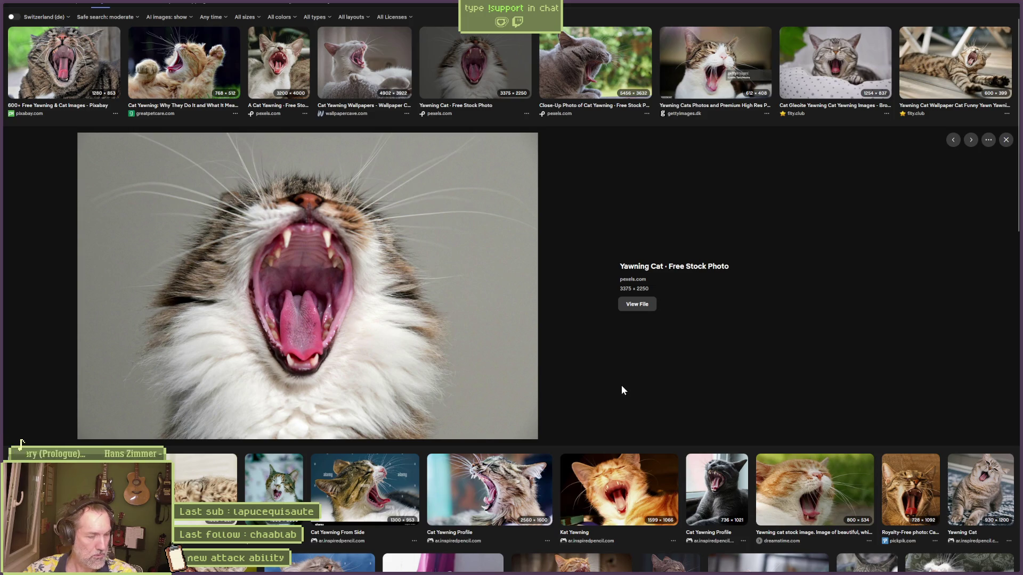
scroll(568, 348, "down", 3)
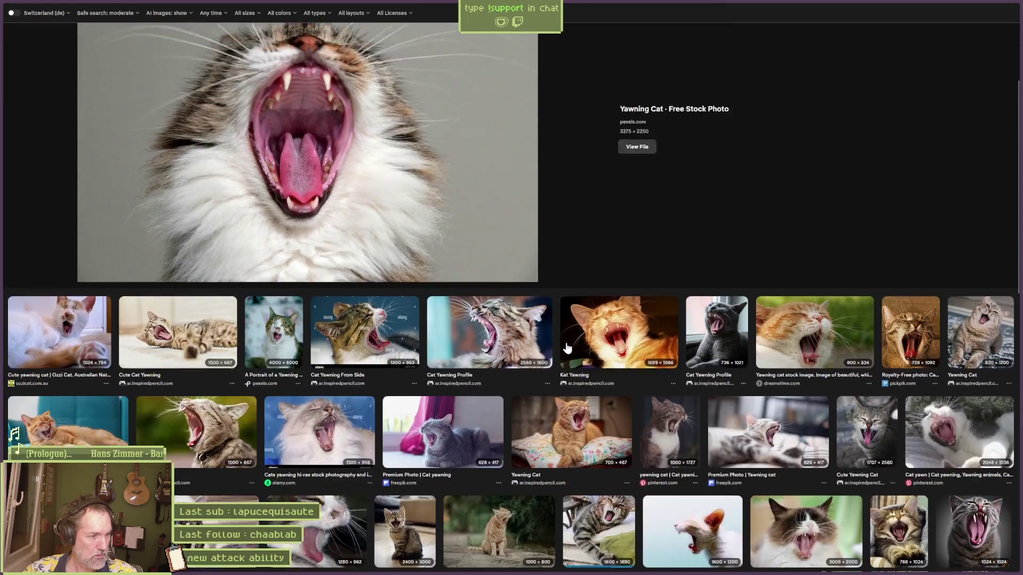
scroll(567, 348, "down", 1)
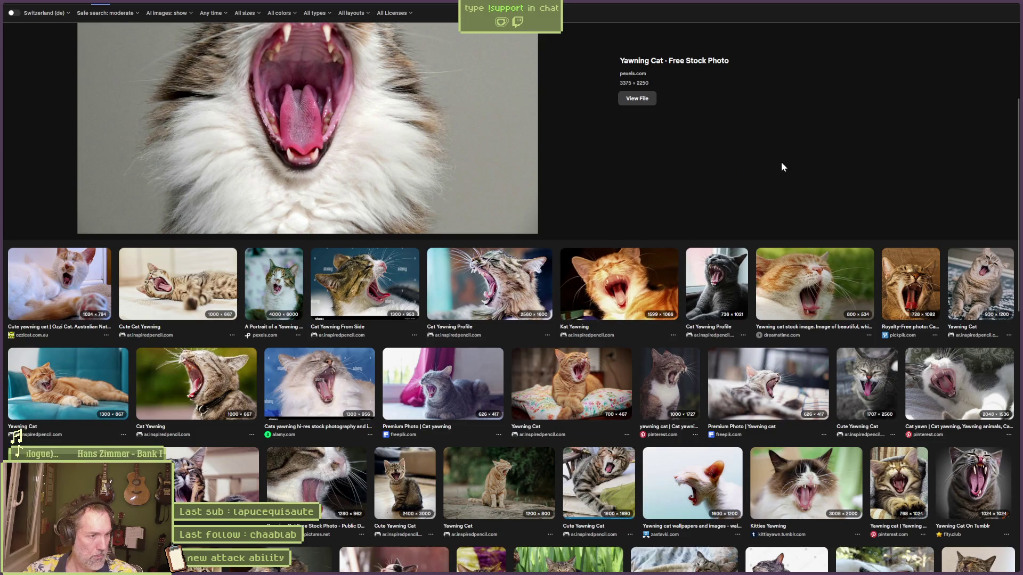
left_click(977, 7)
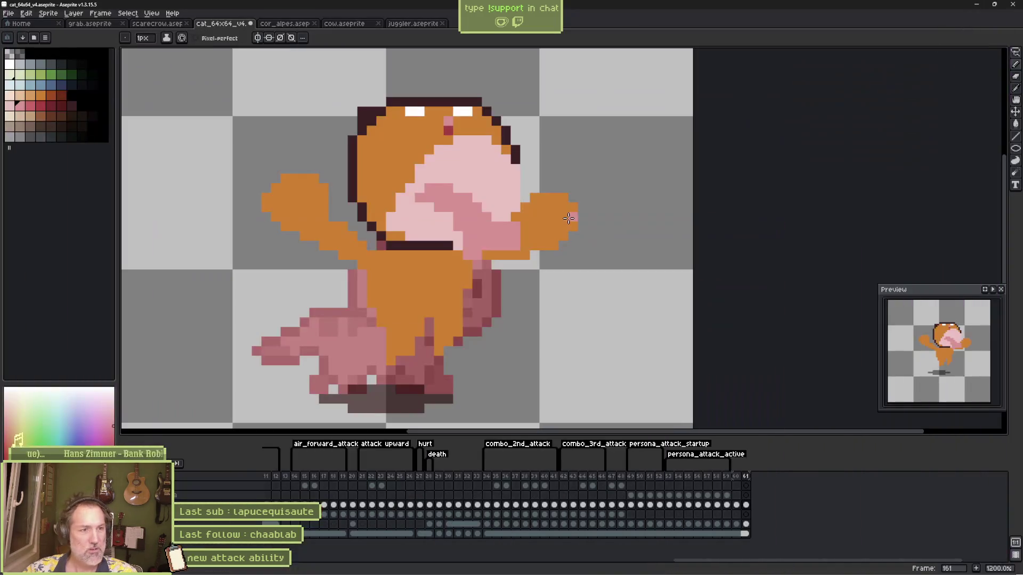
- Check the yawning-cat references, then paint white fangs across the upper mouth
key("alt")
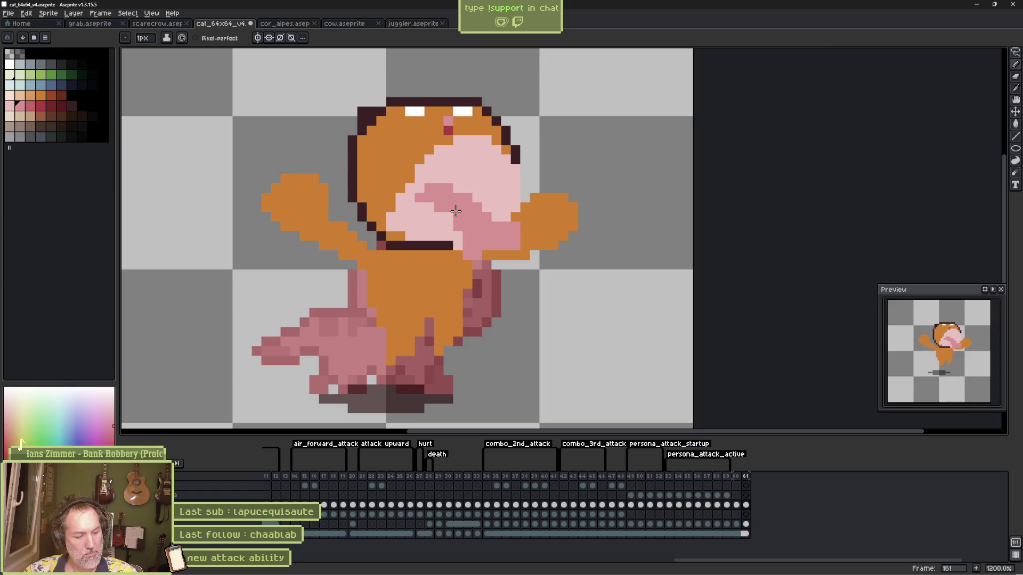
key("alt+Tab")
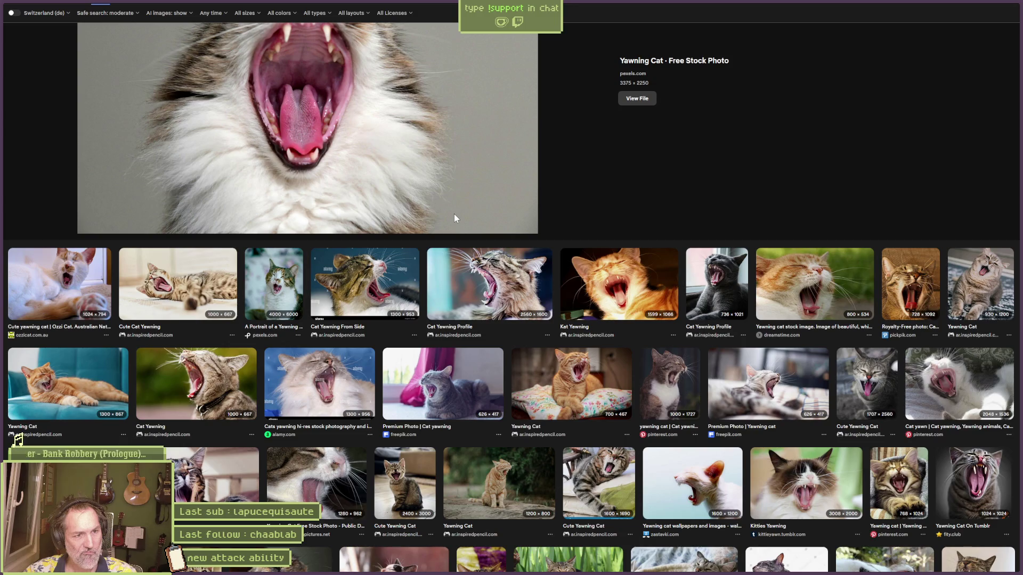
key("alt+Tab")
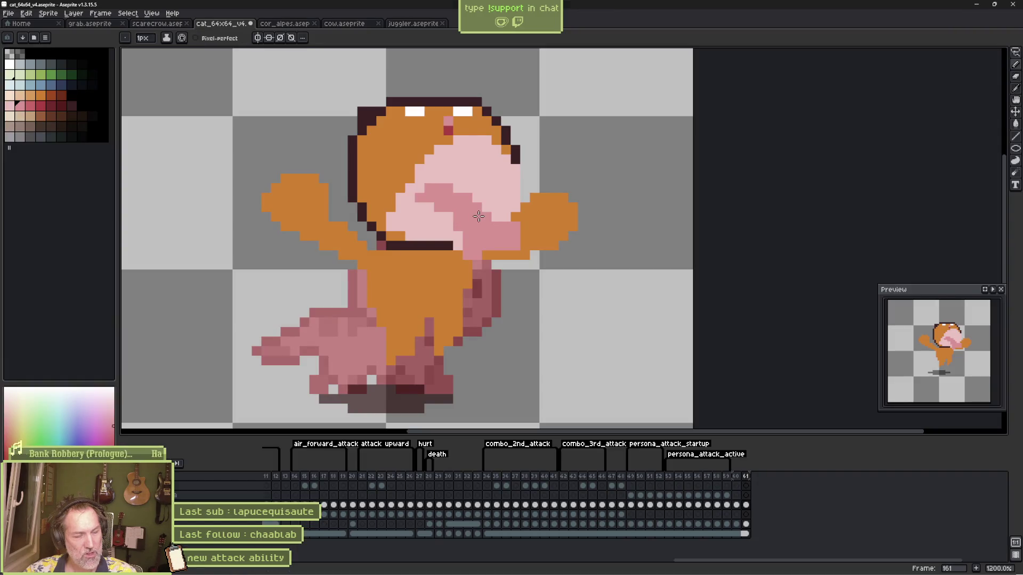
left_click(10, 64)
left_click_drag(428, 155, 443, 178)
left_click_drag(496, 150, 508, 181)
left_click_drag(492, 143, 464, 145)
- Add a white fang on the lower jaw and a chin pixel, undoing a stray pink dot
left_click(465, 153, "alt")
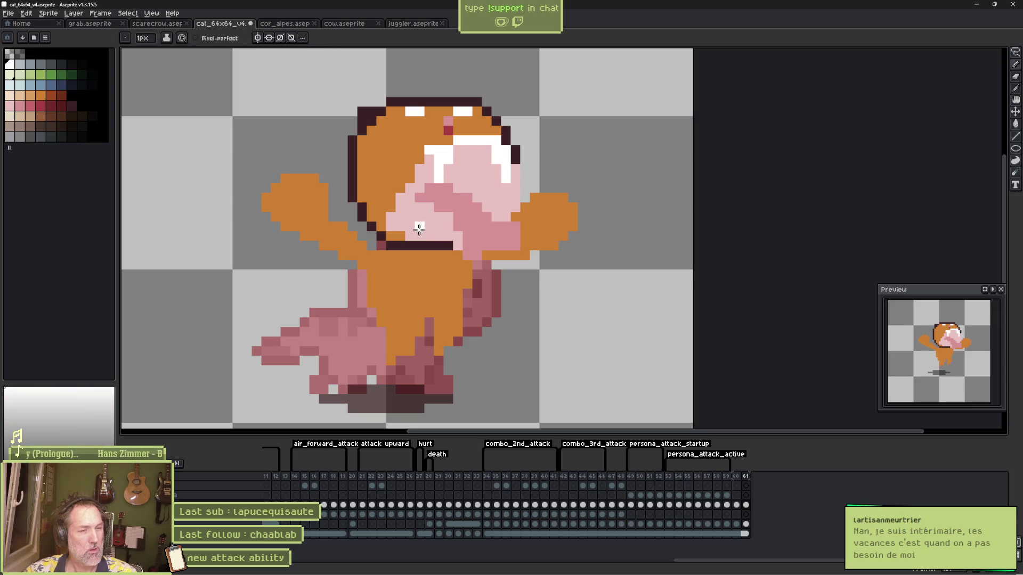
left_click_drag(410, 235, 435, 220)
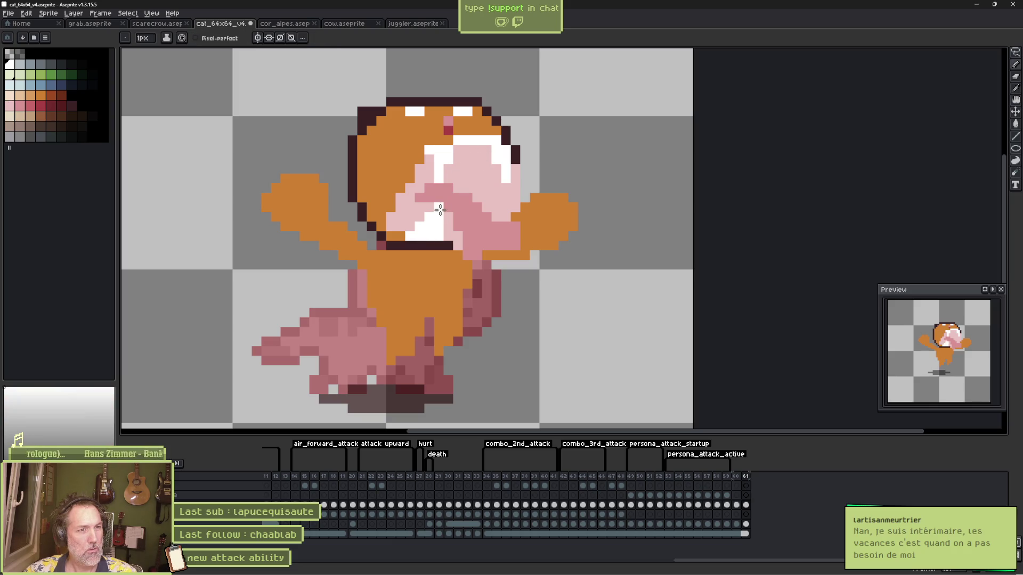
left_click(458, 243)
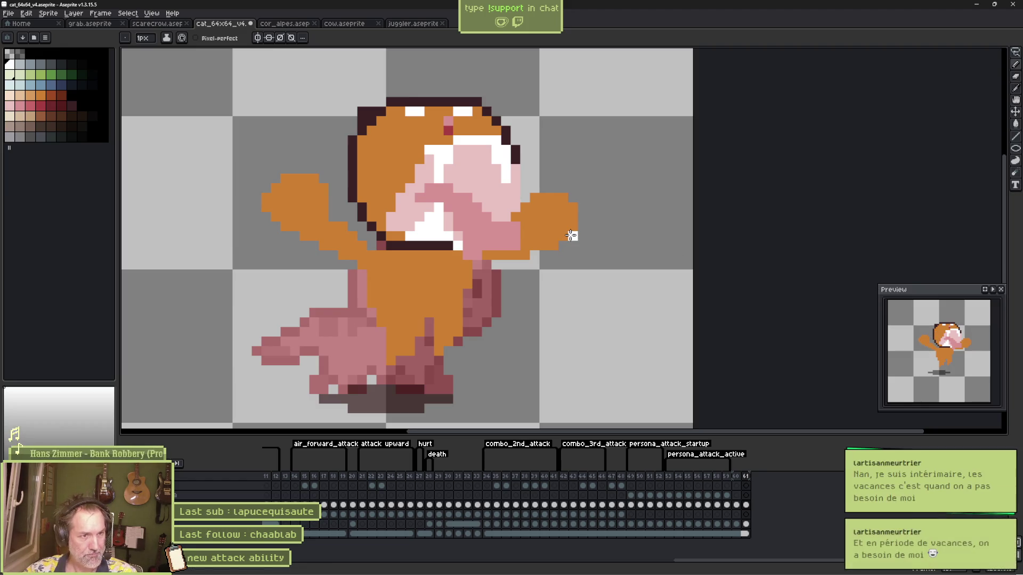
left_click(30, 105)
left_click(199, 159)
key("ctrl+z")
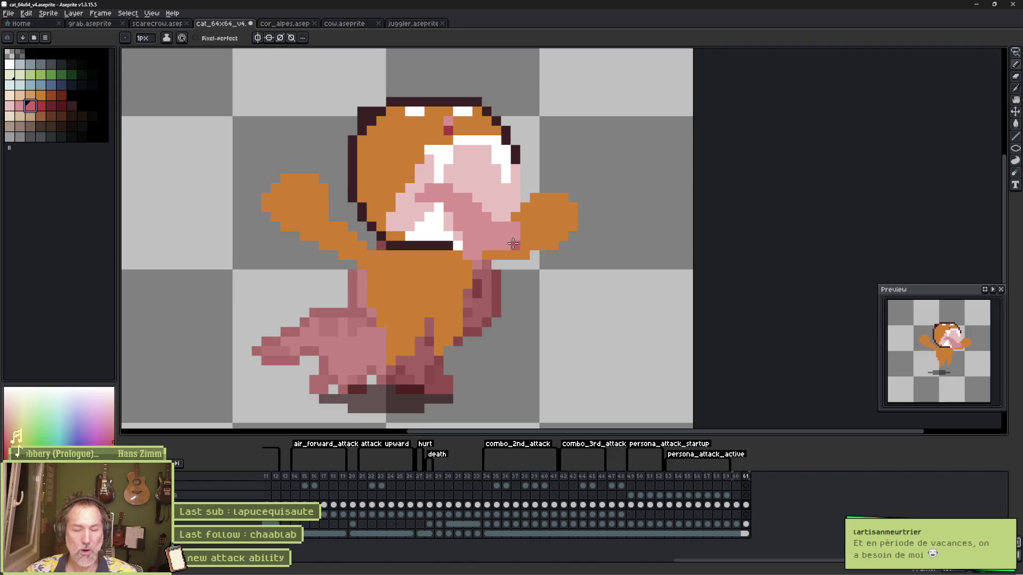
- Paint darker rose shading across the mouth and pick red, undoing a stray pixel
mouse_move(427, 201)
left_mouse_down()
mouse_move(445, 195)
mouse_move(461, 213)
mouse_move(464, 200)
left_mouse_up()
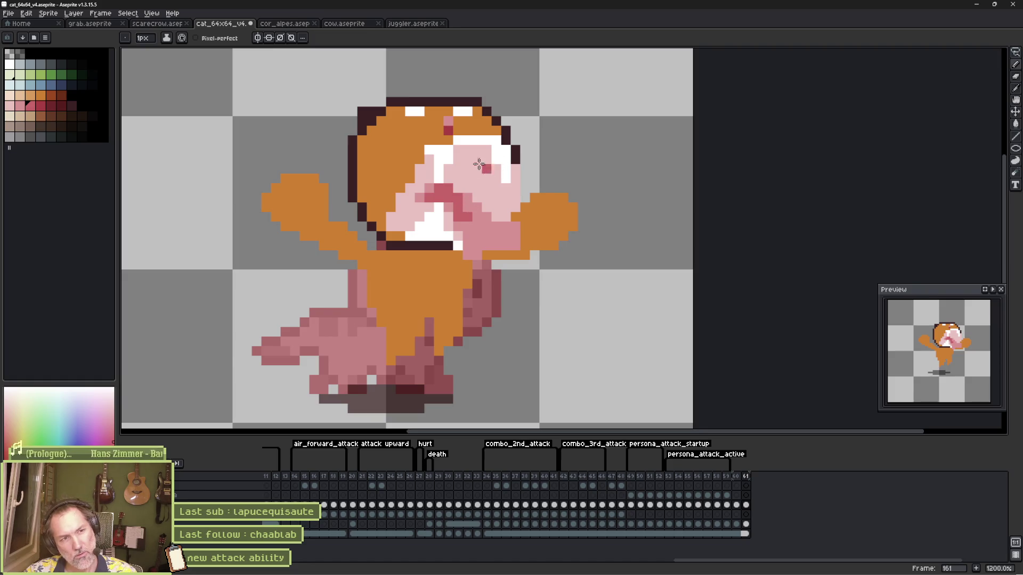
key("i")
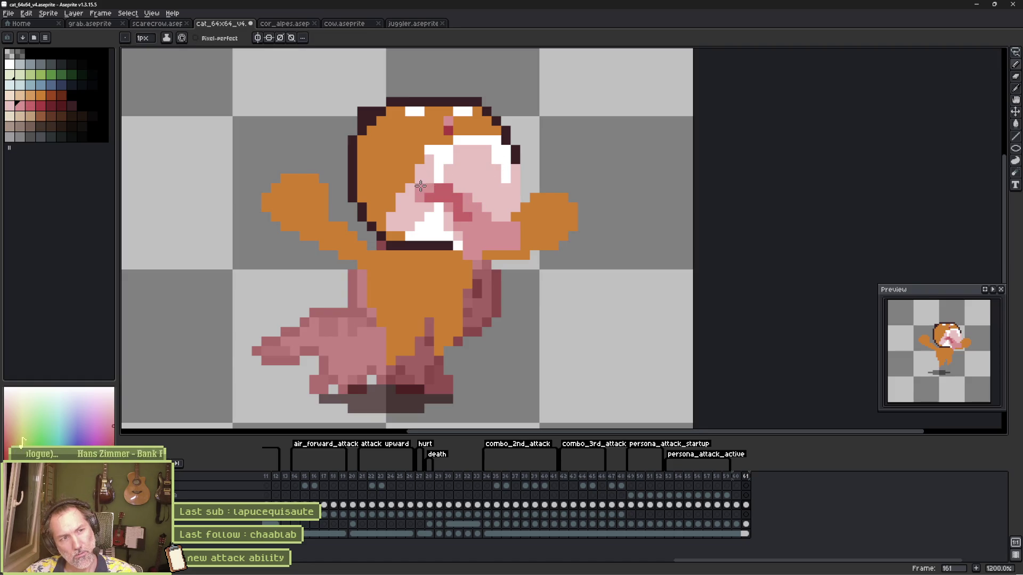
left_click(41, 105)
left_click(379, 160)
key("ctrl+z")
- Paint red pixels around and inside the mouth interior
left_click(412, 192)
left_click(433, 170)
left_click(423, 169)
left_click(449, 172)
left_click(462, 177)
left_click(420, 208)
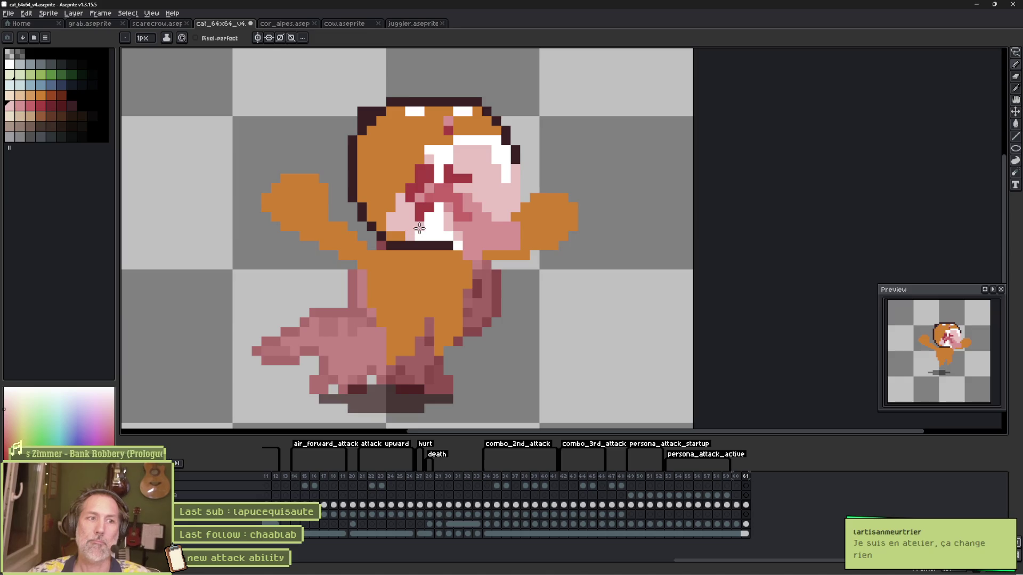
- Refine the mouth's light and dark shading with white and crimson pixels
left_click(443, 233)
left_click(462, 202)
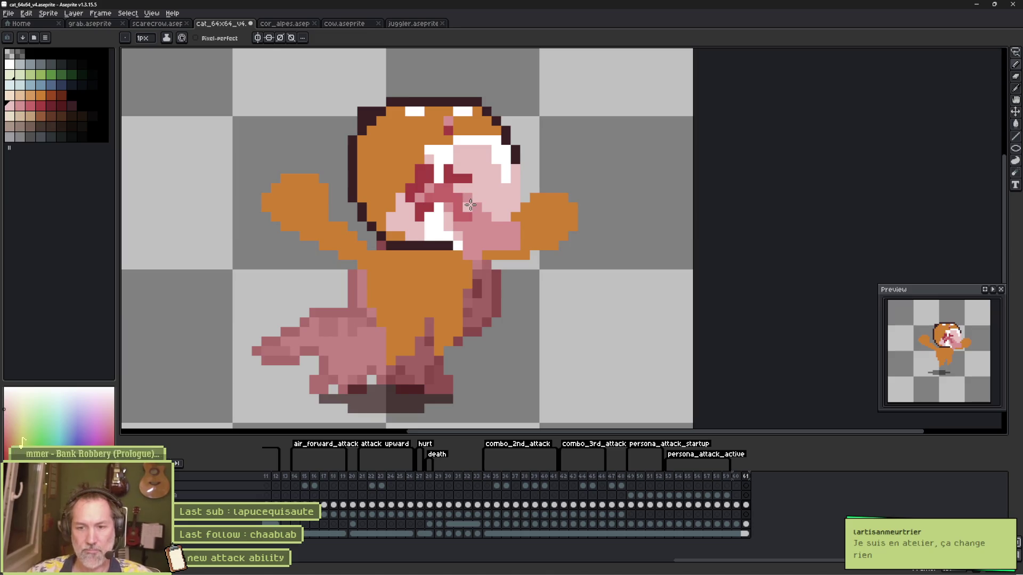
left_click(438, 226, "alt")
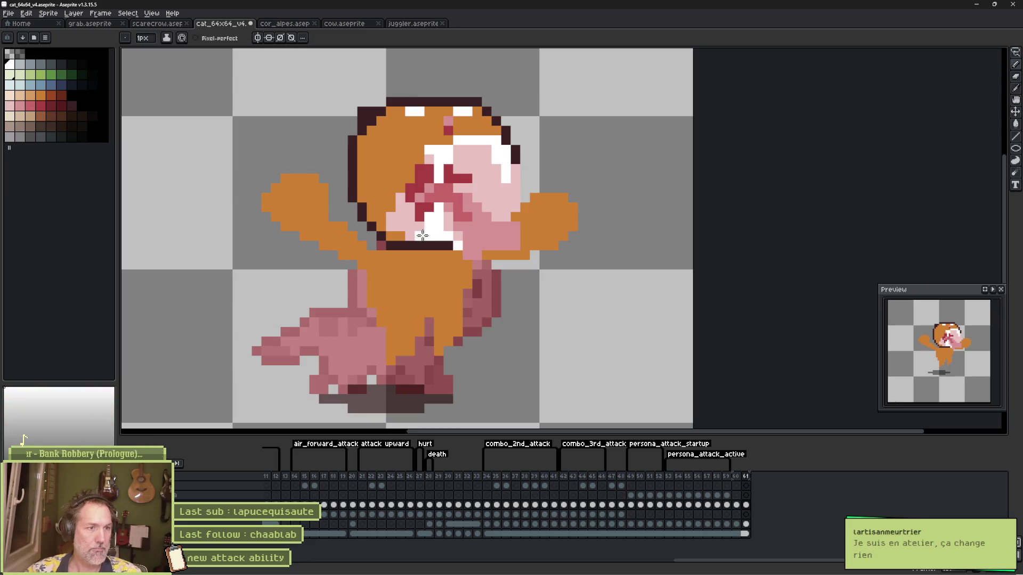
left_click(467, 216, "alt")
left_click(463, 188)
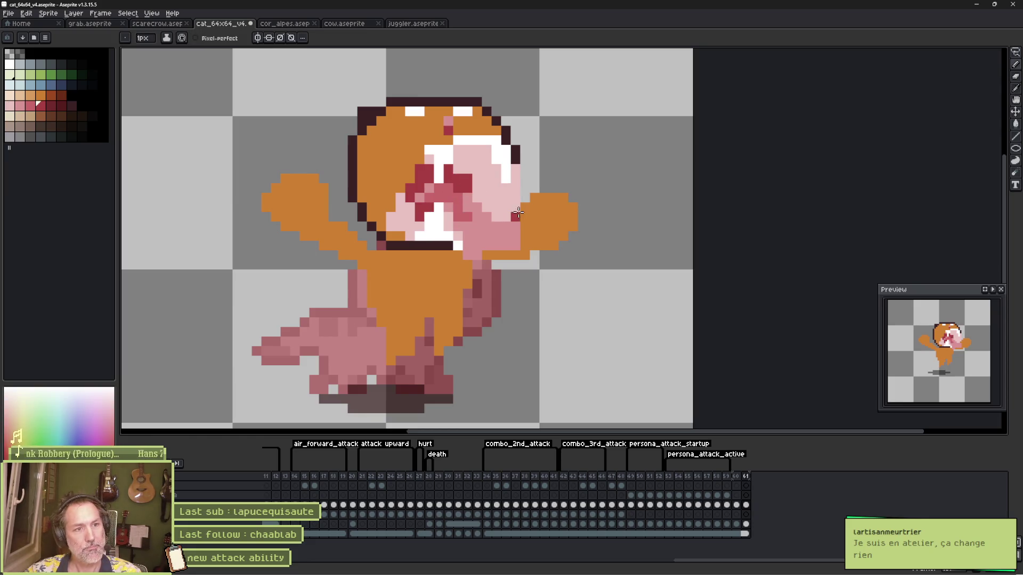
left_click(459, 219, "alt")
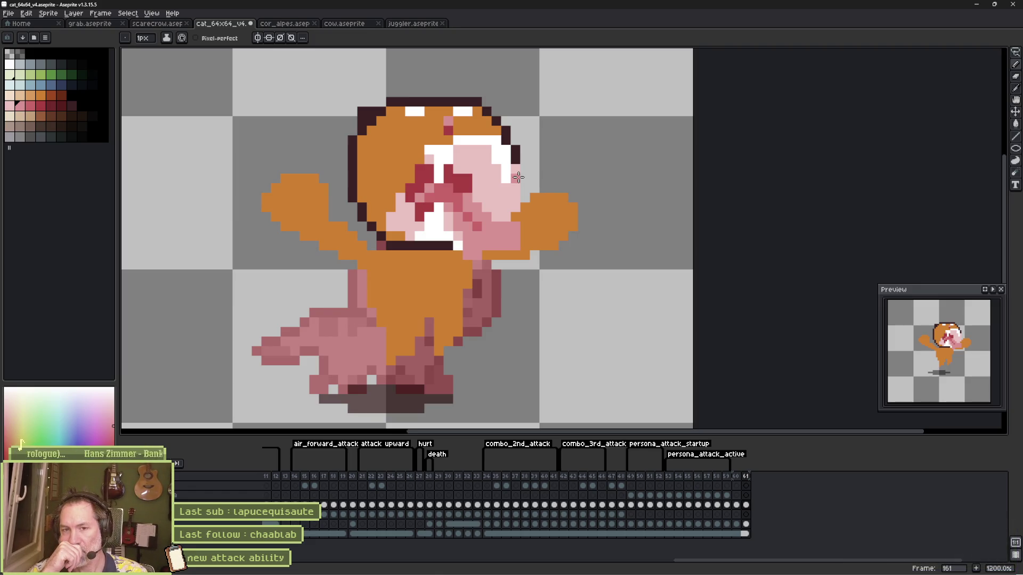
- Select the upper face, lift it, rotate it about 43° and nudge it one pixel right
key("m")
mouse_move(384, 125)
left_mouse_down()
mouse_move(527, 182)
mouse_move(531, 203)
left_mouse_up()
left_click_drag(471, 168, 481, 111)
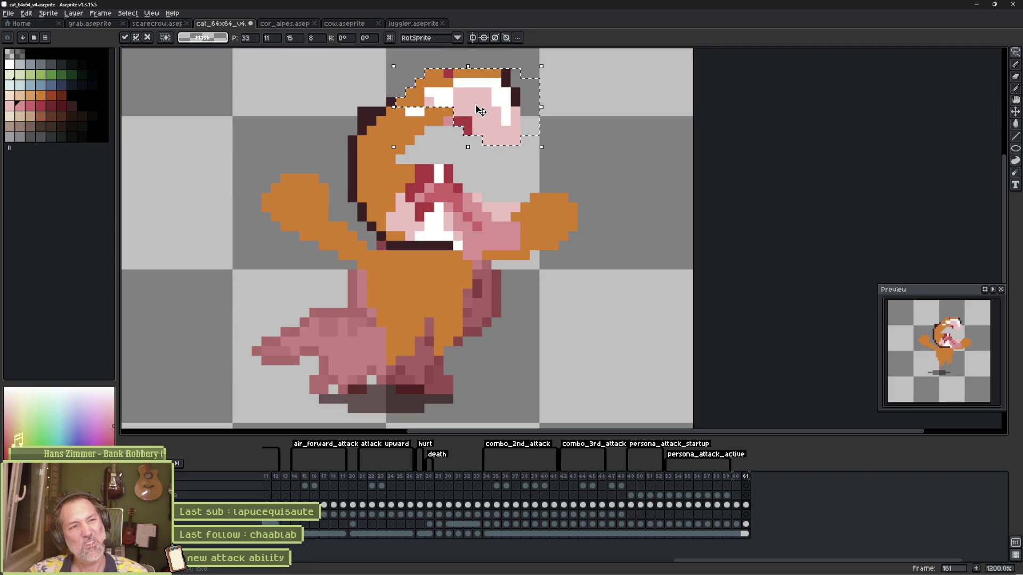
scroll(481, 111, "down", 3)
mouse_move(521, 178)
left_mouse_down()
mouse_move(529, 137)
mouse_move(482, 112)
mouse_move(521, 137)
mouse_move(543, 176)
mouse_move(548, 155)
left_mouse_up()
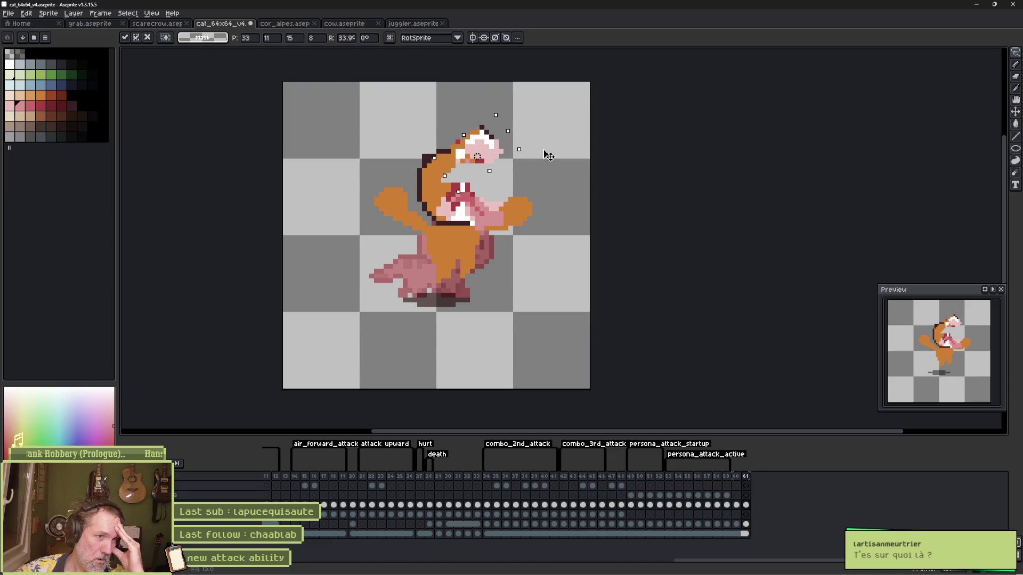
key("Right")
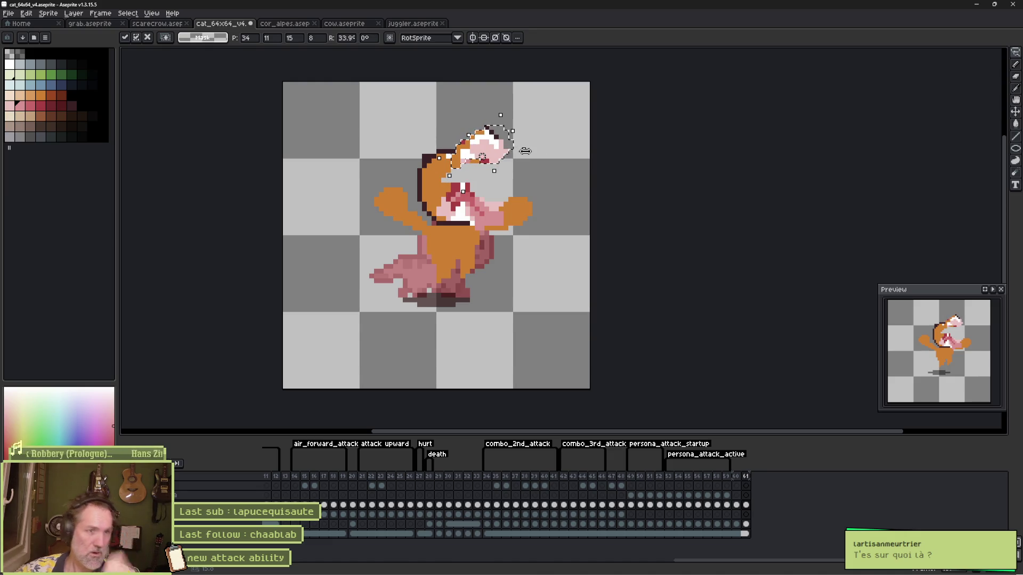
key("Return")
- Set up a 3px pencil with light pink
left_click(456, 160, "alt")
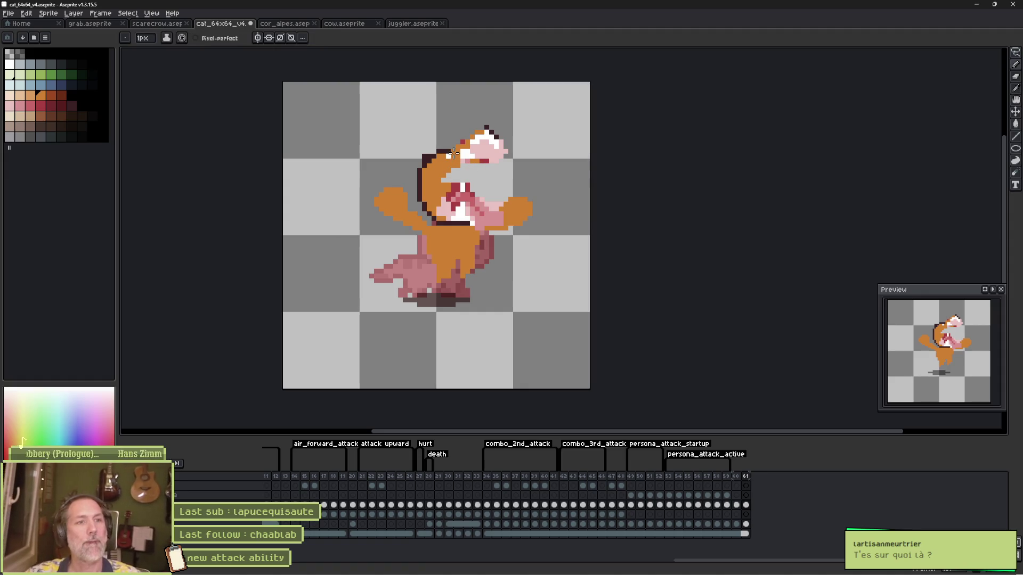
key("plus")
key("plus")
left_click(483, 148, "alt")
- Paint the grey gaps around the mouth, head and cheek light pink
left_click_drag(463, 159, 448, 199)
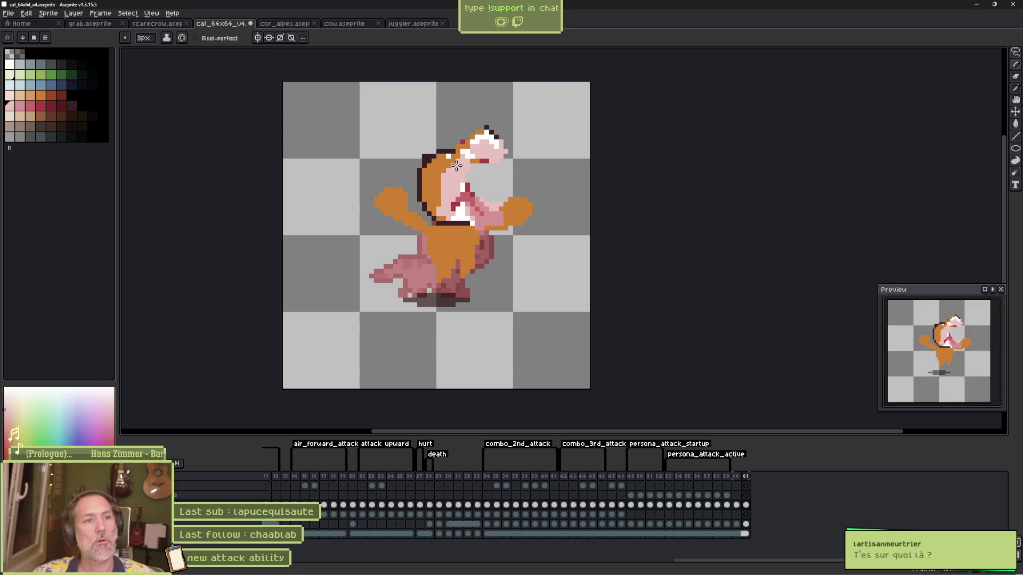
mouse_move(486, 167)
left_mouse_down()
mouse_move(498, 166)
mouse_move(504, 197)
mouse_move(472, 176)
mouse_move(501, 203)
left_mouse_up()
key("b")
- Magic-wand the orange fur, paint over the raised hand, then deselect
key("w")
left_click(518, 217)
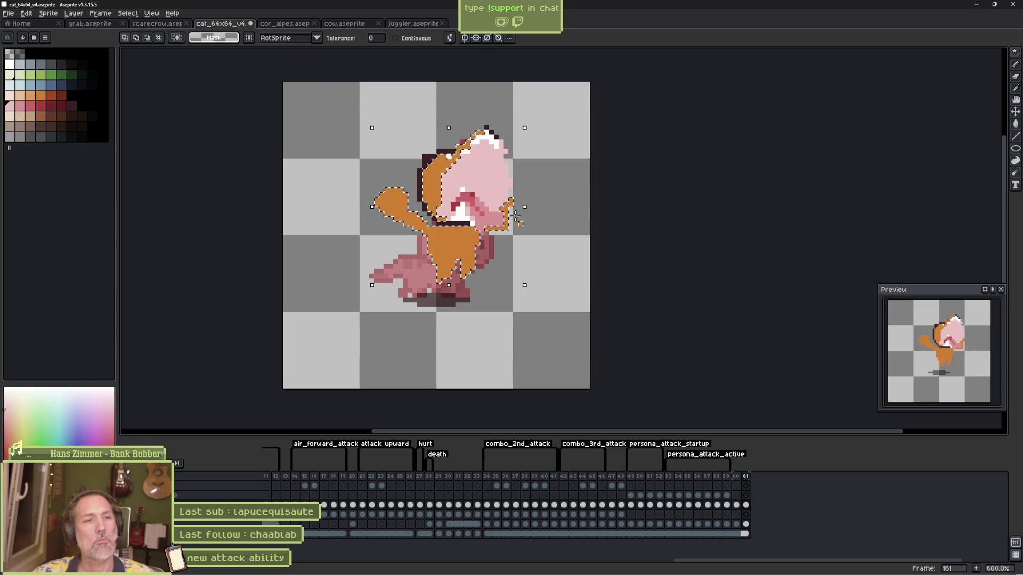
key("b")
left_click_drag(513, 215, 510, 227)
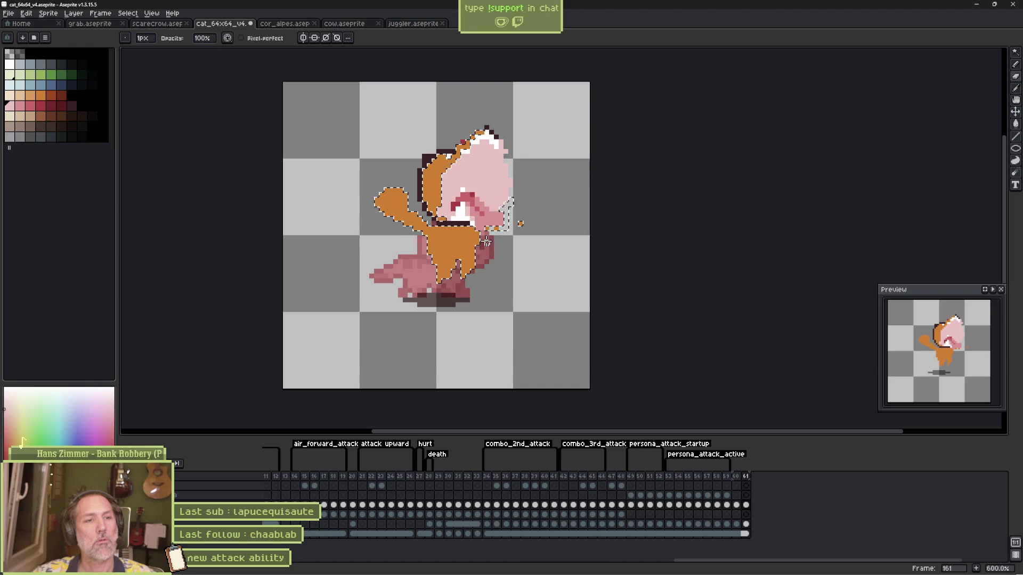
key("ctrl+d")
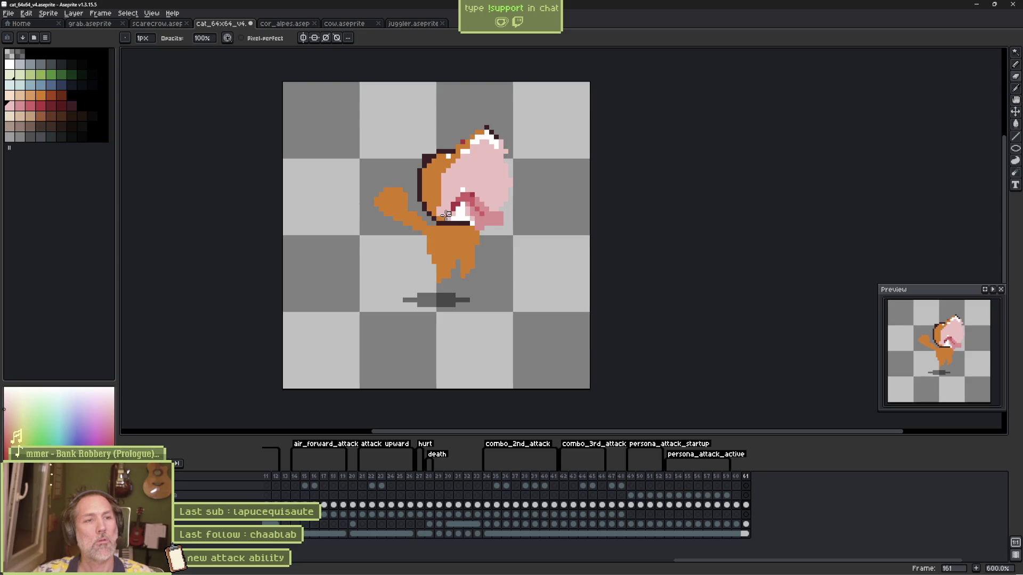
- Round the head top in pink and erase the orange legs, cheek and outline pixels
key("e")
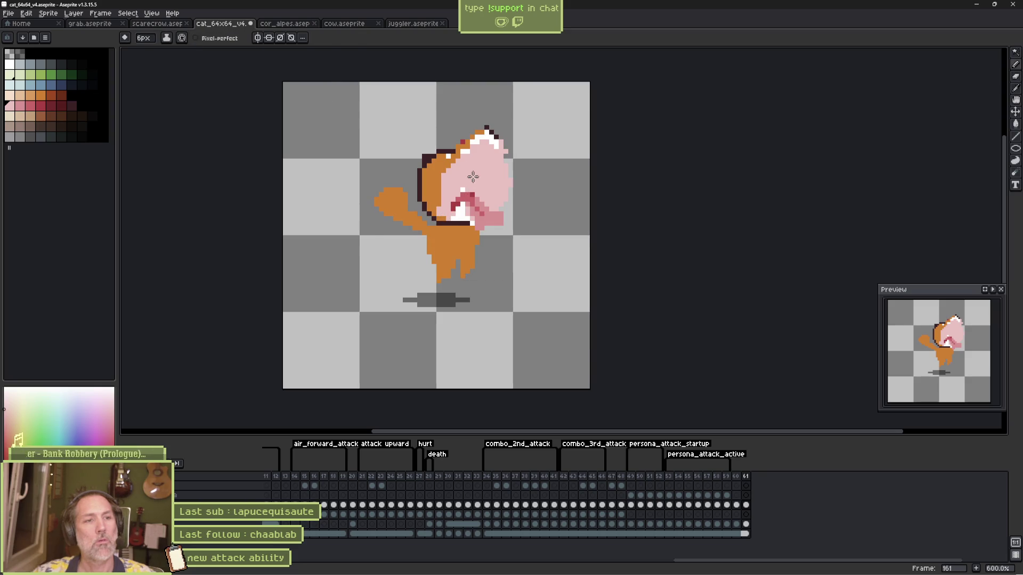
mouse_move(458, 138)
left_mouse_down()
mouse_move(472, 159)
mouse_move(471, 216)
mouse_move(464, 213)
mouse_move(474, 200)
mouse_move(481, 233)
mouse_move(491, 148)
mouse_move(464, 205)
mouse_move(453, 187)
mouse_move(421, 174)
mouse_move(450, 210)
mouse_move(421, 264)
mouse_move(477, 265)
left_mouse_up()
key("e")
left_click_drag(430, 160, 447, 165)
left_click_drag(524, 145, 520, 189)
- Repaint the body's bottom and right edges pink, then return to an earlier animation frame
key("b")
left_click(498, 246)
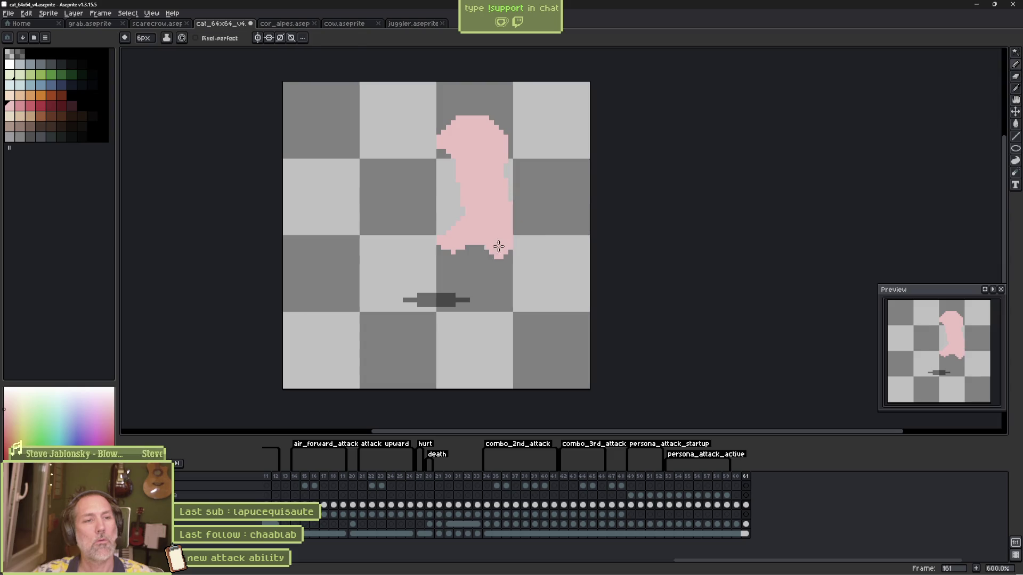
left_click_drag(498, 246, 488, 253)
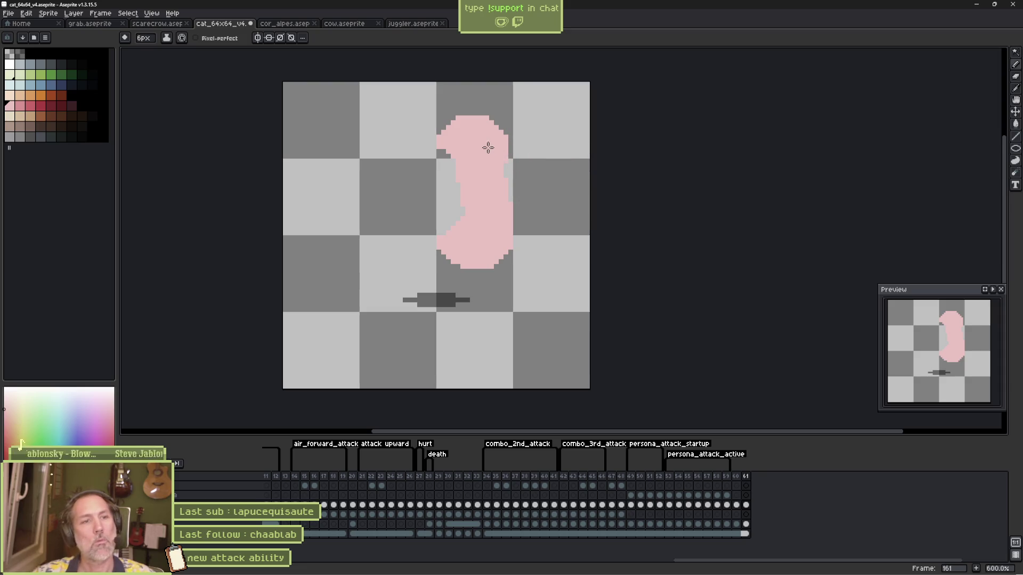
mouse_move(486, 153)
left_mouse_down()
mouse_move(503, 153)
mouse_move(516, 212)
left_mouse_up()
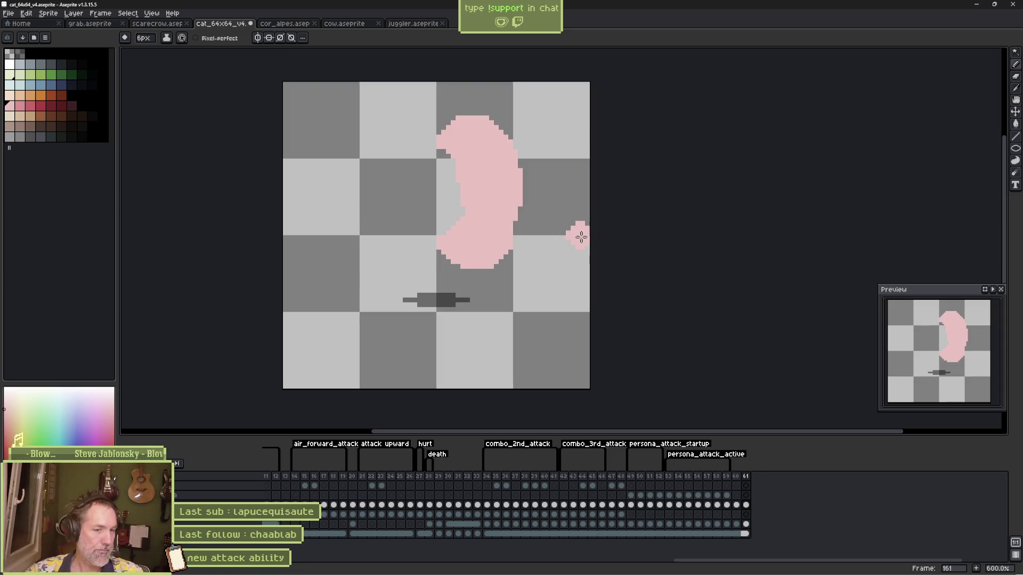
mouse_move(637, 481)
left_mouse_down()
mouse_move(618, 482)
mouse_move(633, 480)
left_mouse_up()
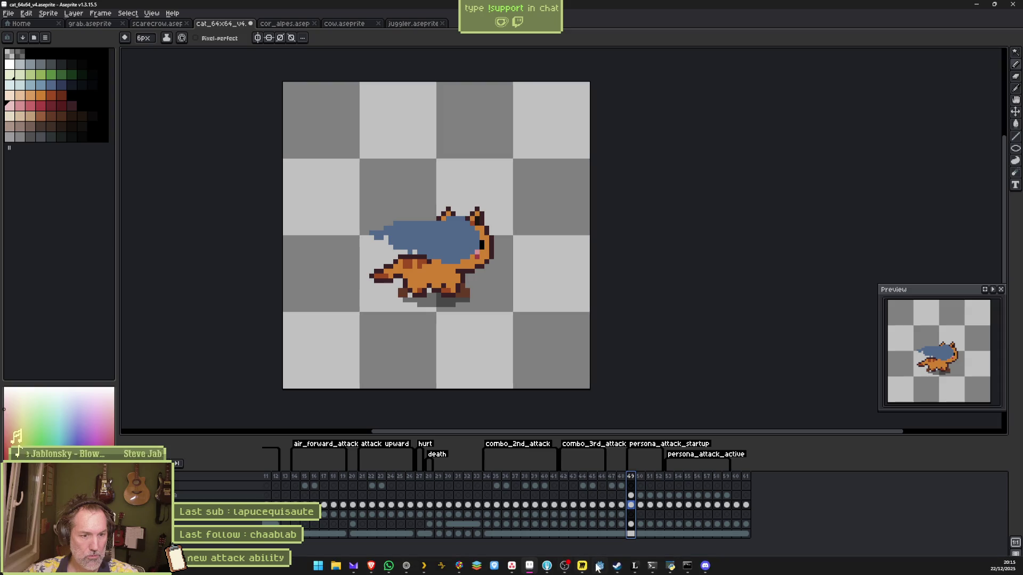
left_click(606, 567)
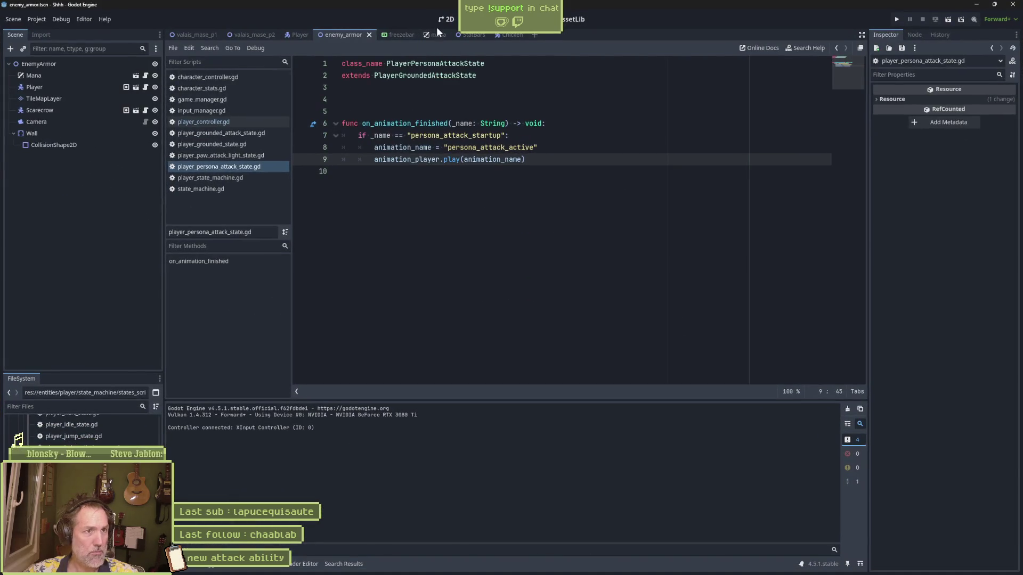
- In Godot, open the 2D workspace and run the project to play the forest level
left_click(446, 19)
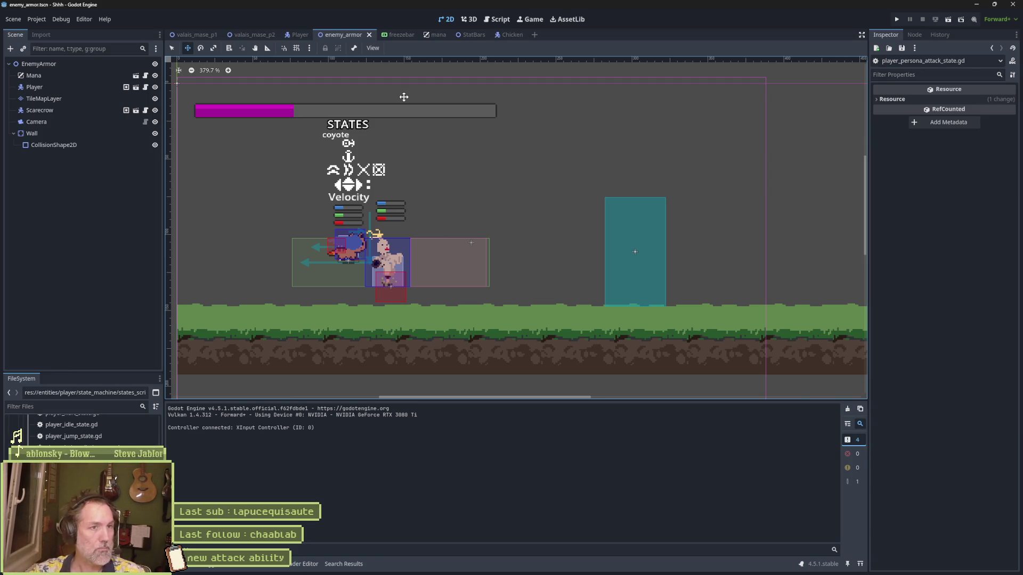
mouse_move(509, 570)
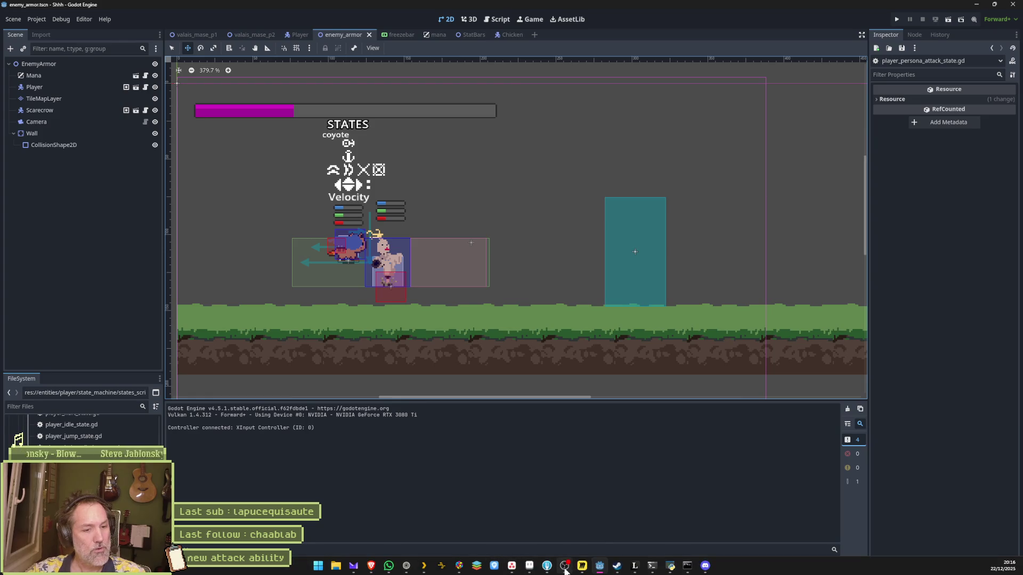
left_click(897, 20)
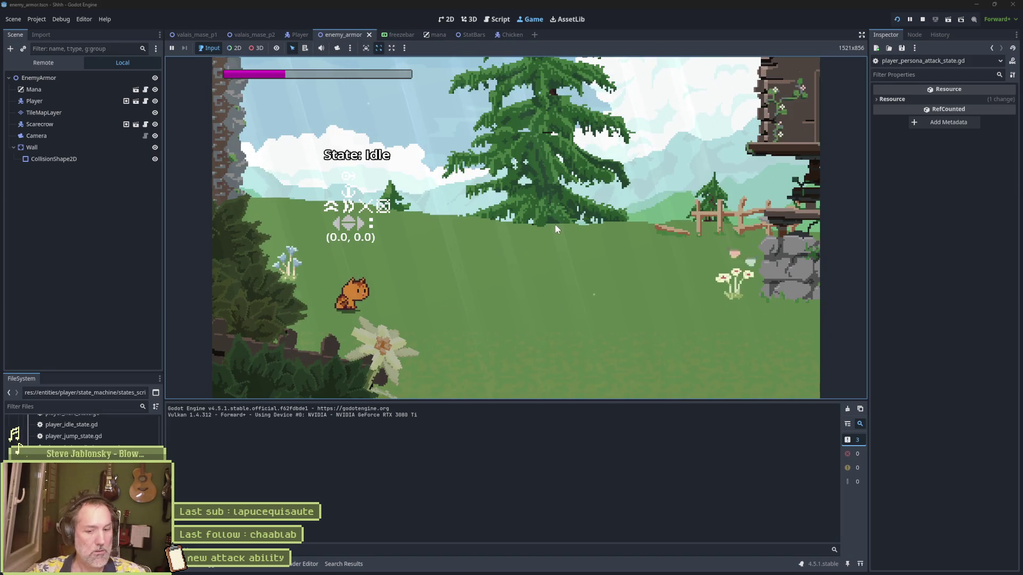
- Restart the game and trigger the cat's persona attack on the scarecrow
key("F6")
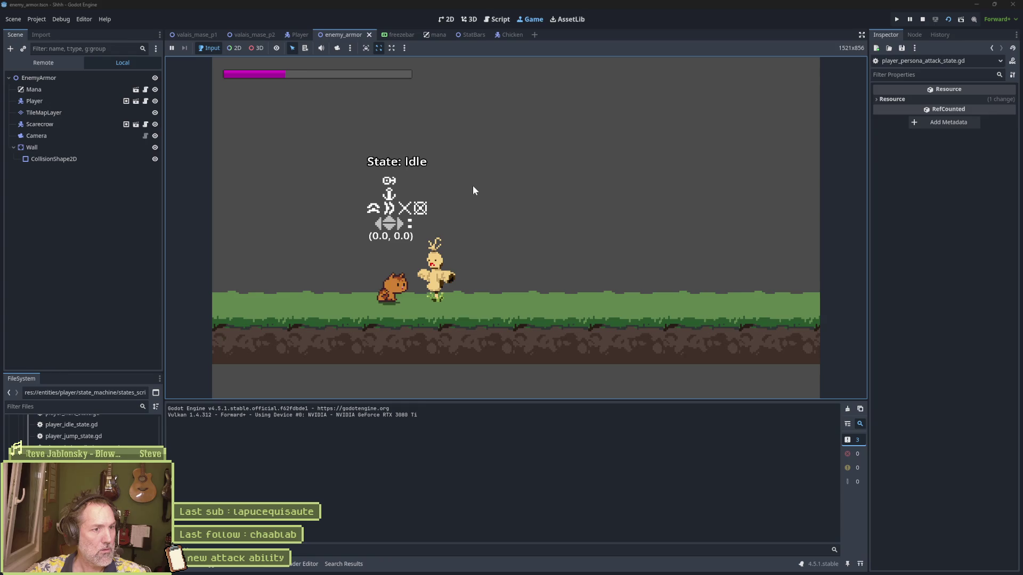
left_click(472, 186)
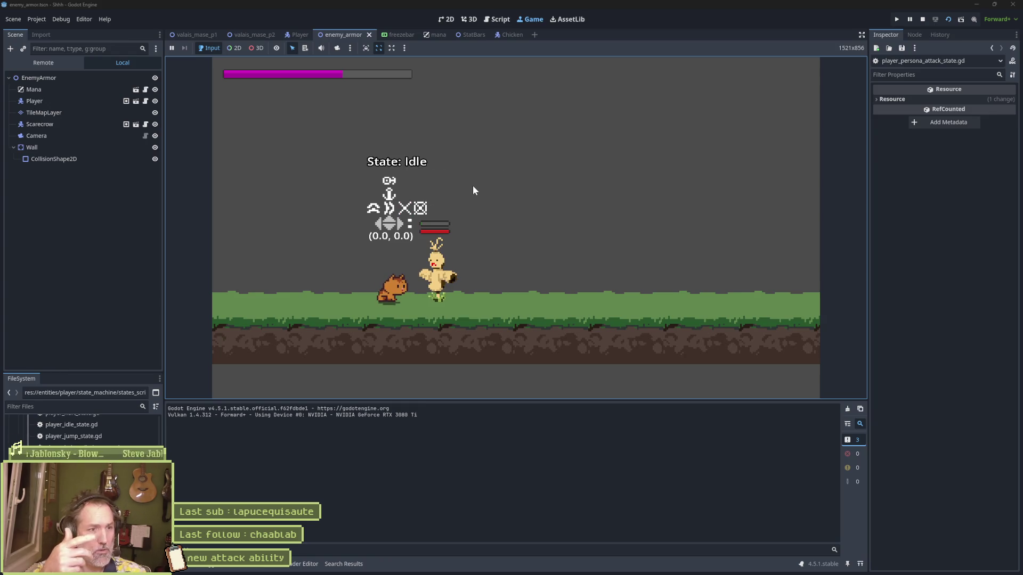
right_click(472, 185)
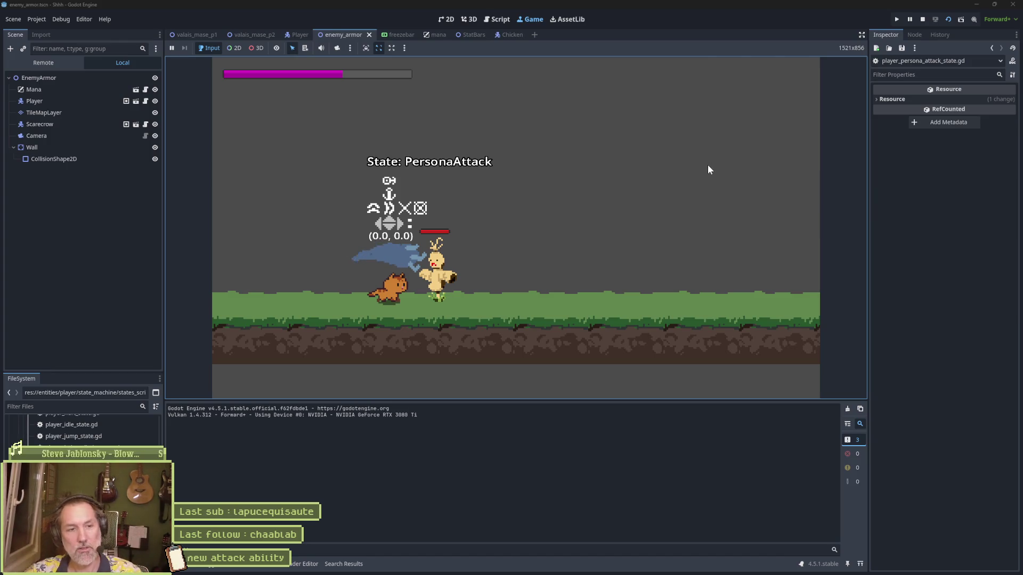
- Stop the running game and go back to the Aseprite cat sprite
left_click(919, 21)
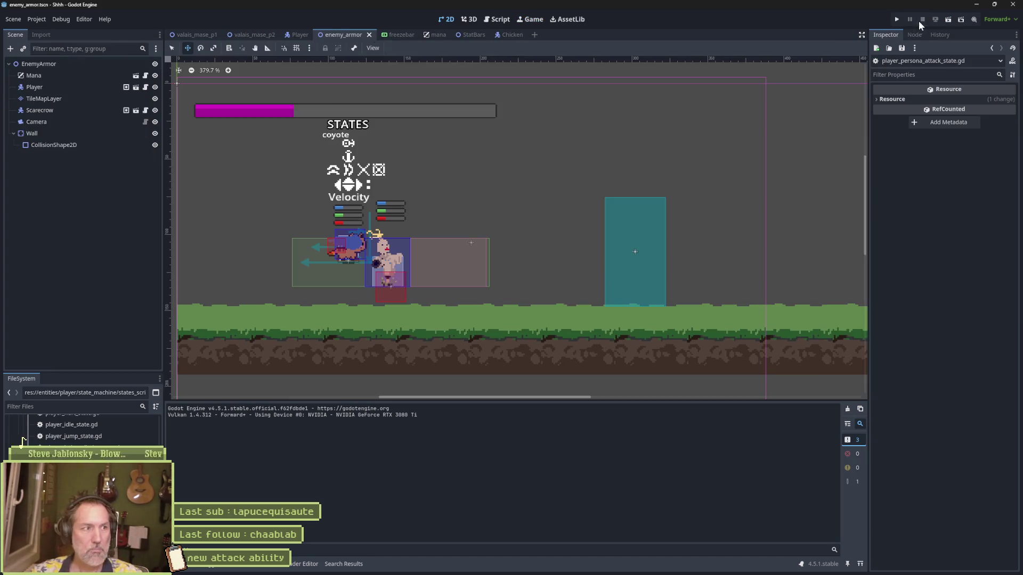
mouse_move(545, 562)
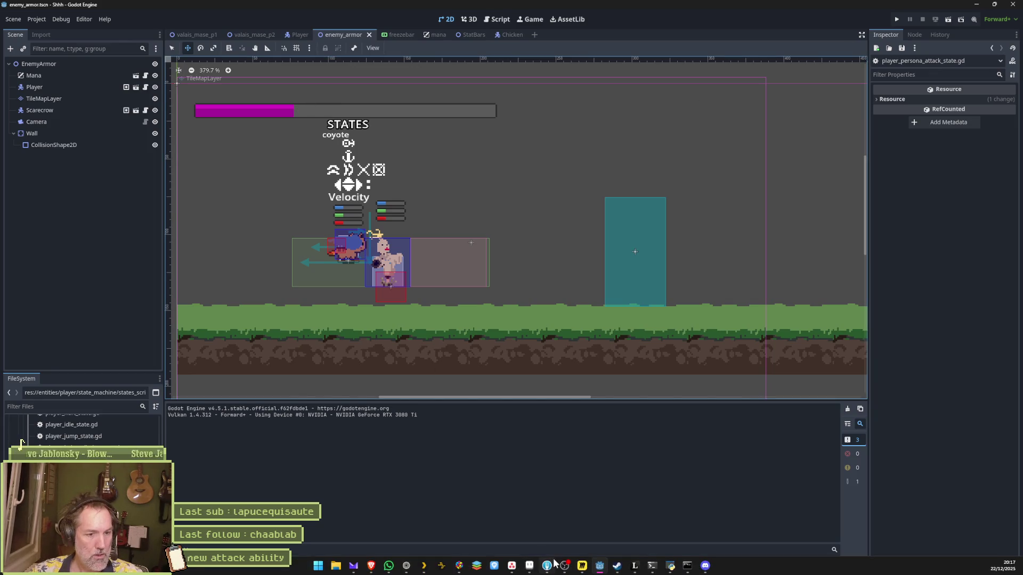
left_click(557, 520)
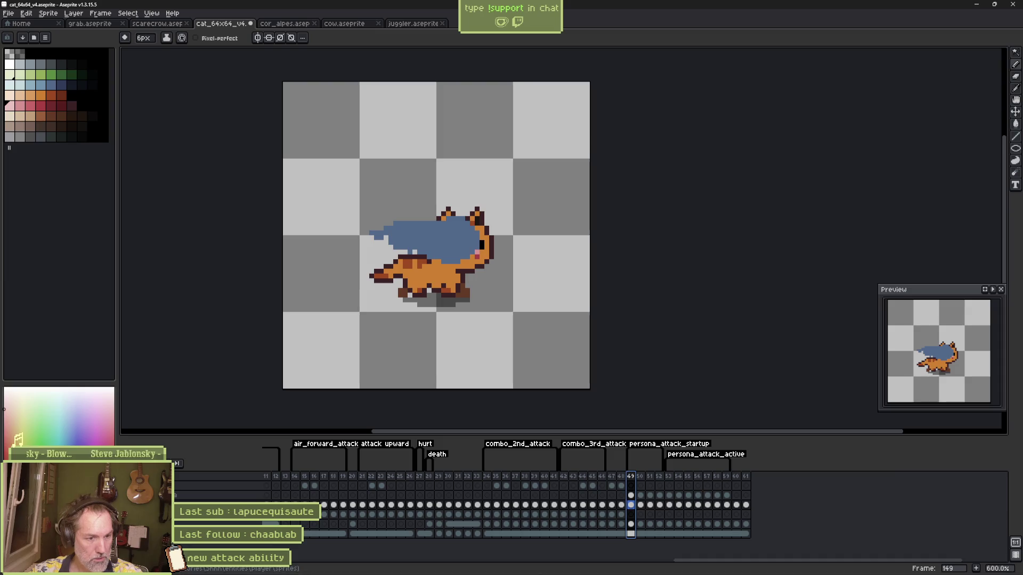
mouse_move(476, 572)
left_click(407, 567)
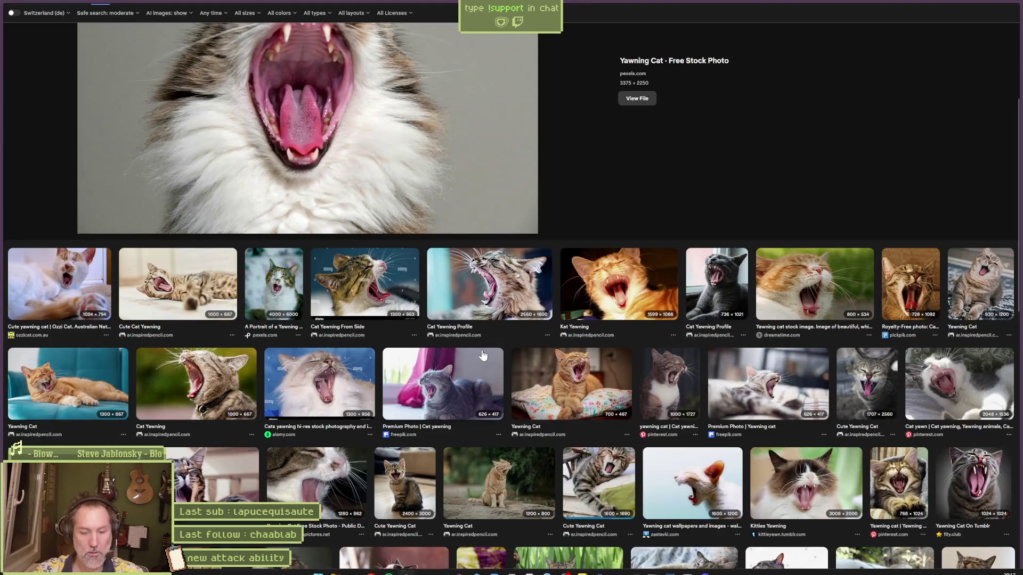
key("ctrl+t")
type("hollow knight")
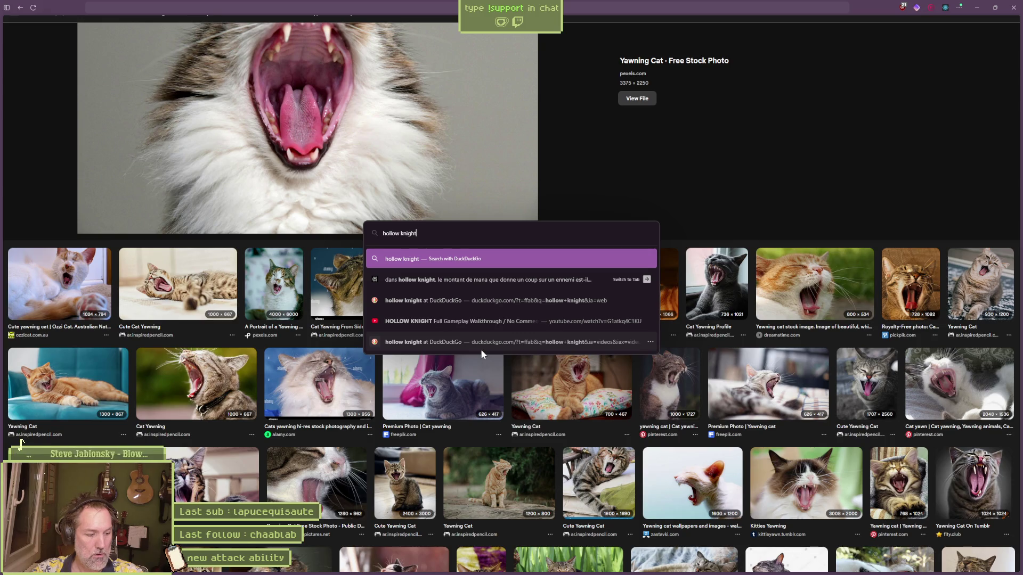
type(" soul uage")
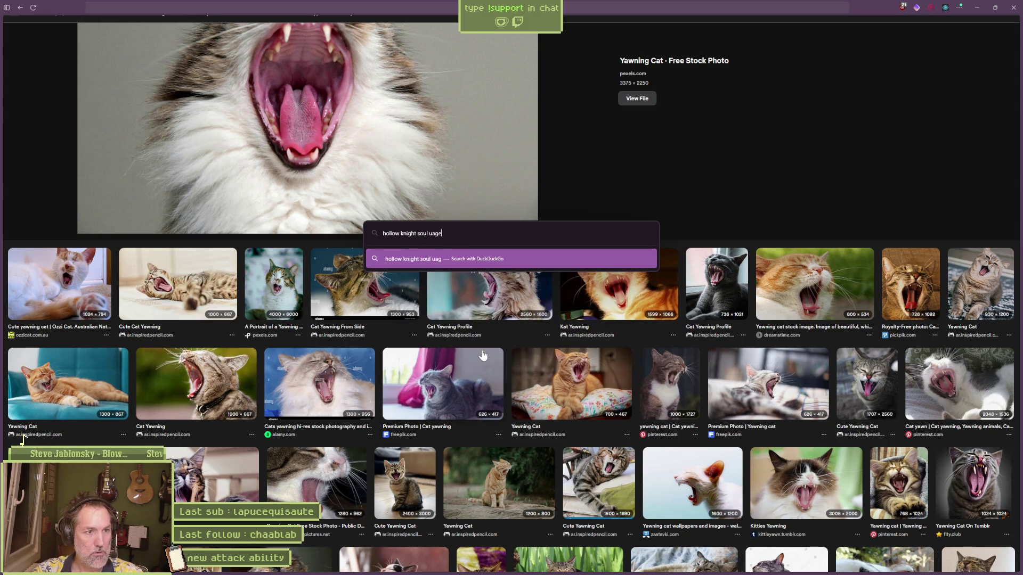
key("Return")
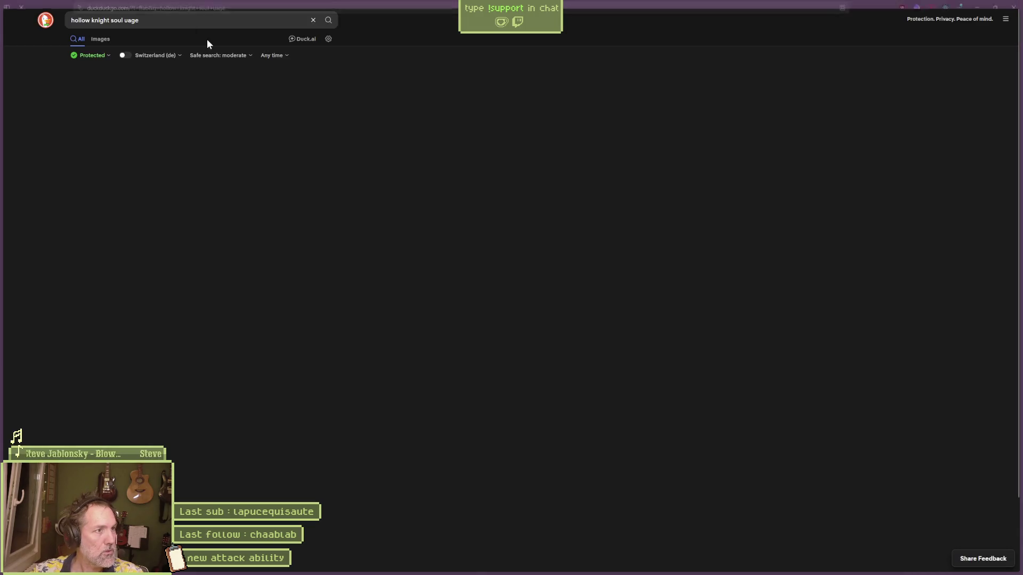
left_click(109, 41)
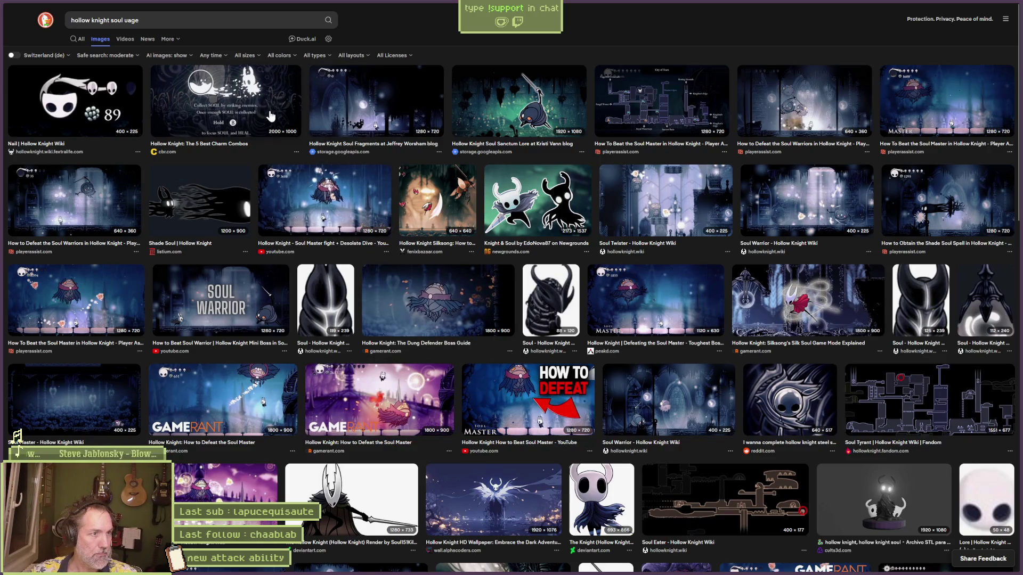
mouse_move(971, 7)
left_click(968, 27)
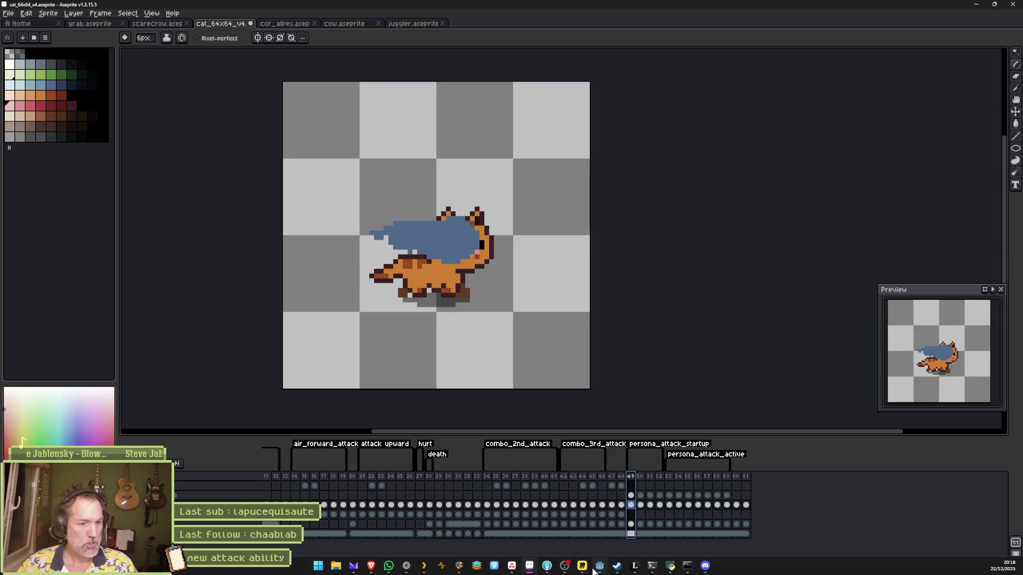
- Launch the game from Godot and test the cat's dash, walk and jump across the meadow
left_click(593, 572)
key("F6")
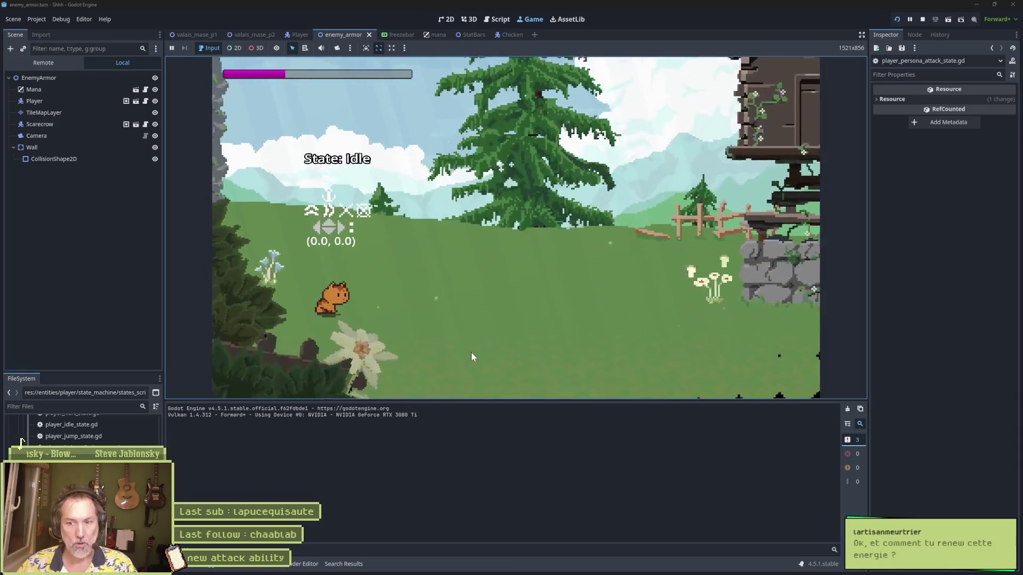
key("x")
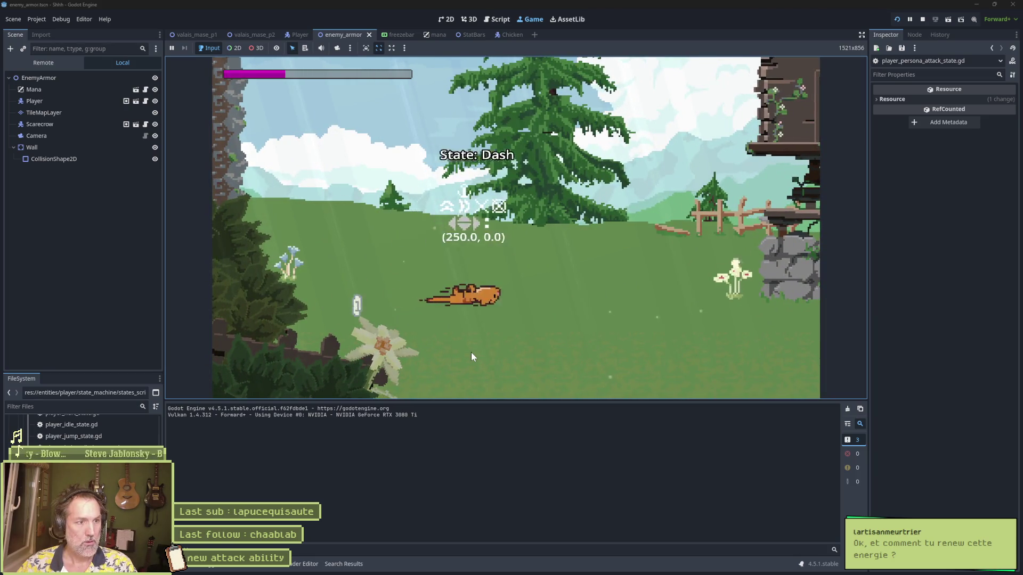
key("Left")
key("x")
key("Right")
key("x")
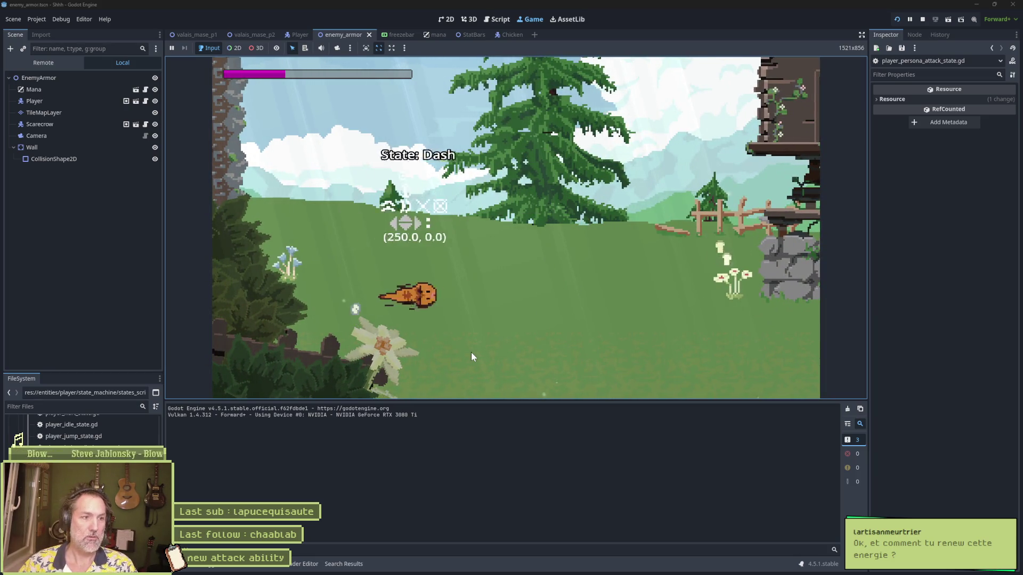
key("Left")
key("x")
key("Right")
key("x")
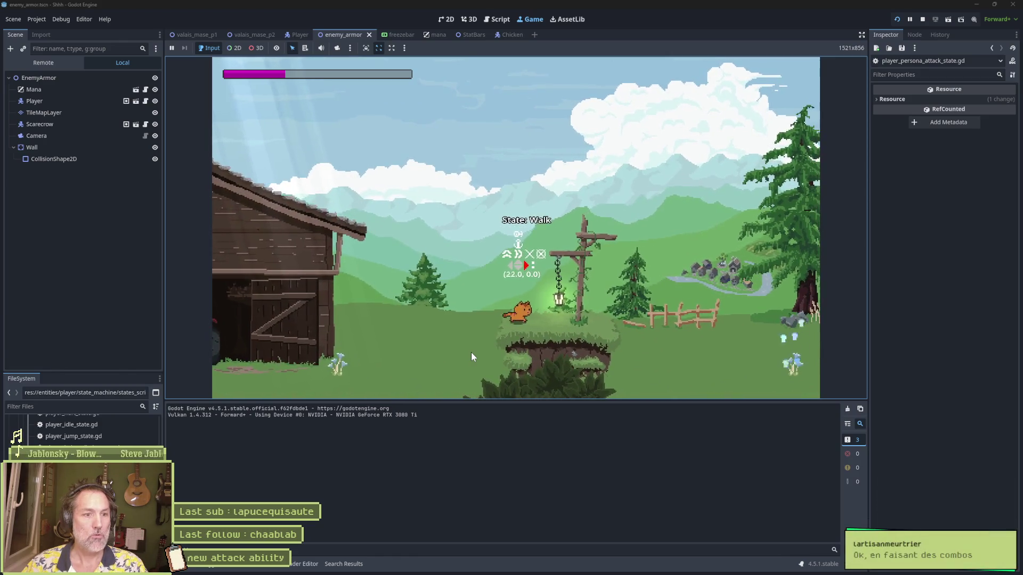
key("Left")
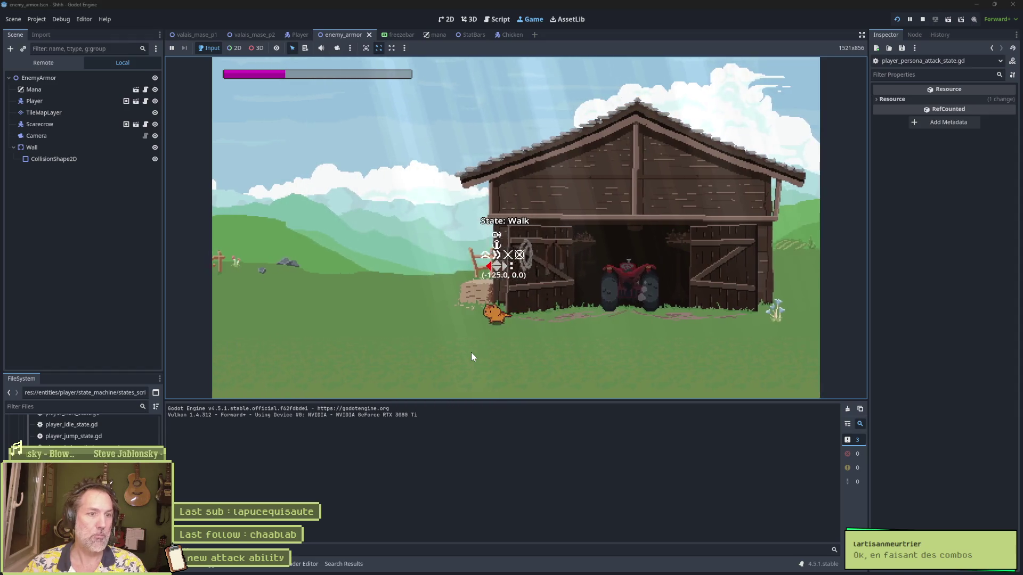
key("Right")
key("space")
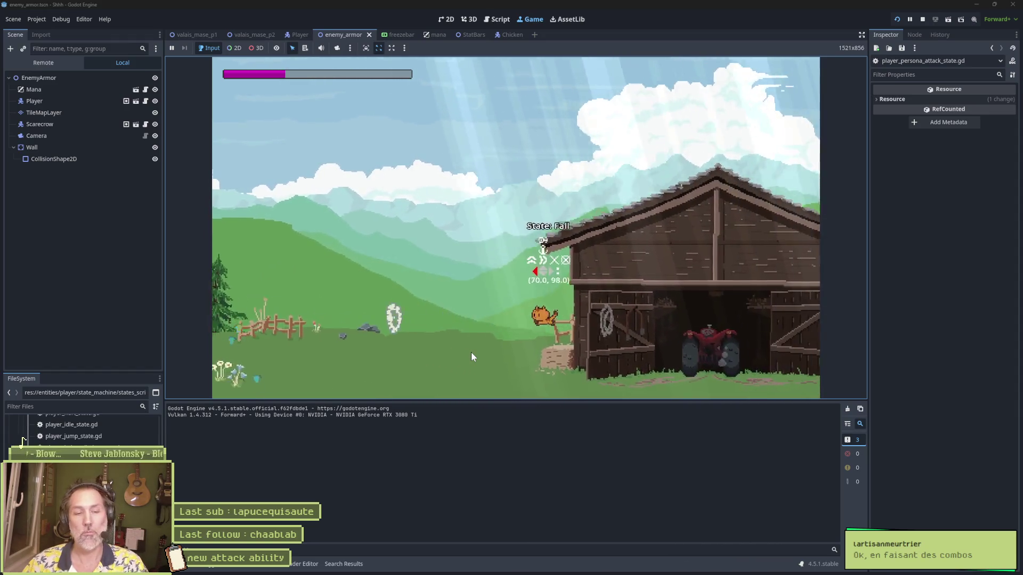
key("Right")
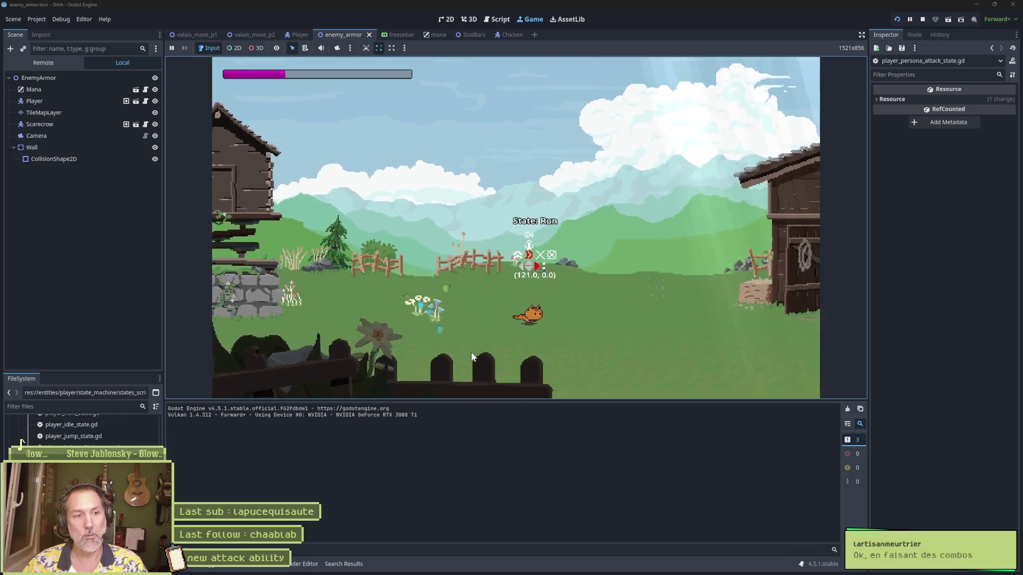
- Relaunch the game and hit the scarecrow with a two-attack combo
key("F8")
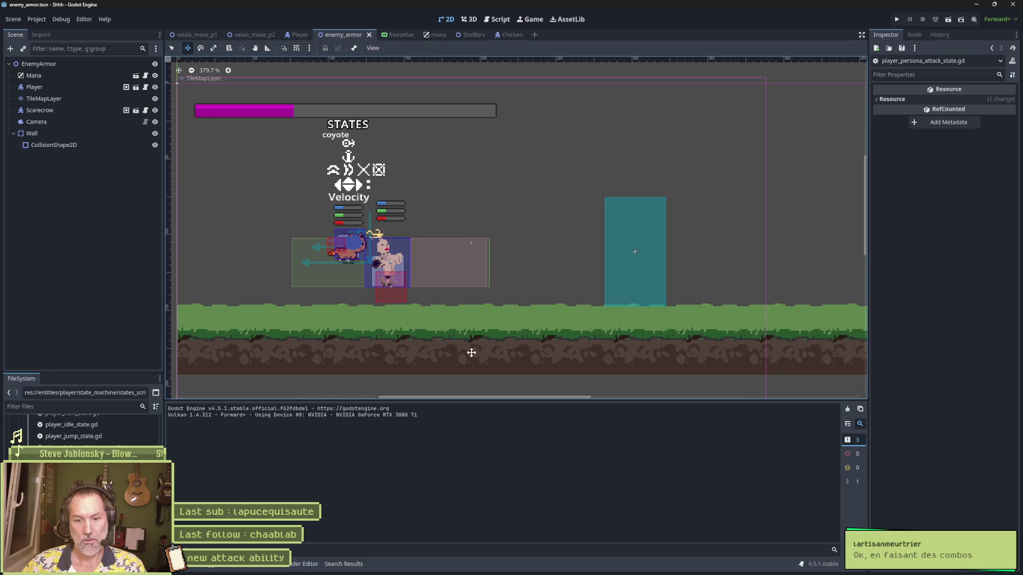
key("F5")
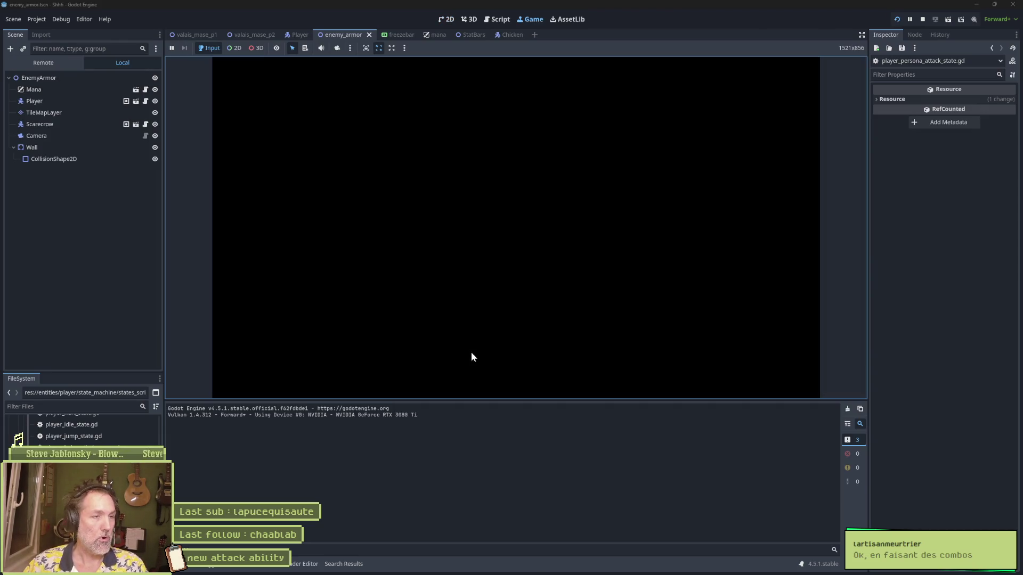
key("F8")
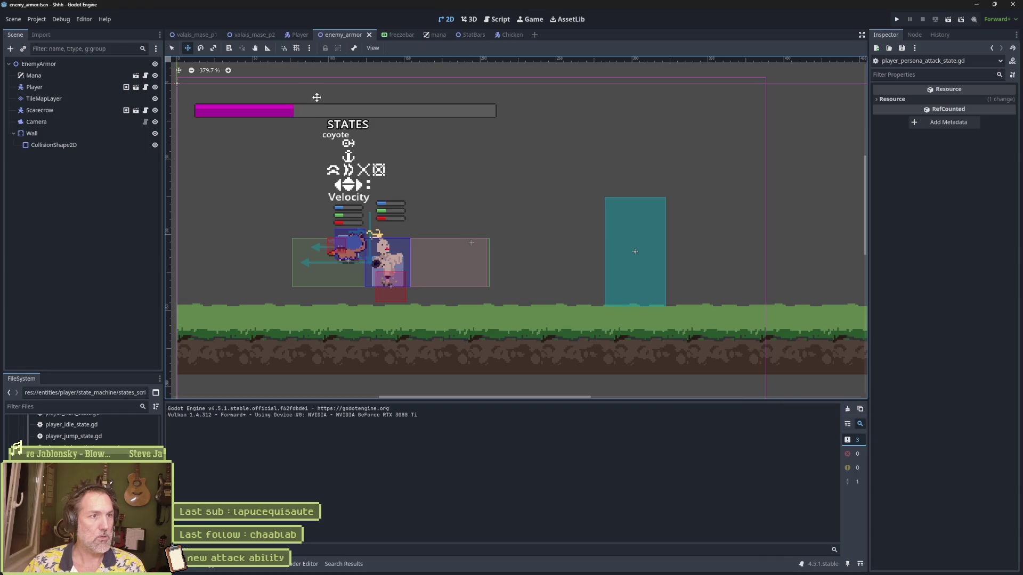
key("F5")
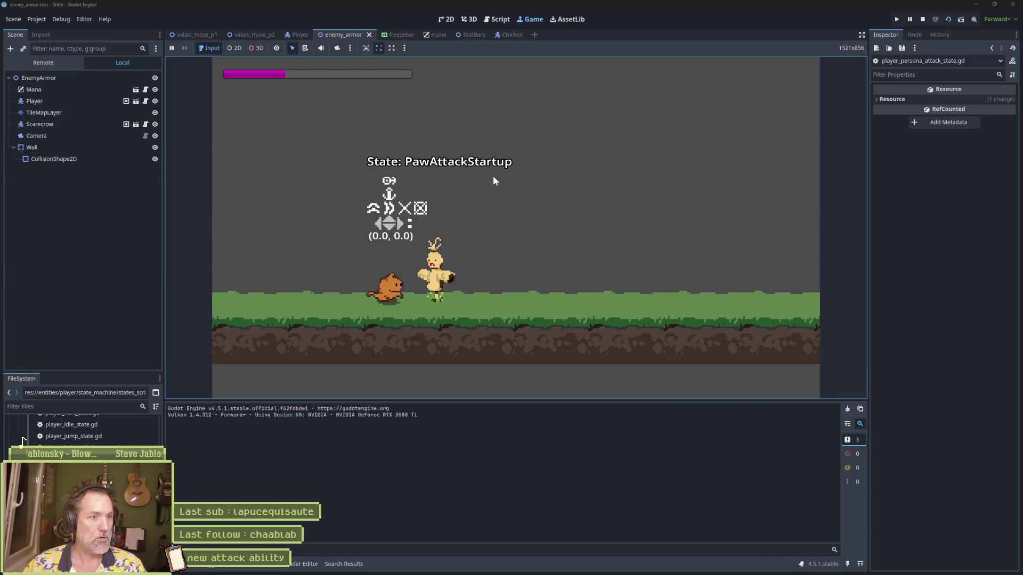
left_click(494, 177)
left_click(494, 177)
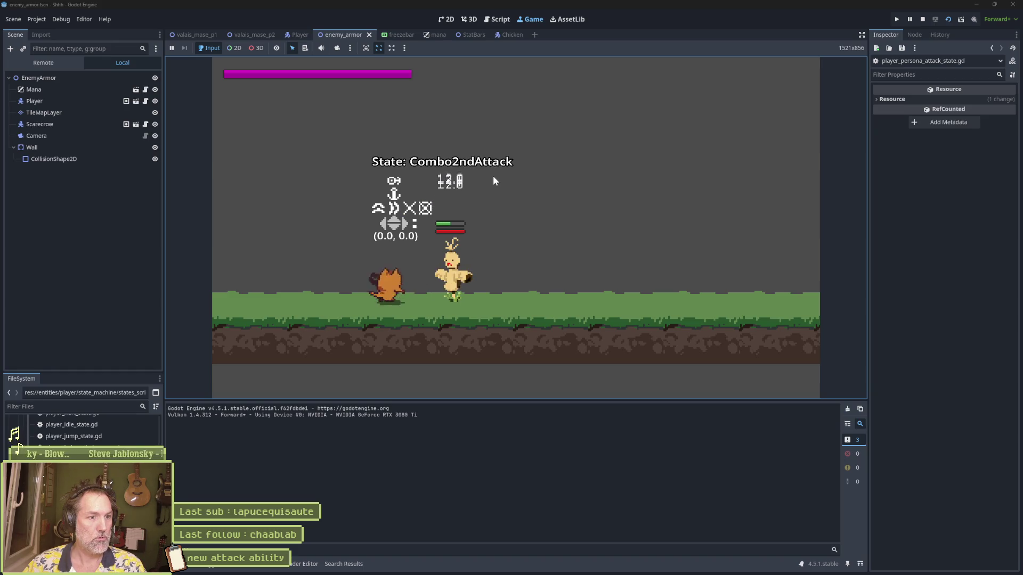
key("F8")
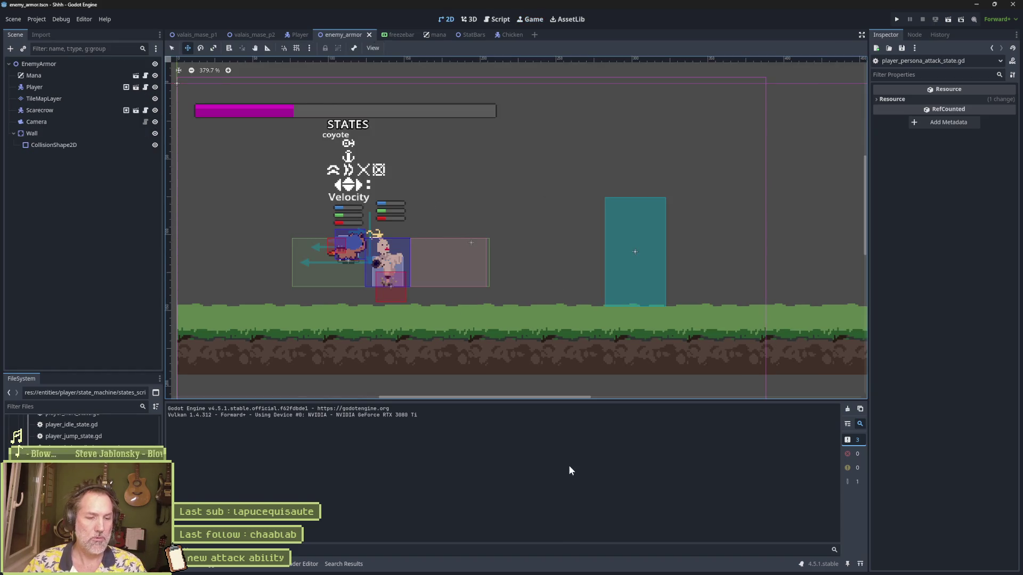
- In the Player scene, load the combo_3rd_attack and combo_2nd_attack animations and test-run them
left_click(297, 34)
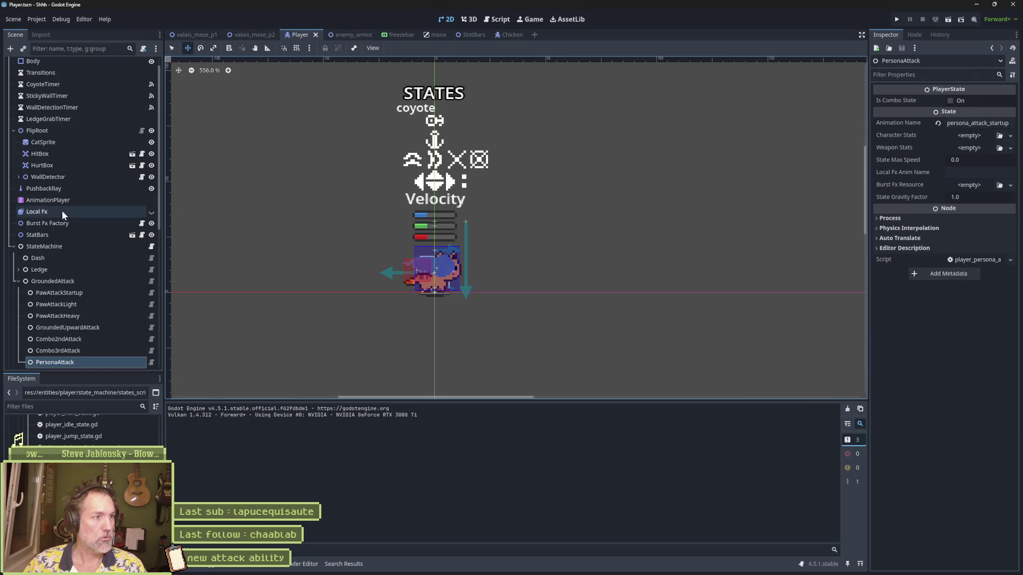
left_click(692, 409)
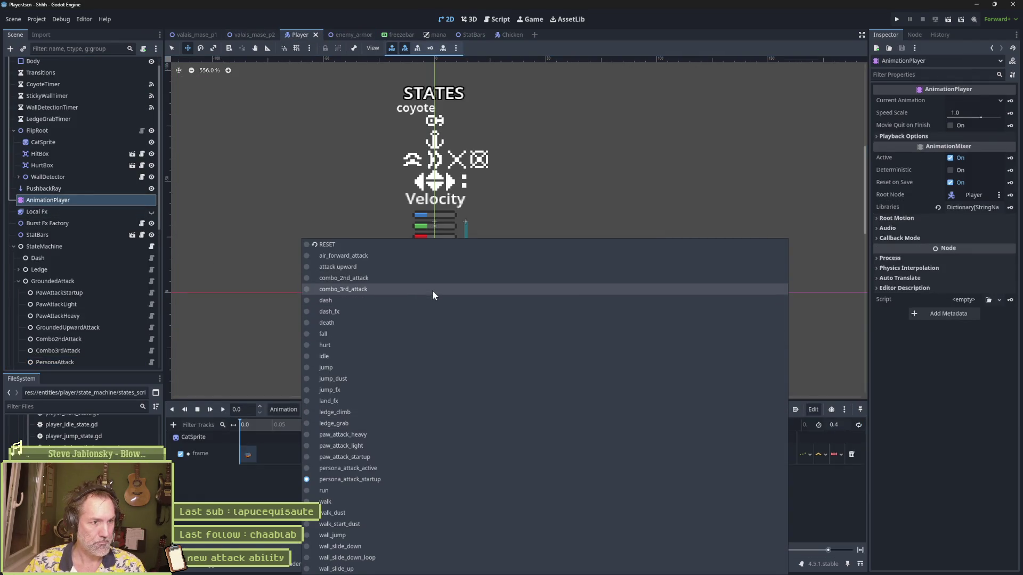
left_click(432, 289)
left_click(623, 408)
left_click(485, 278)
key("F5")
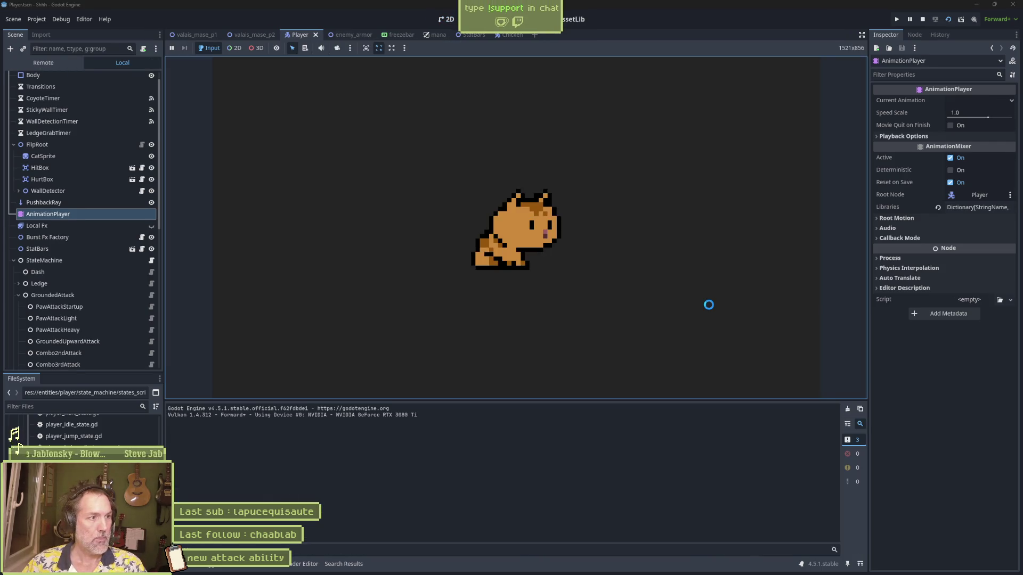
key("F8")
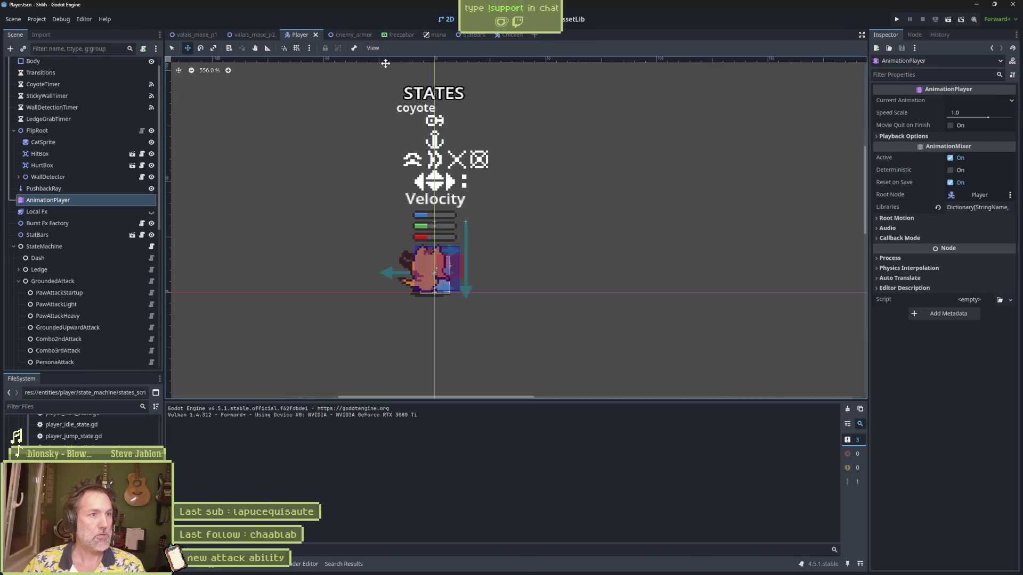
- Run the enemy_armor scene, chain paw attacks on the scarecrow, then return to Aseprite
left_click(354, 35)
key("F5")
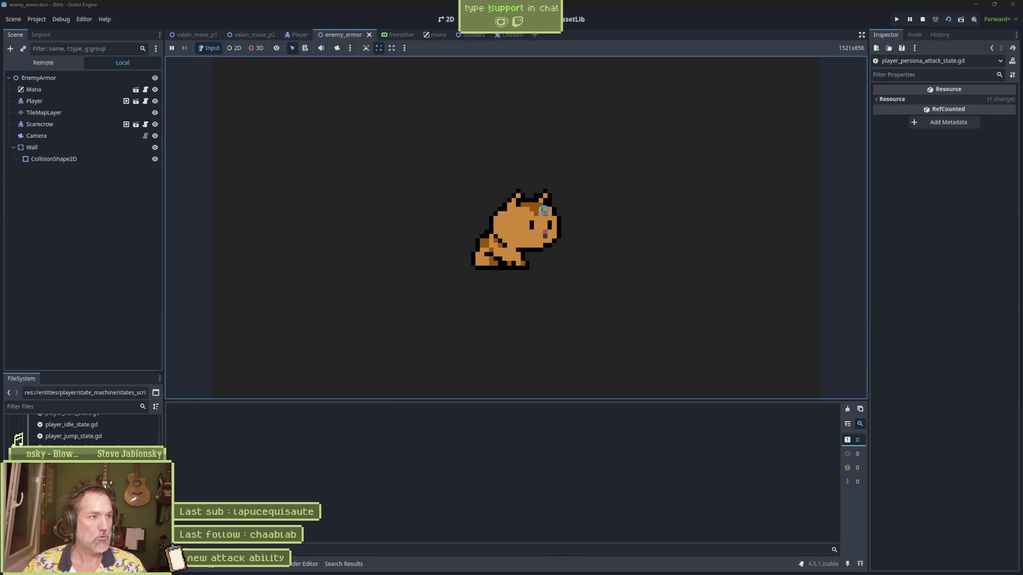
key("a")
key("j")
key("k")
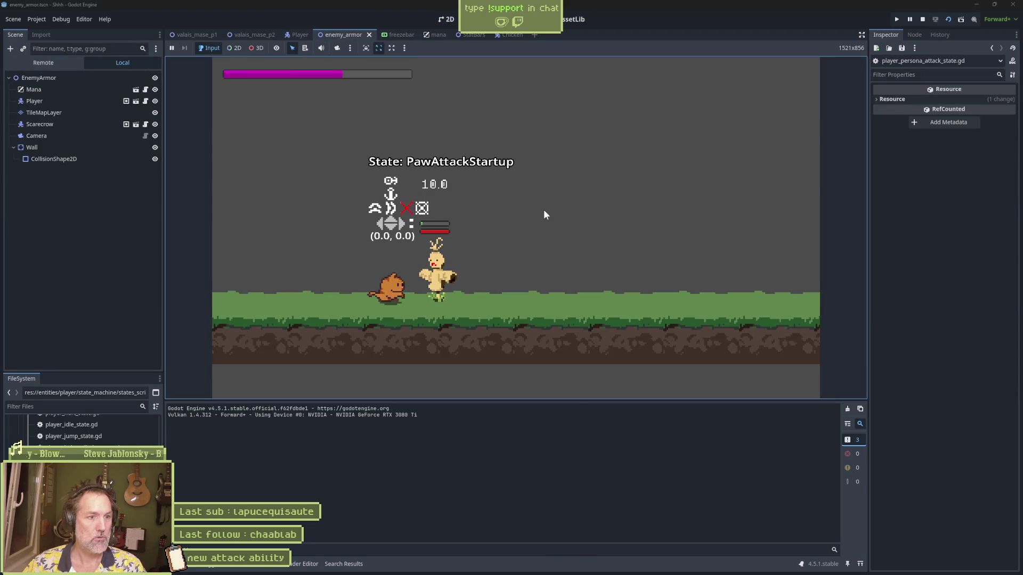
key("d")
key("j")
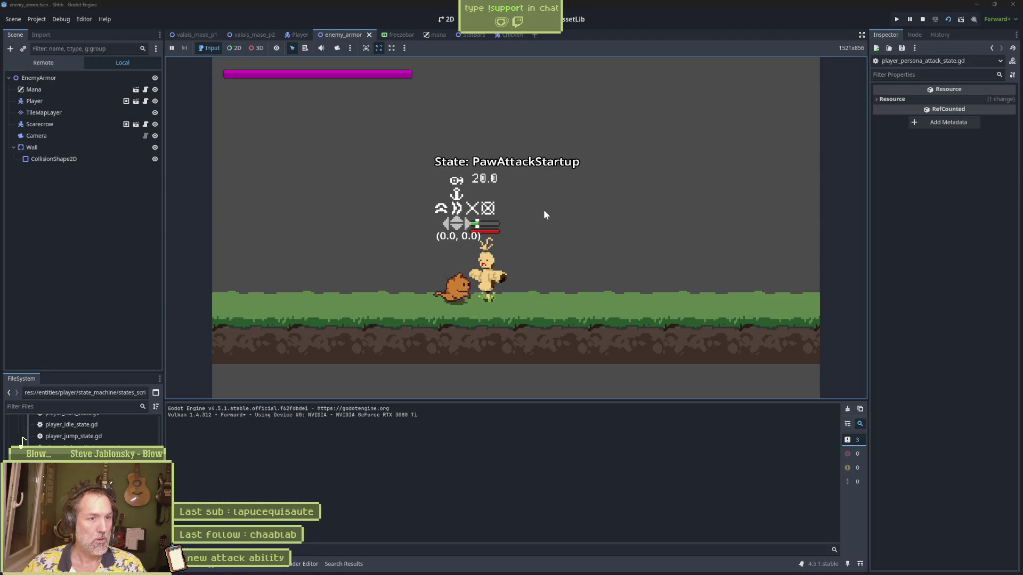
key("j")
key("j")
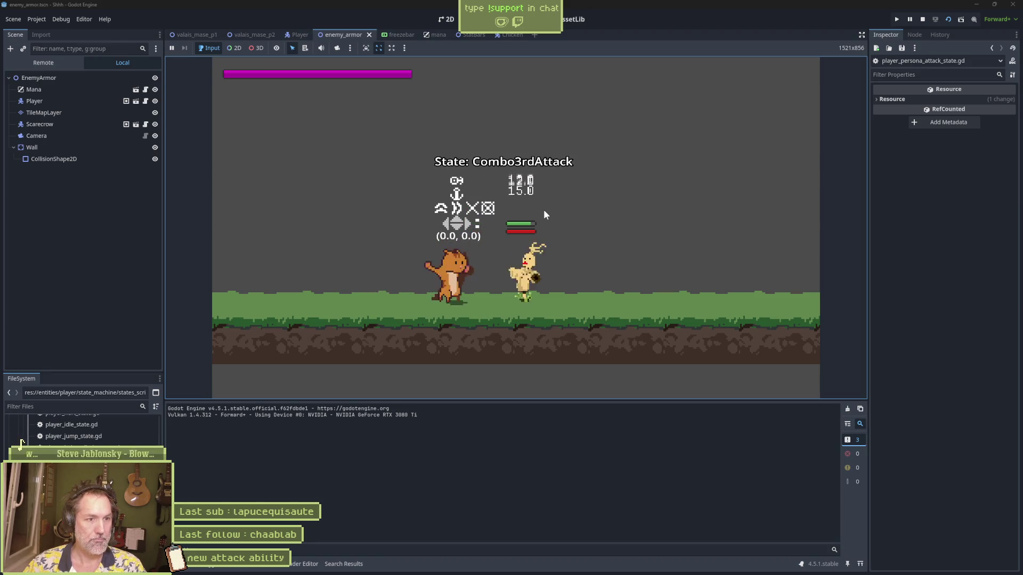
key("F8")
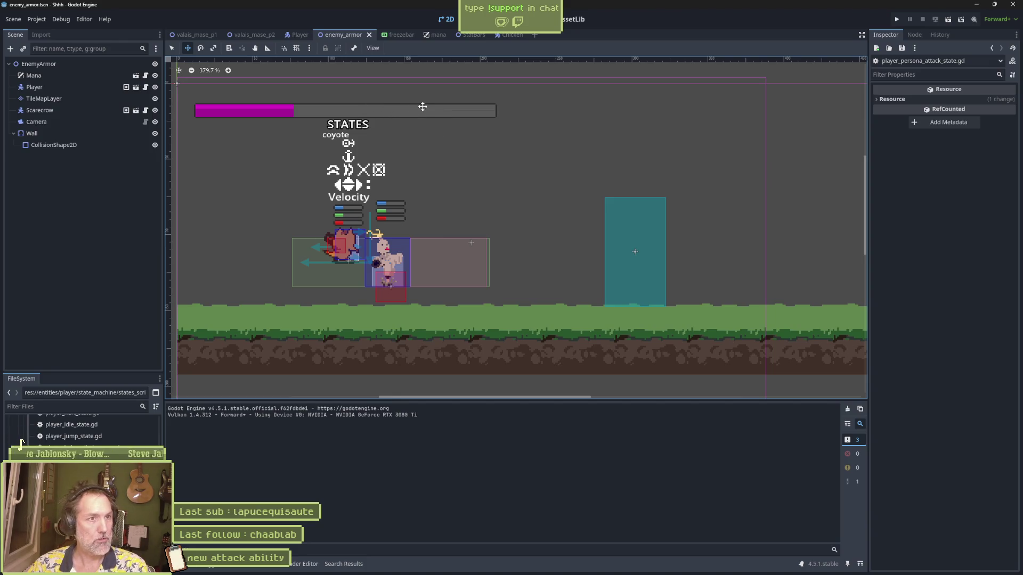
left_click(529, 565)
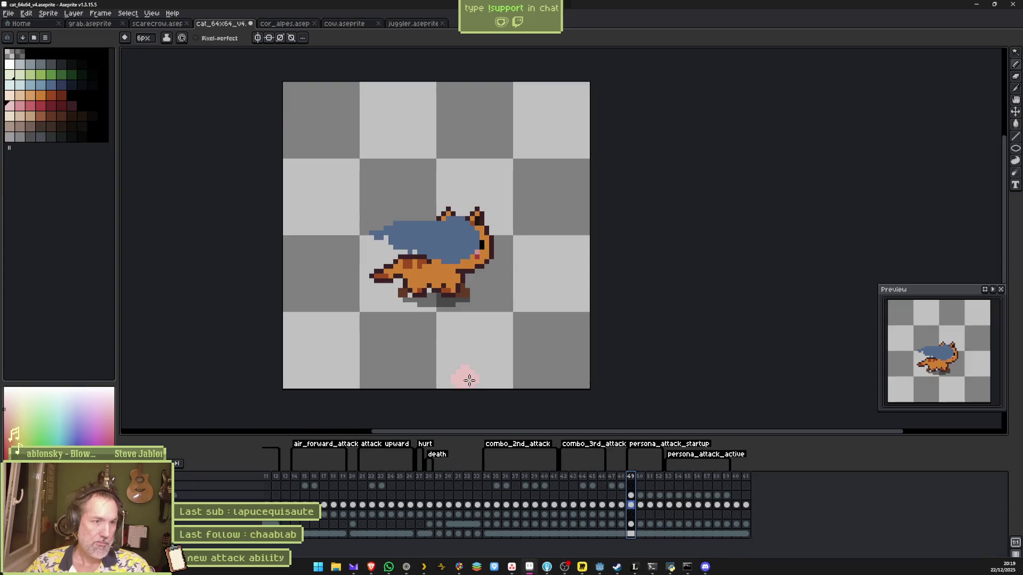
- Preview the pink crescent frame and play back frames 53–56 of the cat animation
left_click(738, 478)
left_click(747, 478)
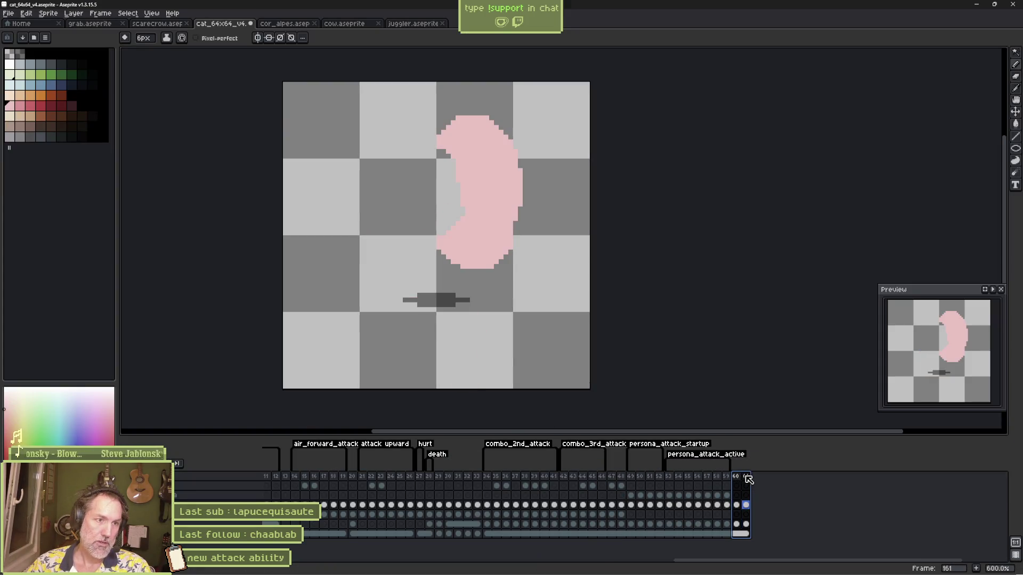
key("Left")
key("Right")
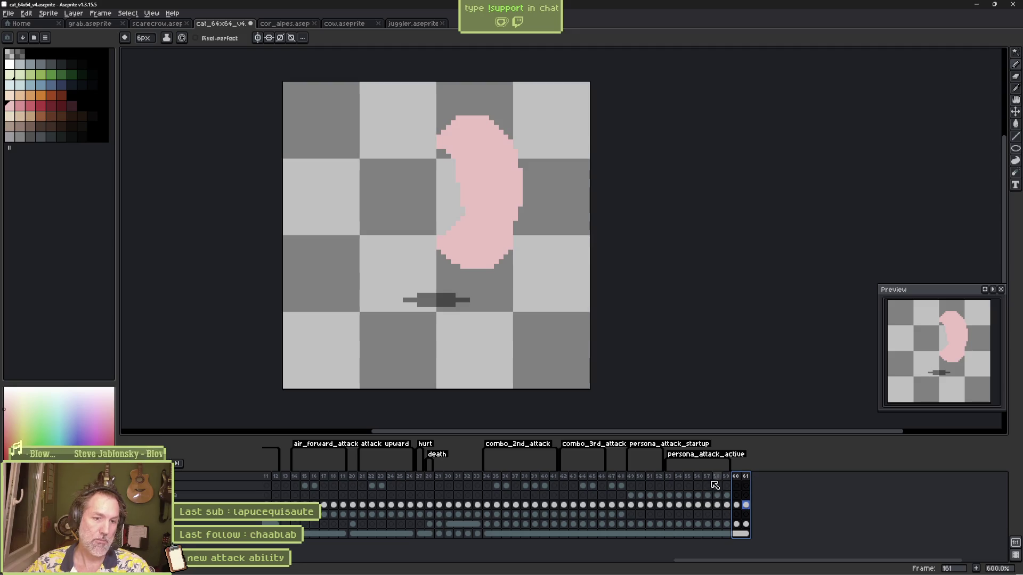
left_click_drag(669, 476, 697, 476)
key("Return")
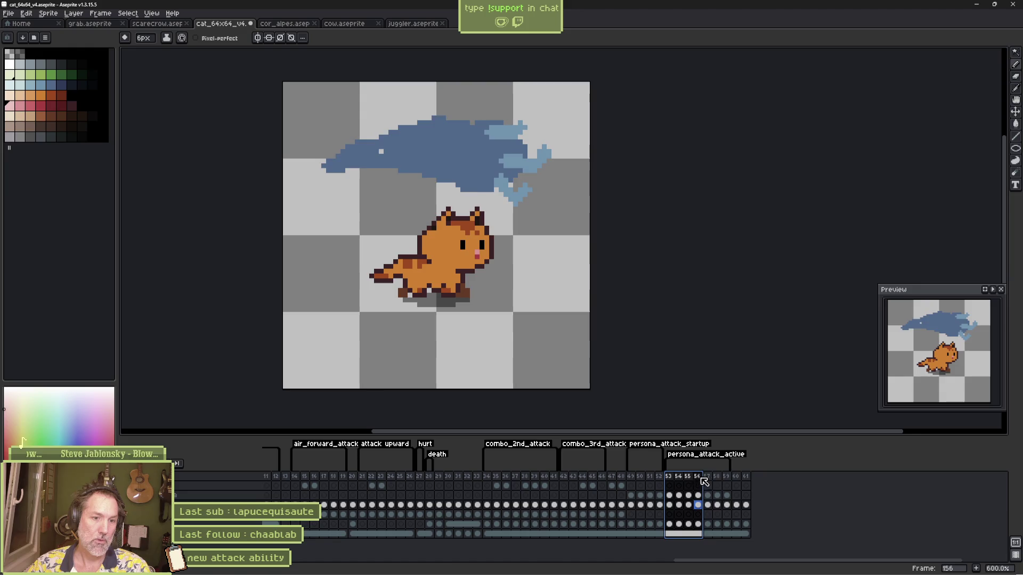
left_click(674, 477)
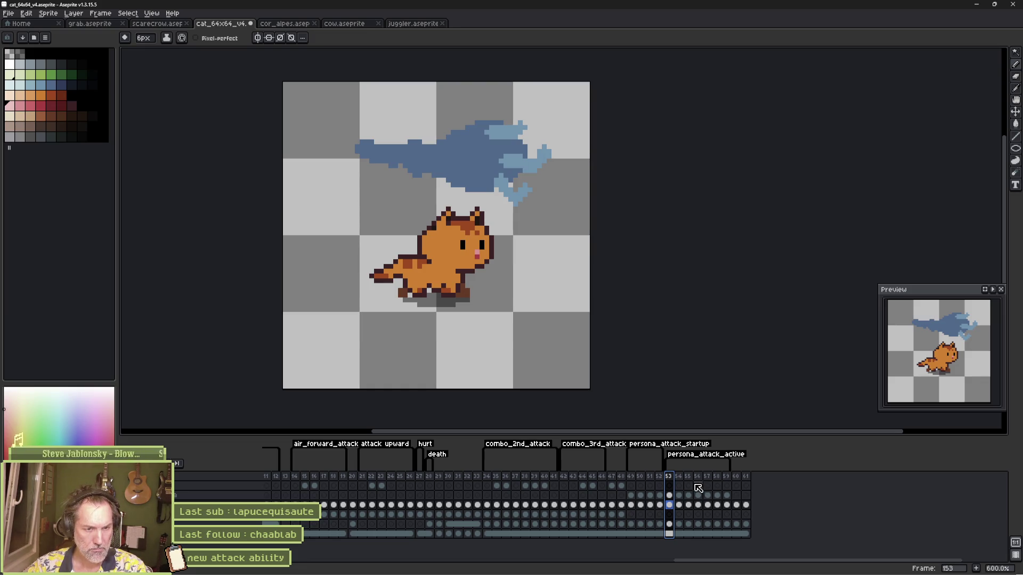
key("Return")
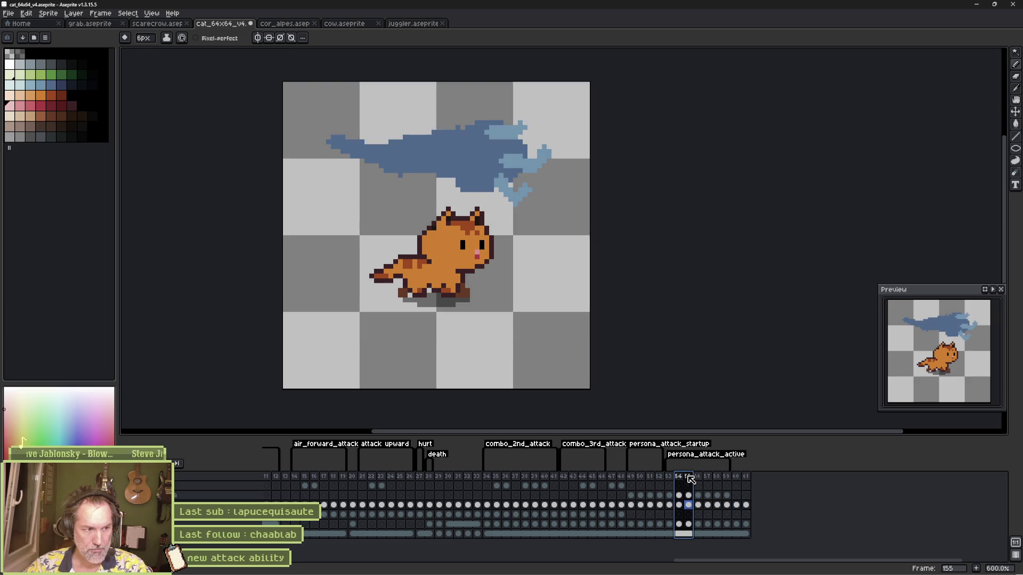
- Delete the cat from frames 53–59, lift the remaining cels a layer, lower them, and save
left_click_drag(670, 505, 728, 506)
key("Delete")
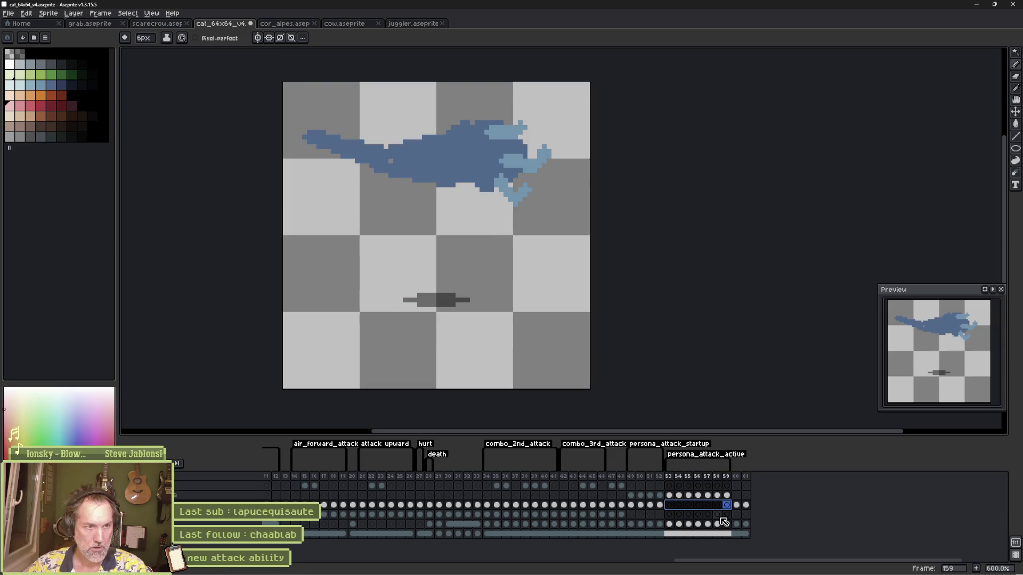
left_click_drag(668, 476, 708, 482)
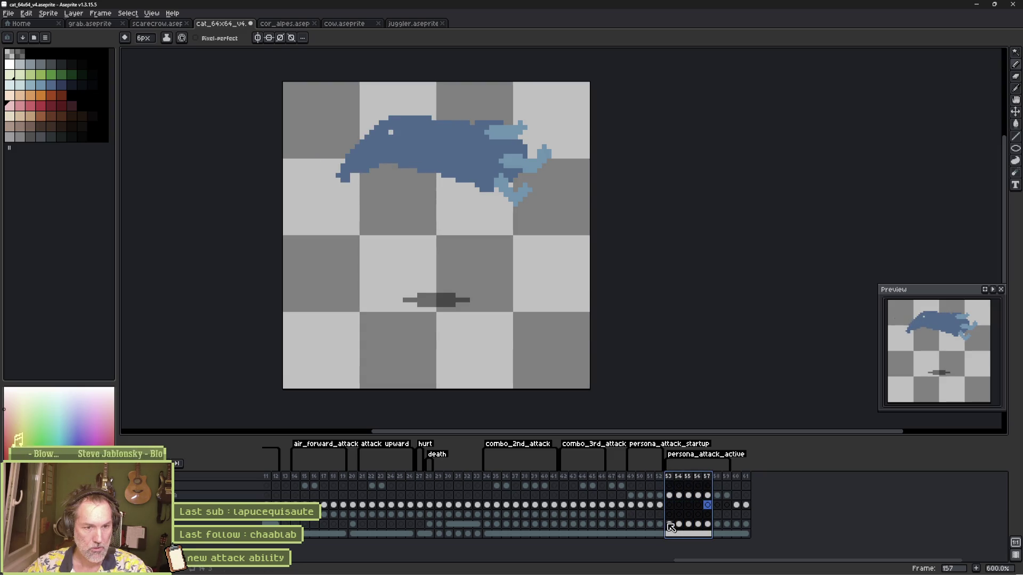
left_click(669, 525)
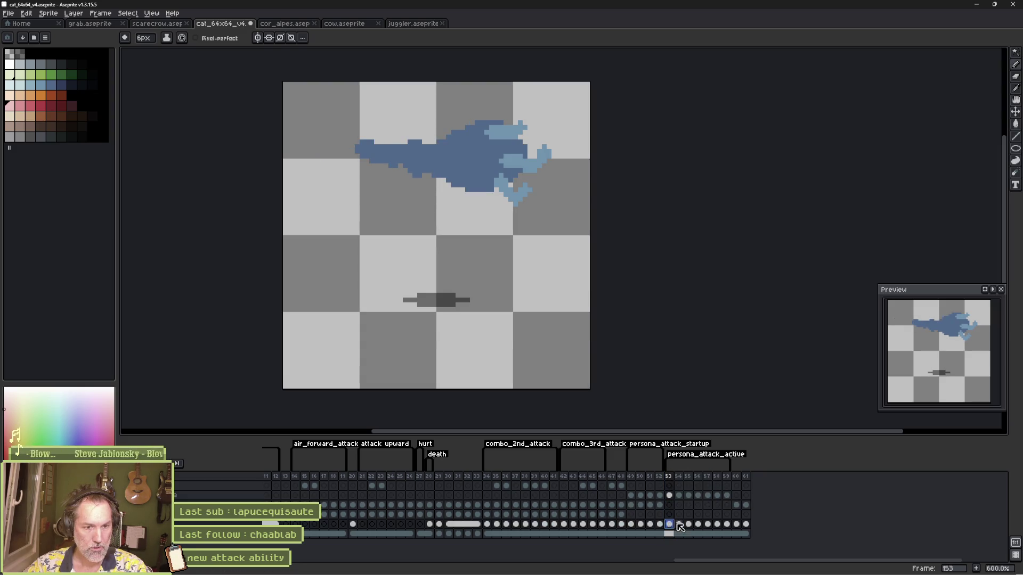
left_click(728, 525, "shift")
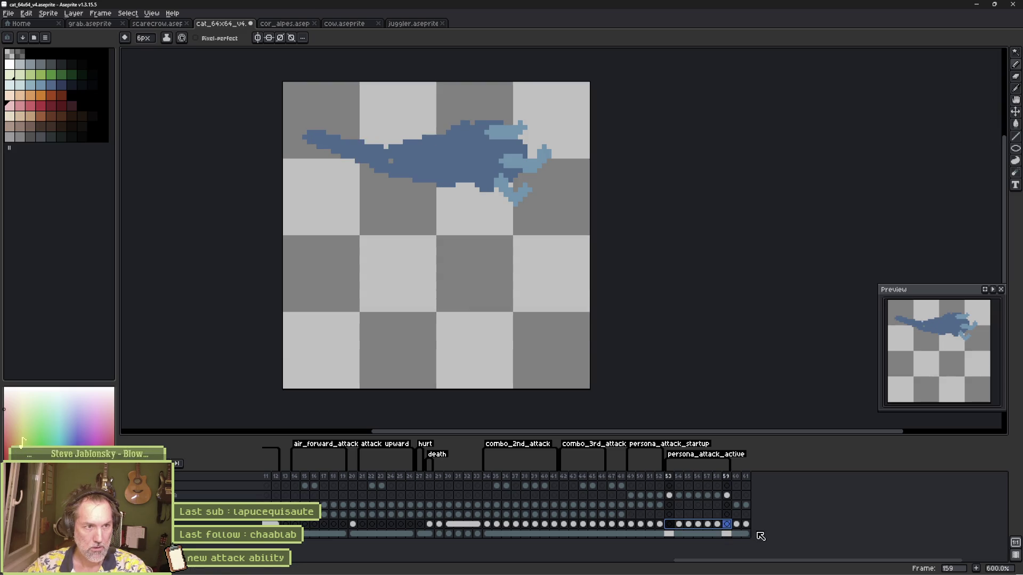
left_click_drag(720, 525, 727, 497)
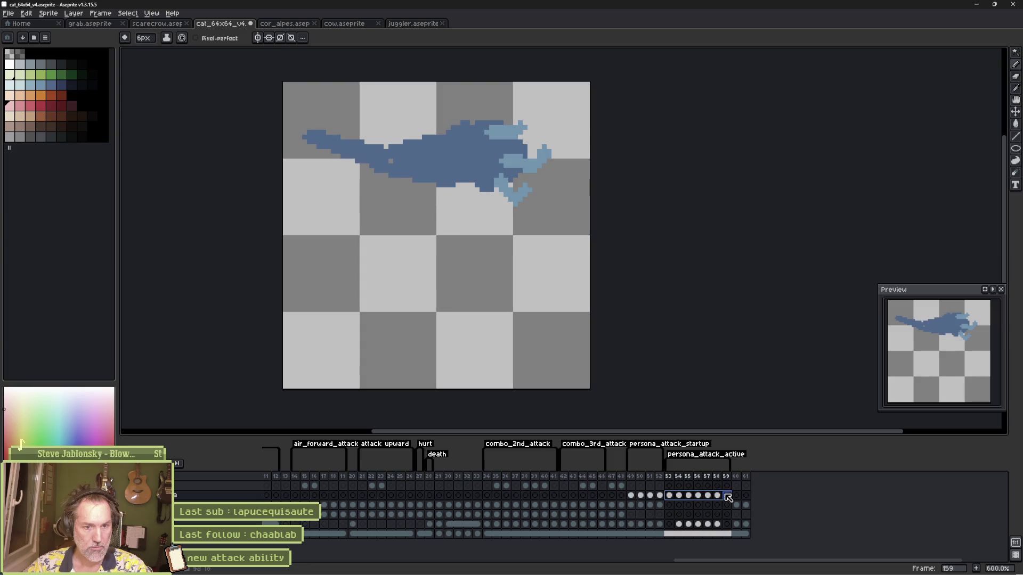
key("v")
left_click_drag(456, 177, 457, 258)
key("ctrl+s")
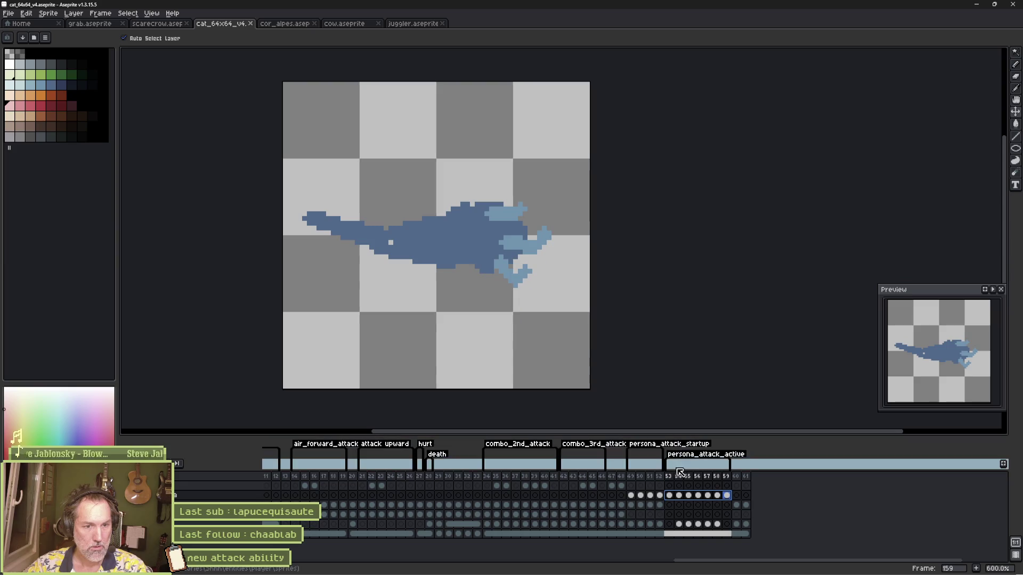
- Compare frame 60 with the pink crescent frame 161 and bring up frame 161's menu
left_click(739, 478)
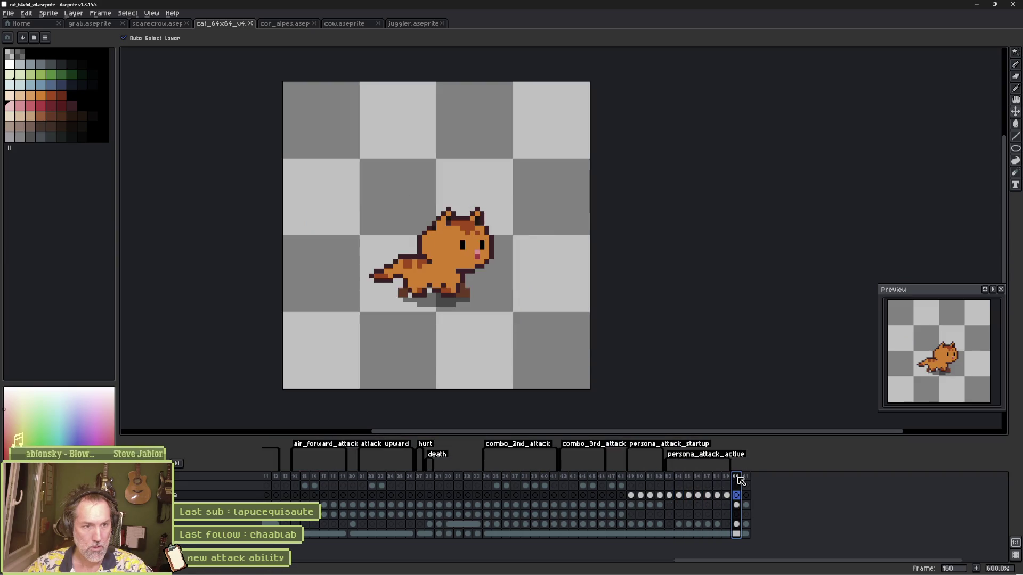
key("Right")
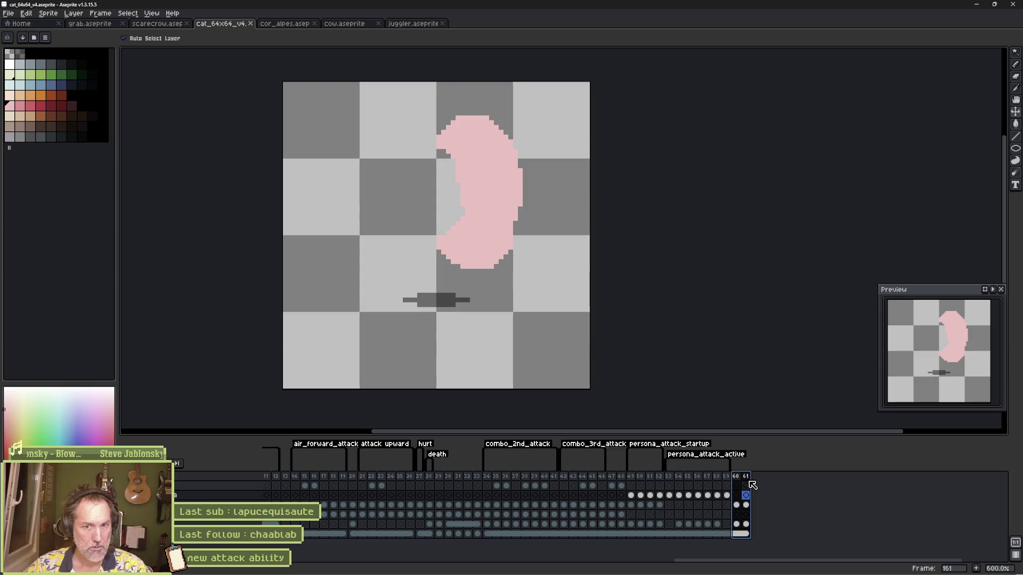
key("Left")
key("Right")
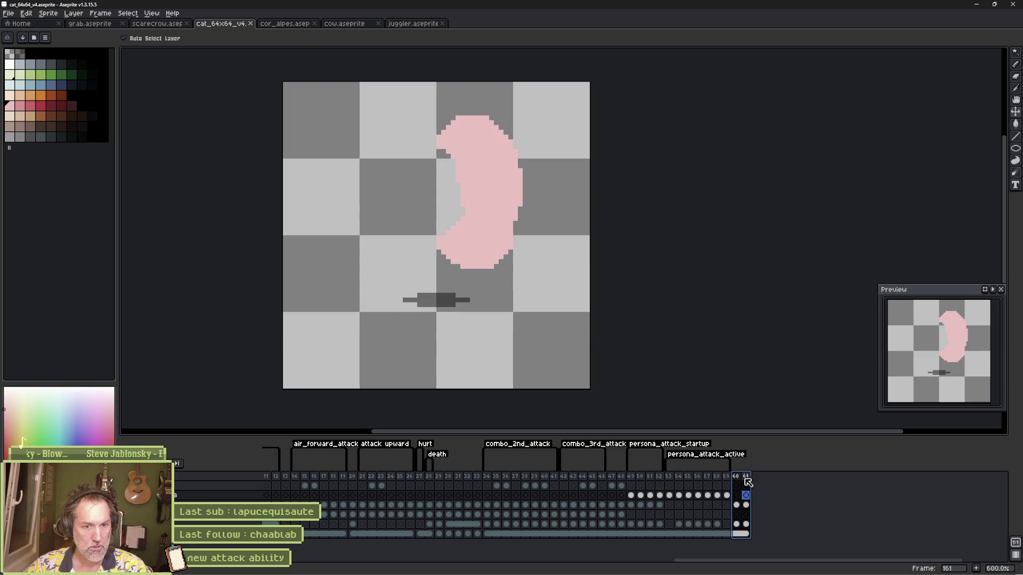
right_click(746, 477)
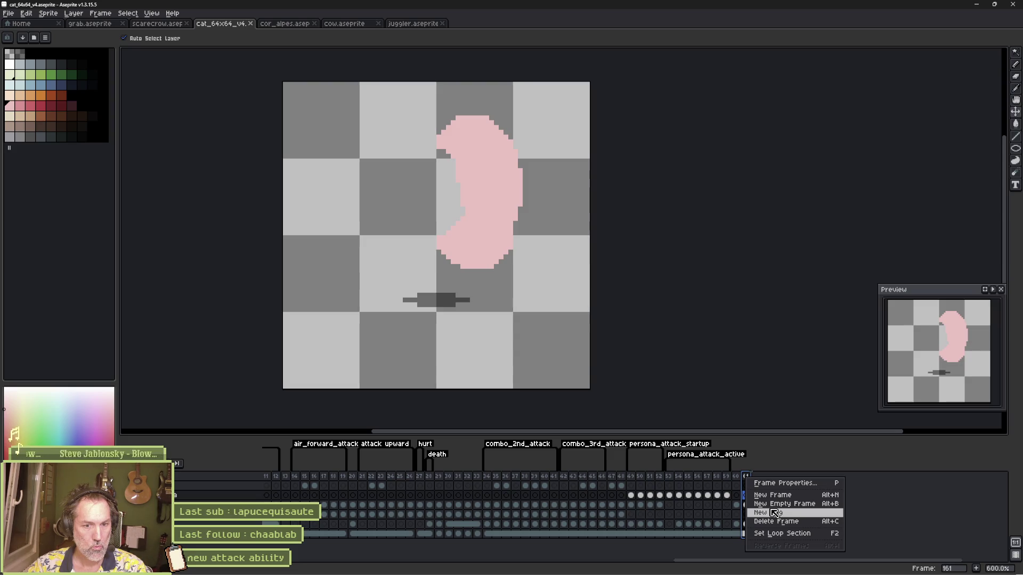
- Tag frame 161 as cat_persona_attack, then pencil a pink dot onto the crescent
left_click(774, 512)
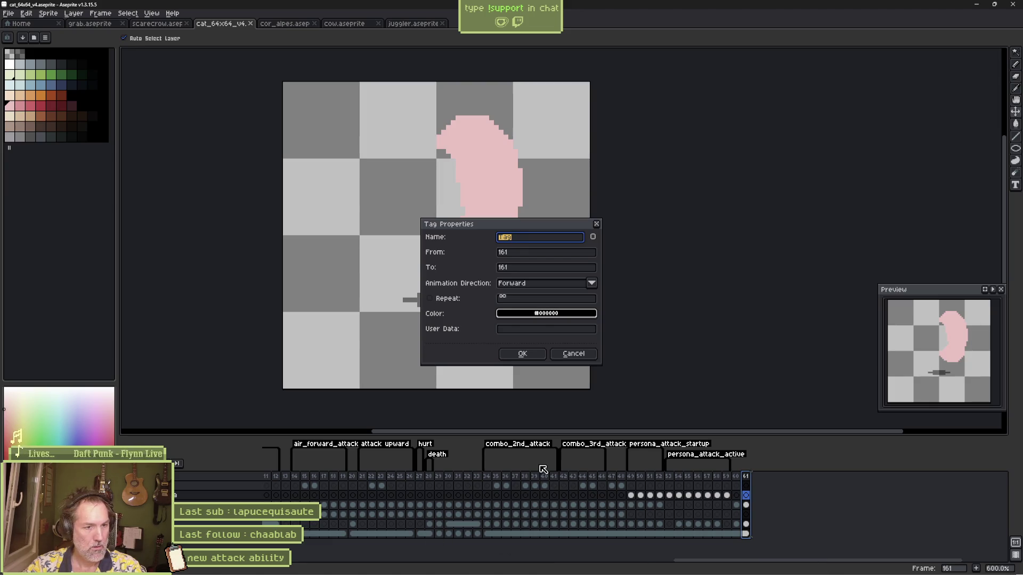
left_click(558, 240)
double_click(558, 241)
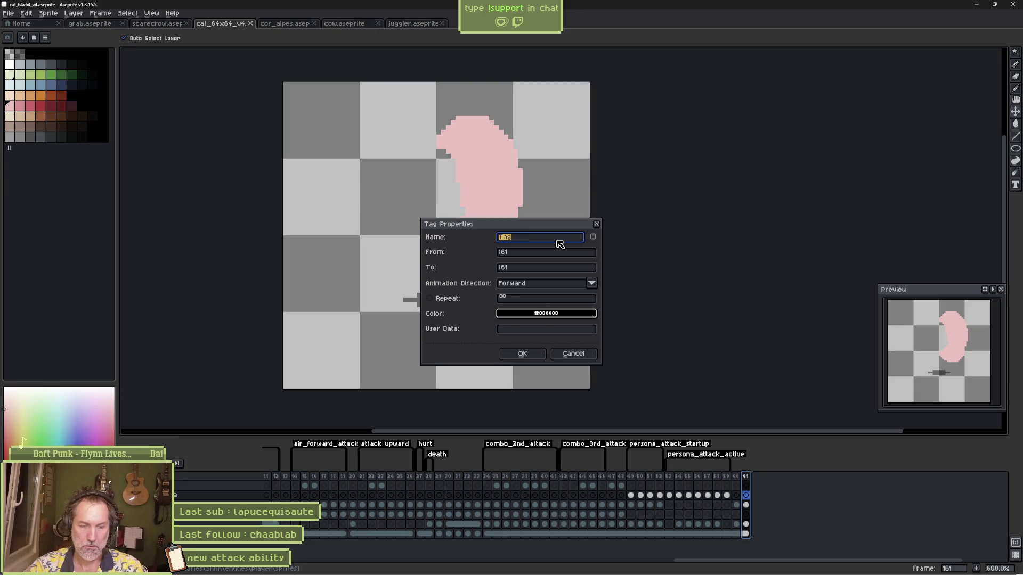
type("ersona_attack")
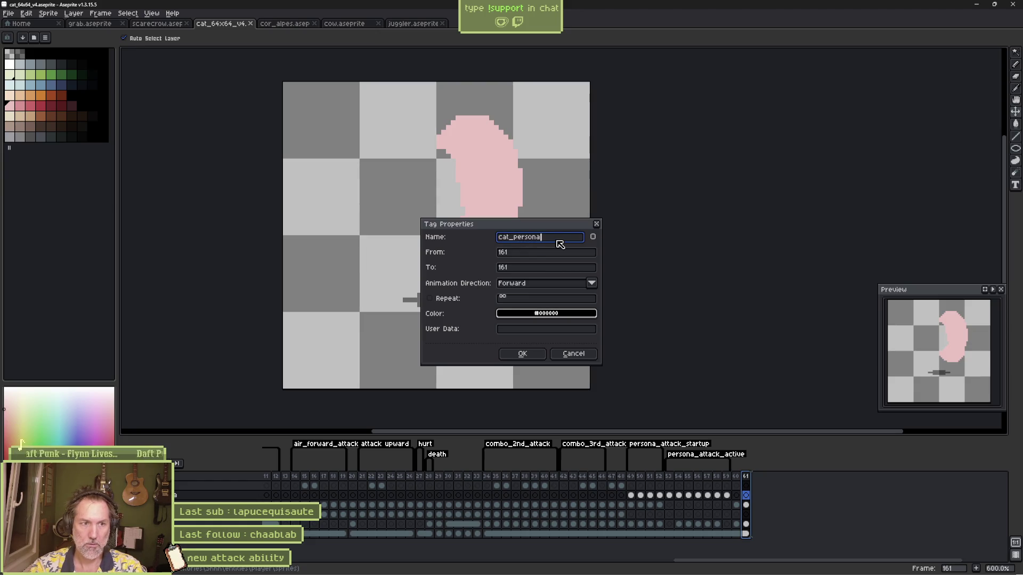
left_click(522, 354)
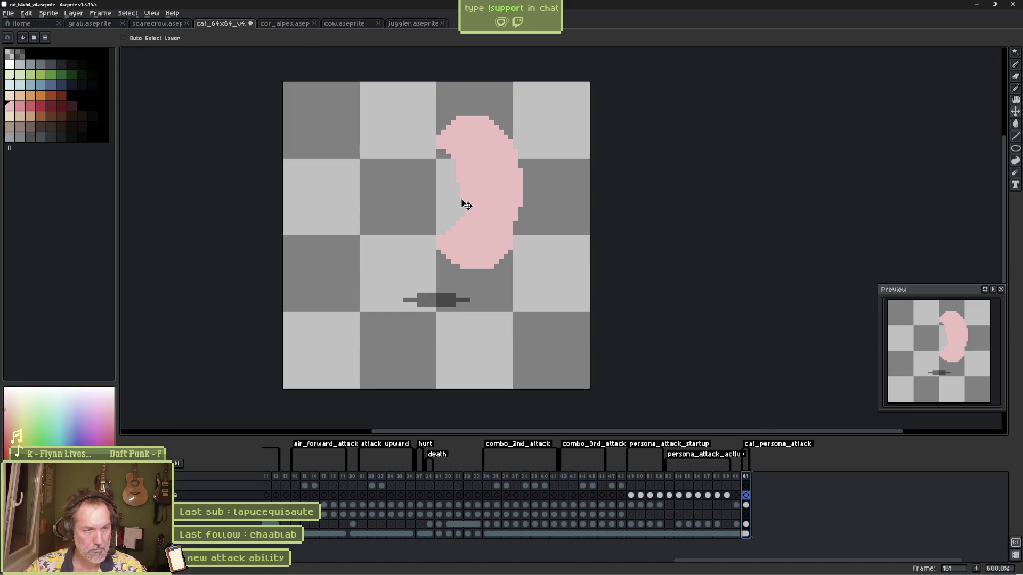
key("b")
left_click(355, 162)
- Extend the pink ear with a rounded upper-left bump, a red-brown inner ear and 1px brown outline
left_click(51, 94)
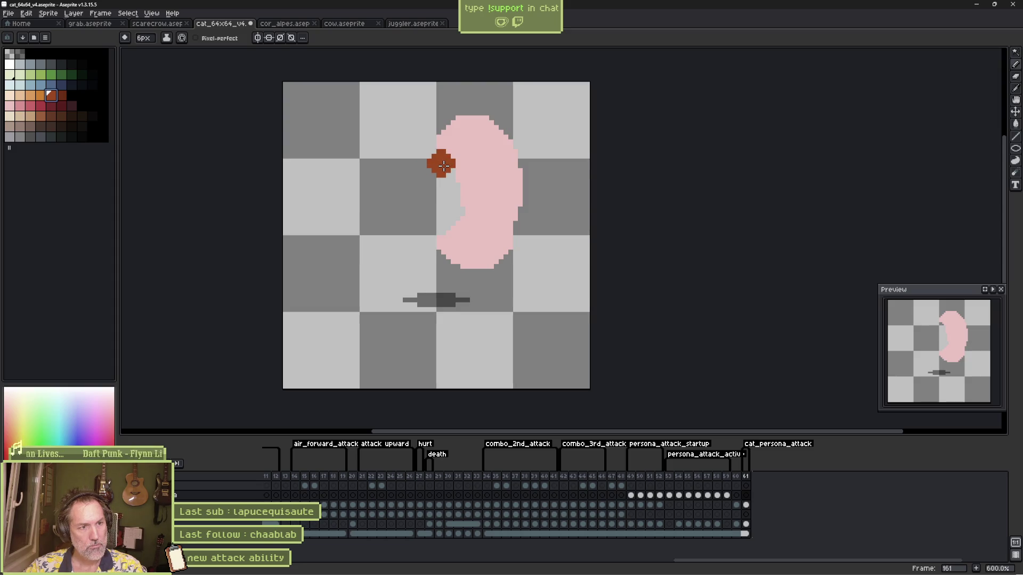
left_click(462, 149, "alt")
mouse_move(450, 145)
left_mouse_down()
mouse_move(439, 159)
mouse_move(498, 158)
mouse_move(461, 237)
mouse_move(442, 235)
left_mouse_up()
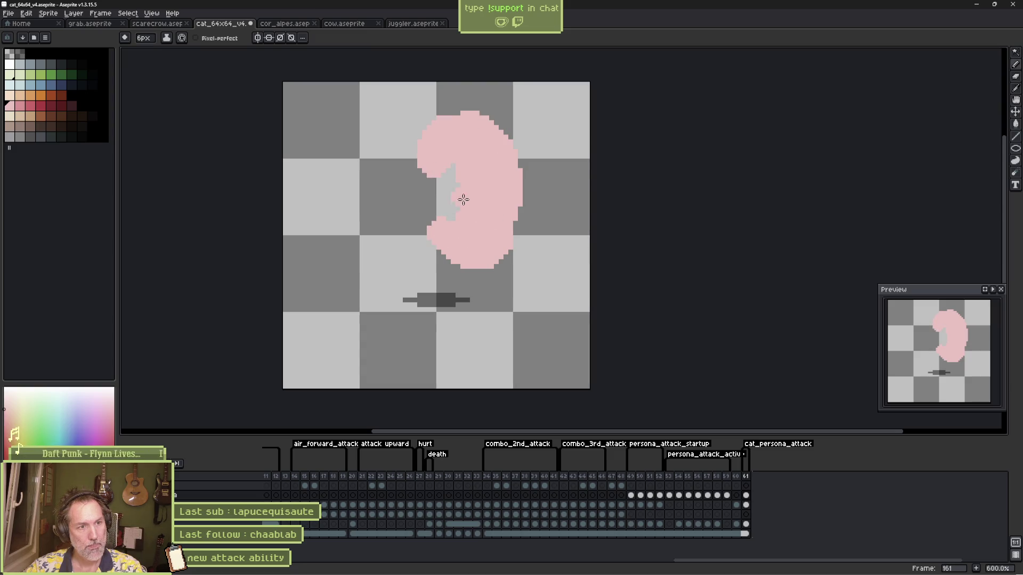
key("x")
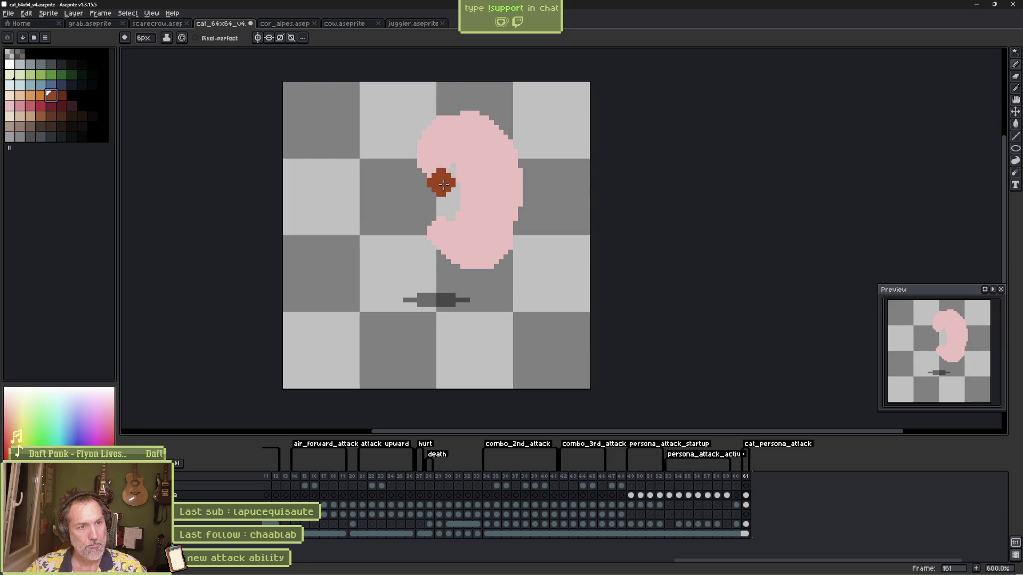
mouse_move(445, 180)
left_mouse_down()
mouse_move(454, 195)
mouse_move(433, 200)
mouse_move(440, 208)
left_mouse_up()
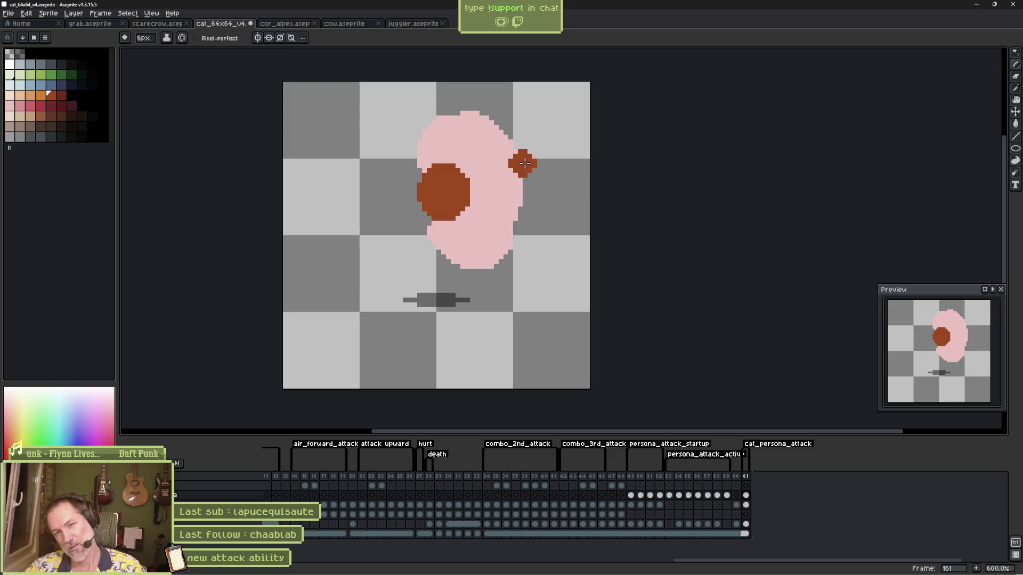
scroll(457, 148, "down", 4)
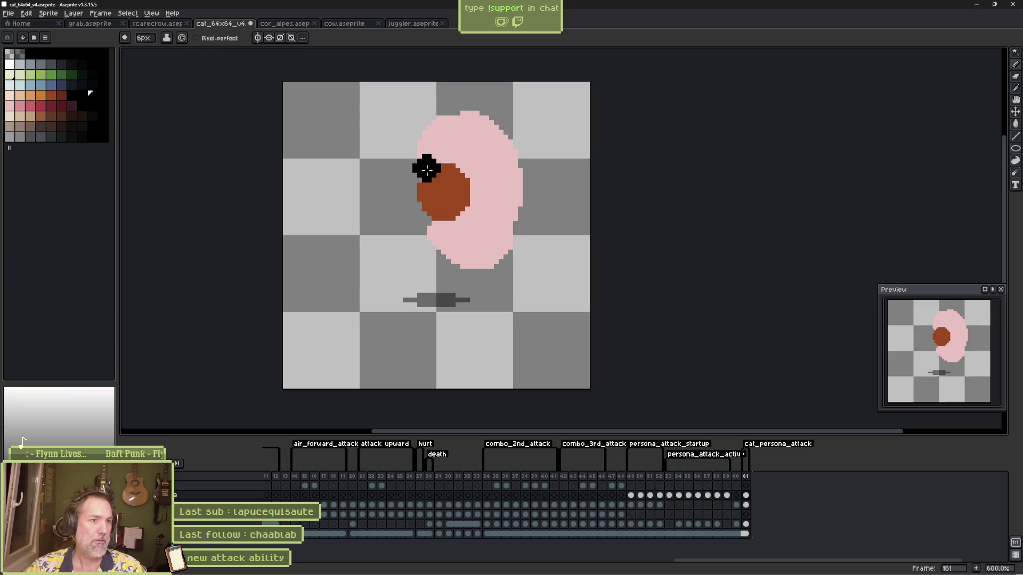
scroll(427, 170, "up", 4)
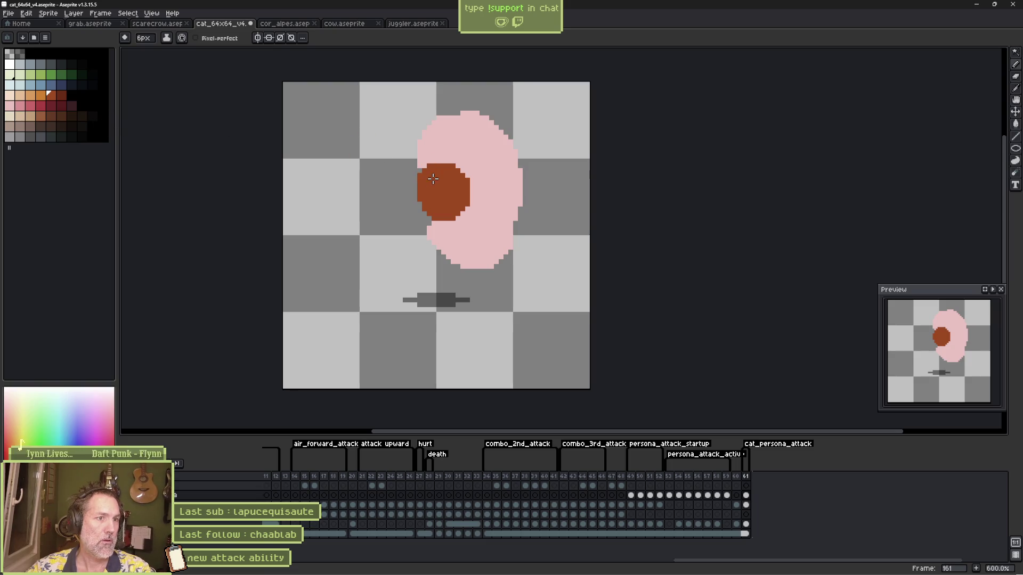
key("minus")
key("minus")
key("minus")
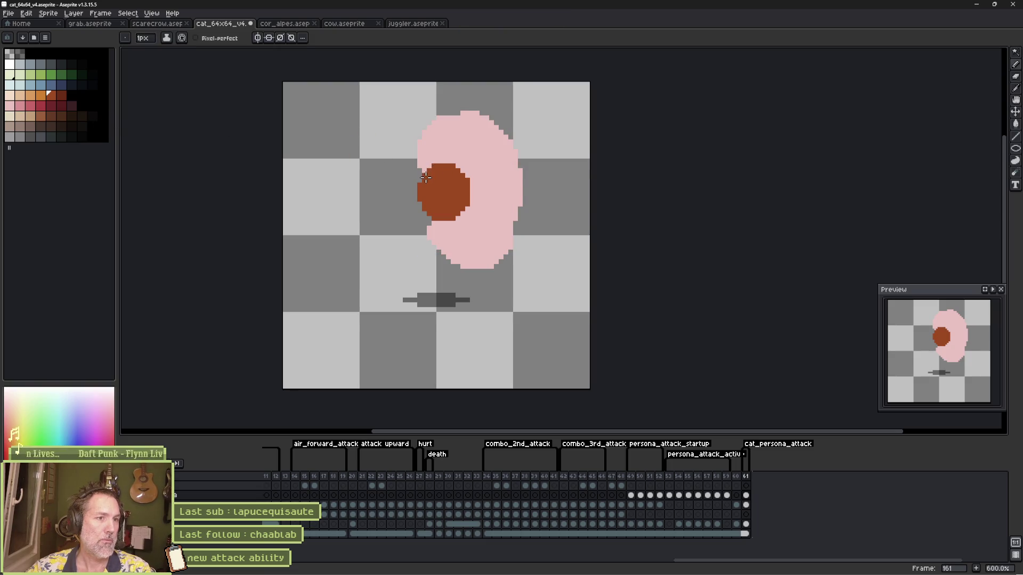
left_click_drag(421, 149, 440, 117)
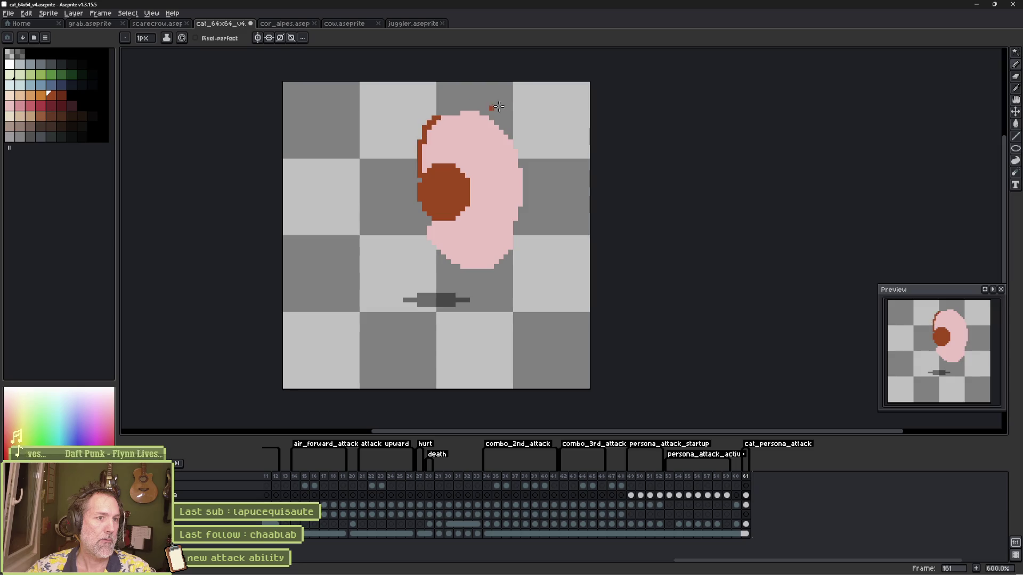
left_click_drag(428, 214, 455, 264)
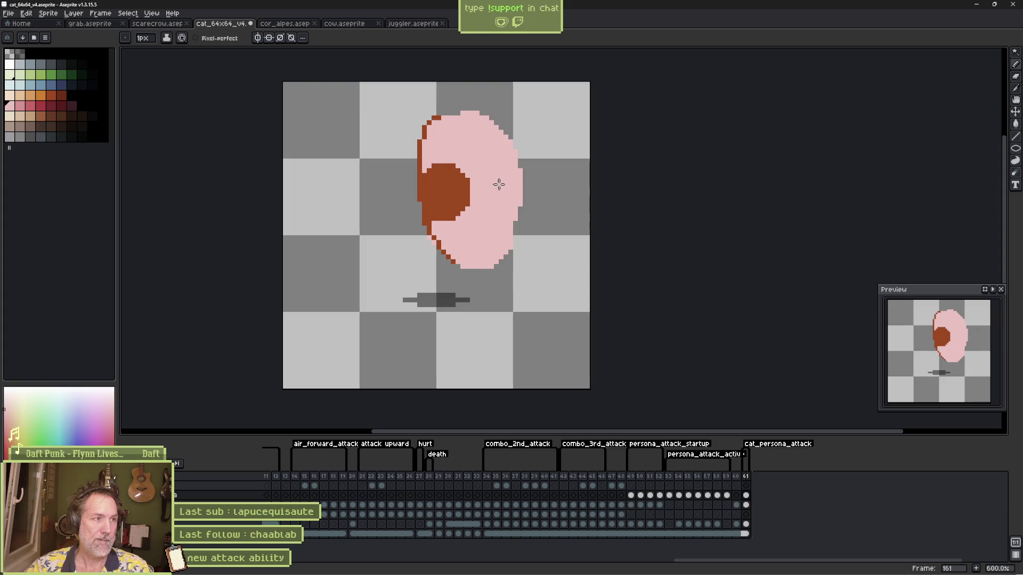
- Add pale grey shading inside the ear and bucket-fill the brown inner ear with pink
left_click(20, 65)
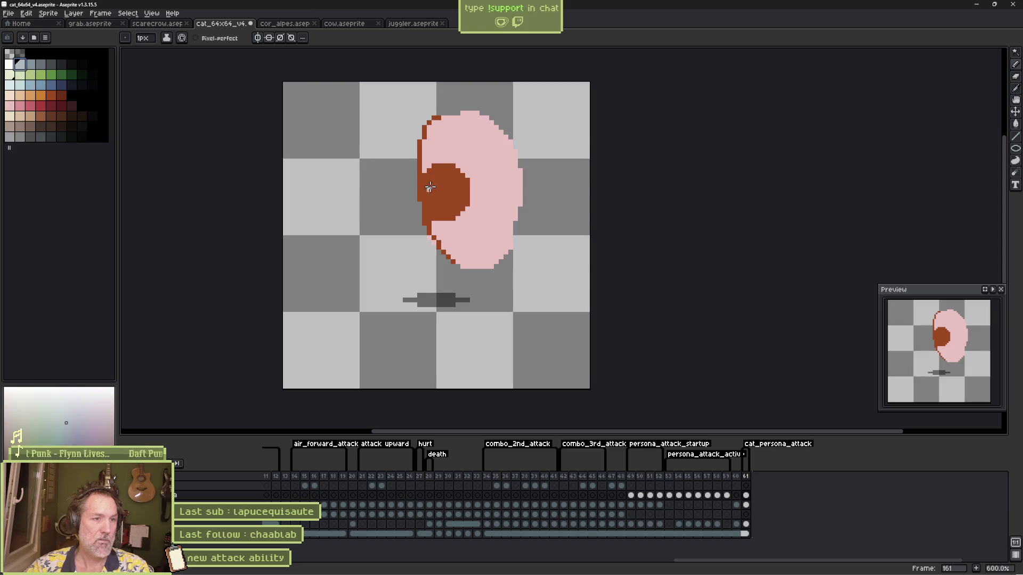
mouse_move(424, 170)
left_mouse_down()
mouse_move(442, 180)
mouse_move(429, 168)
left_mouse_up()
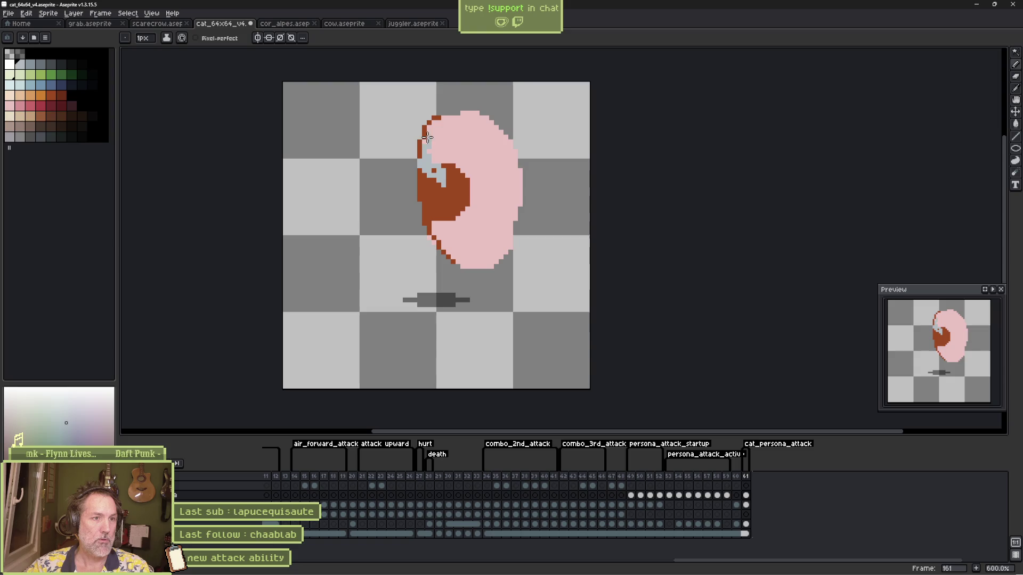
left_click_drag(448, 211, 445, 240)
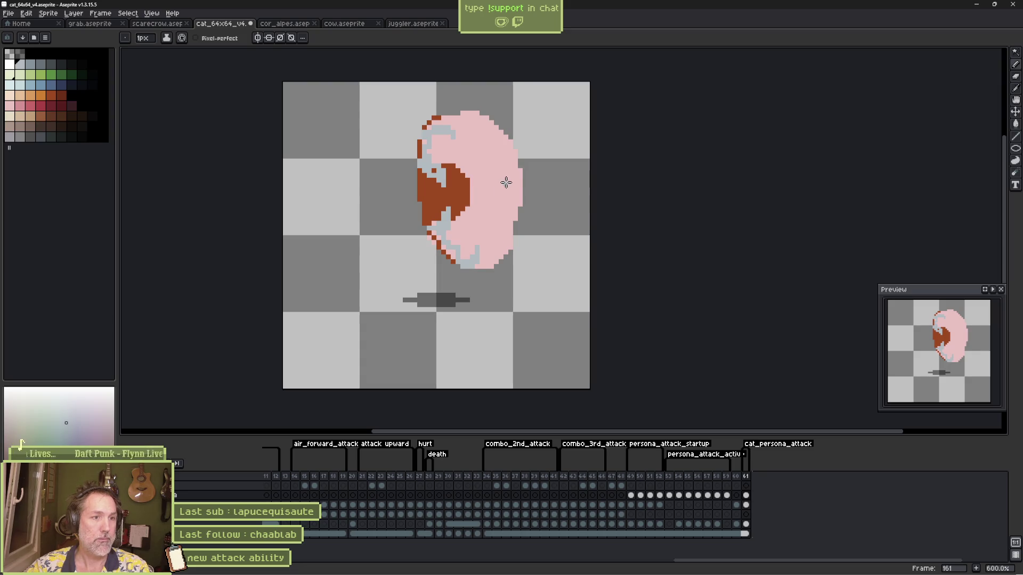
left_click(472, 177, "alt")
key("g")
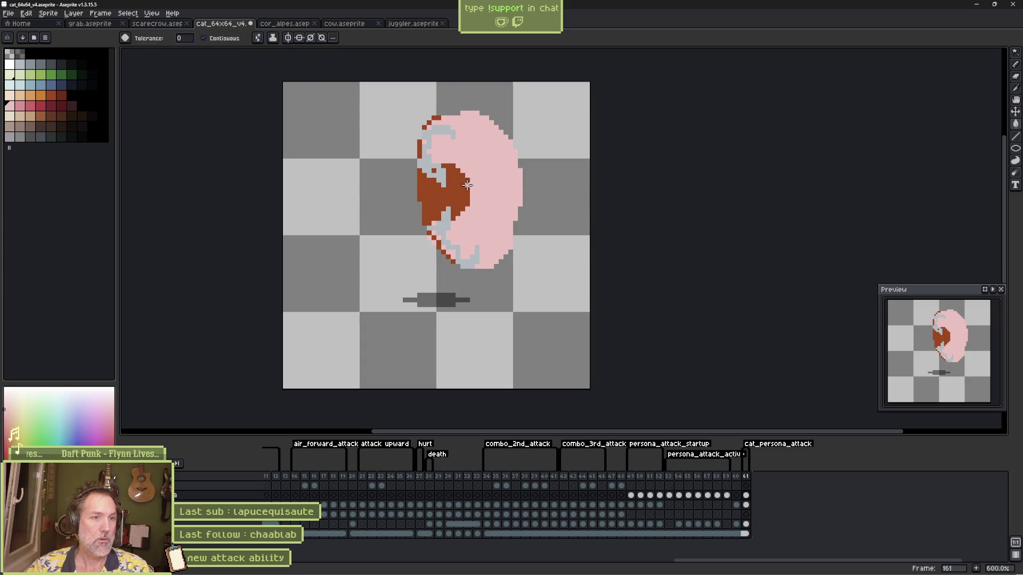
left_click(462, 190)
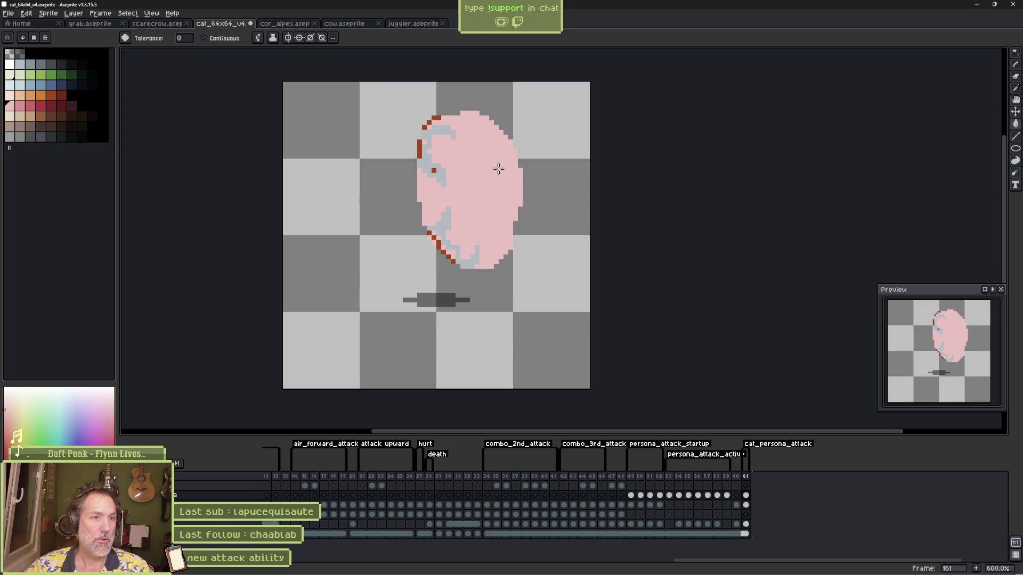
key("e")
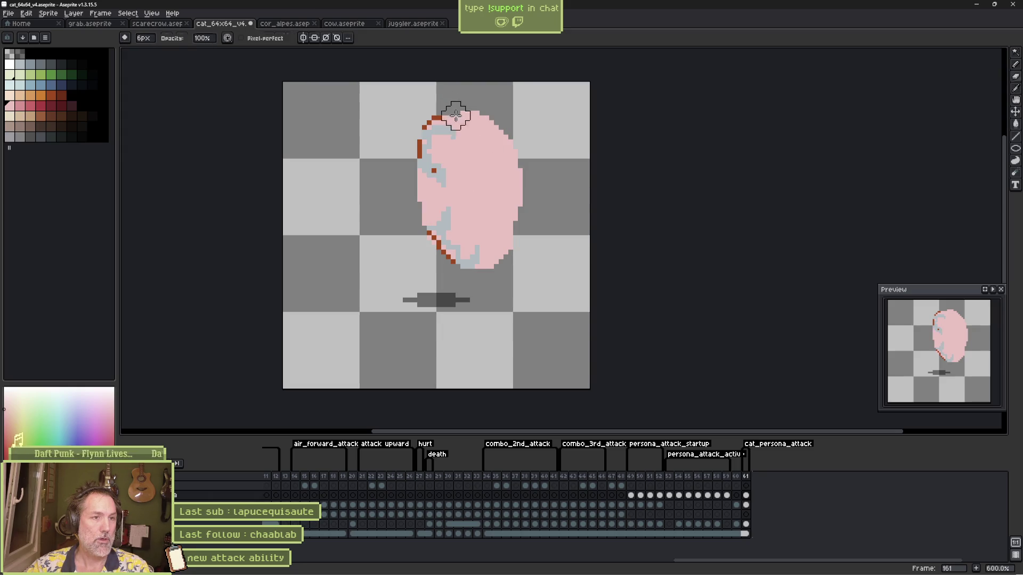
key("b")
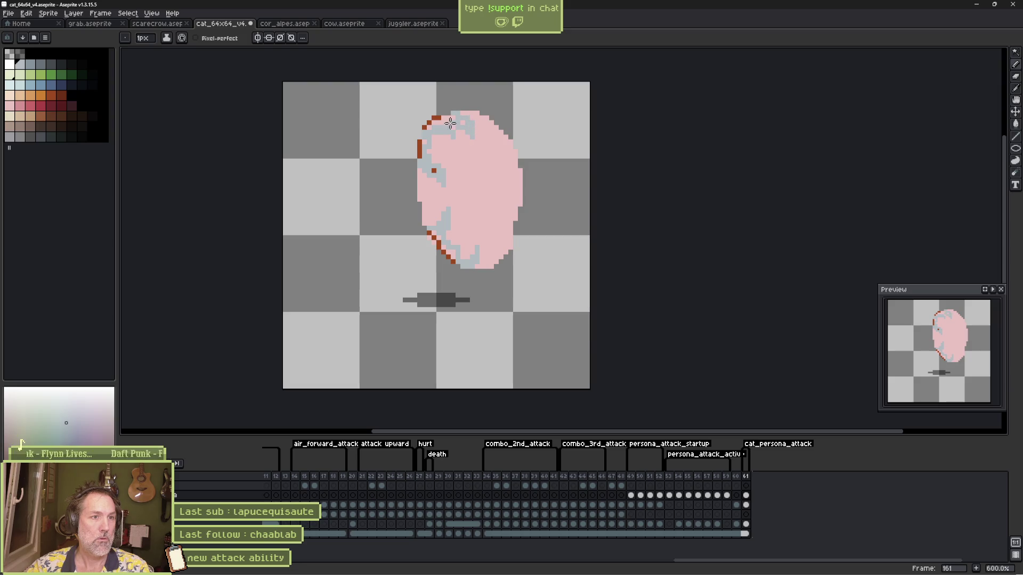
left_click(463, 125, "alt")
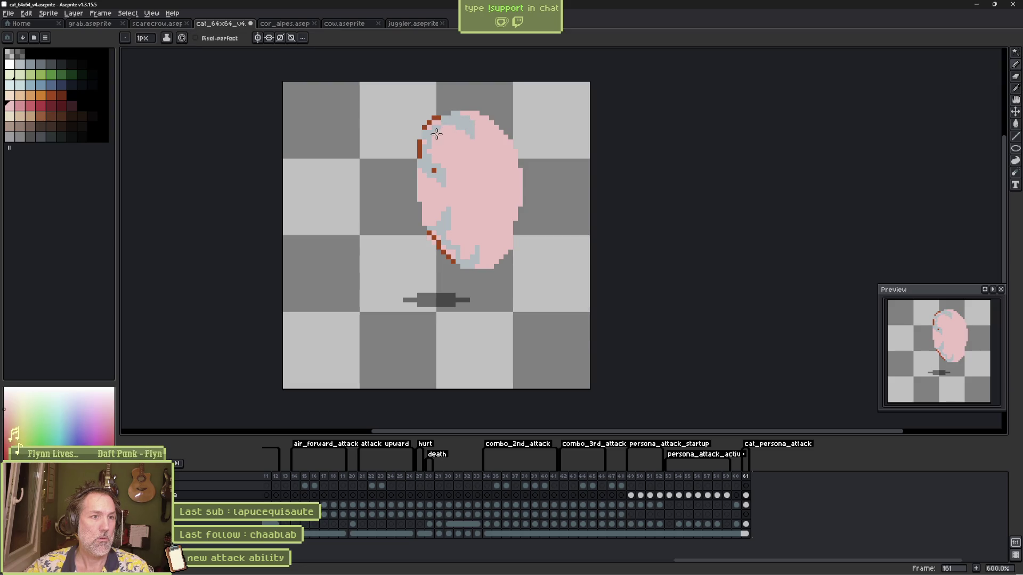
left_click(435, 172, "alt")
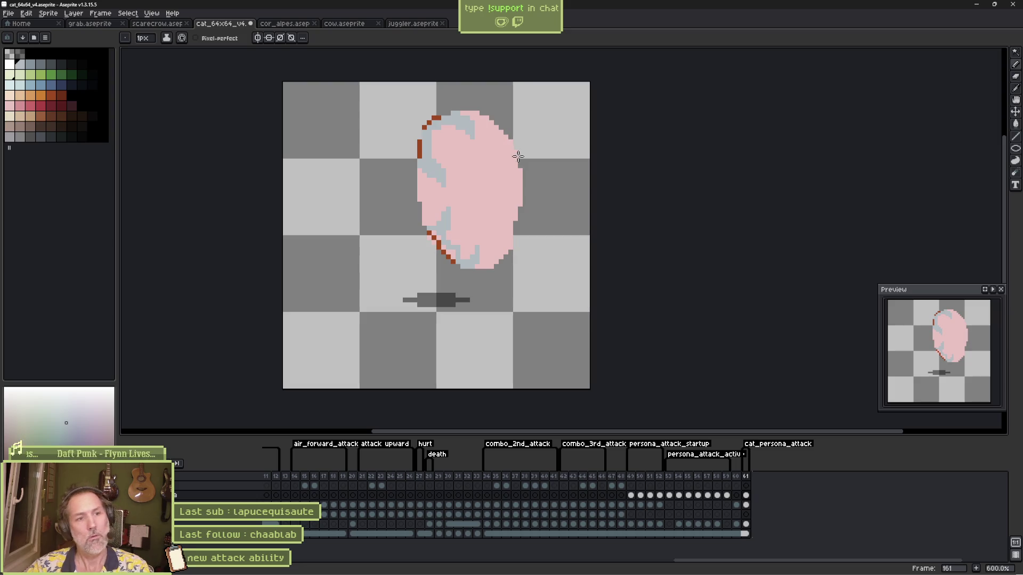
key("e")
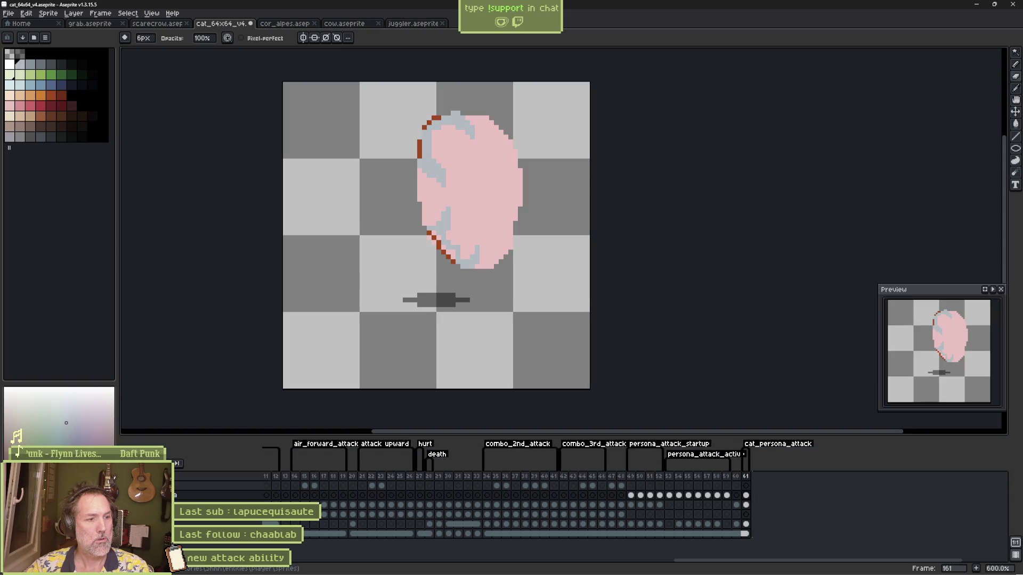
key("ctrl+z")
key("ctrl+y")
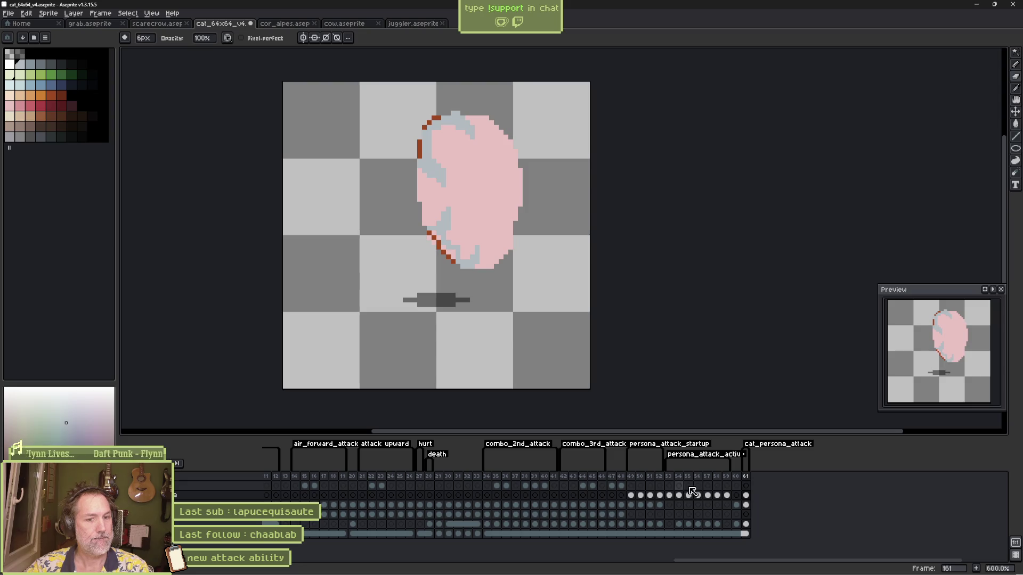
- Paste the narrower ear shape into frame 61 and touch up pink at its upper right
left_click(747, 497)
left_click(747, 505)
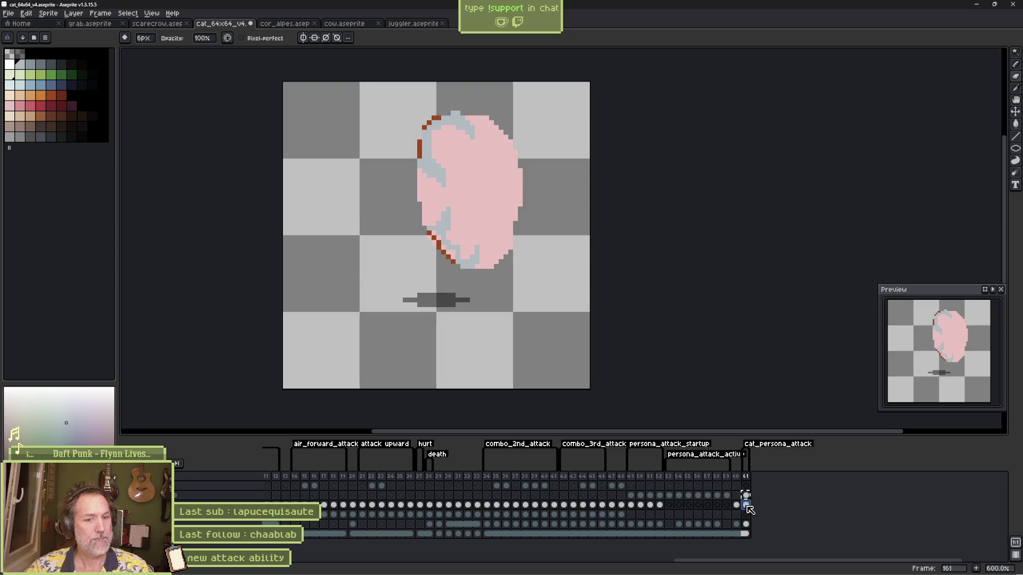
key("ctrl+v")
left_click(747, 495)
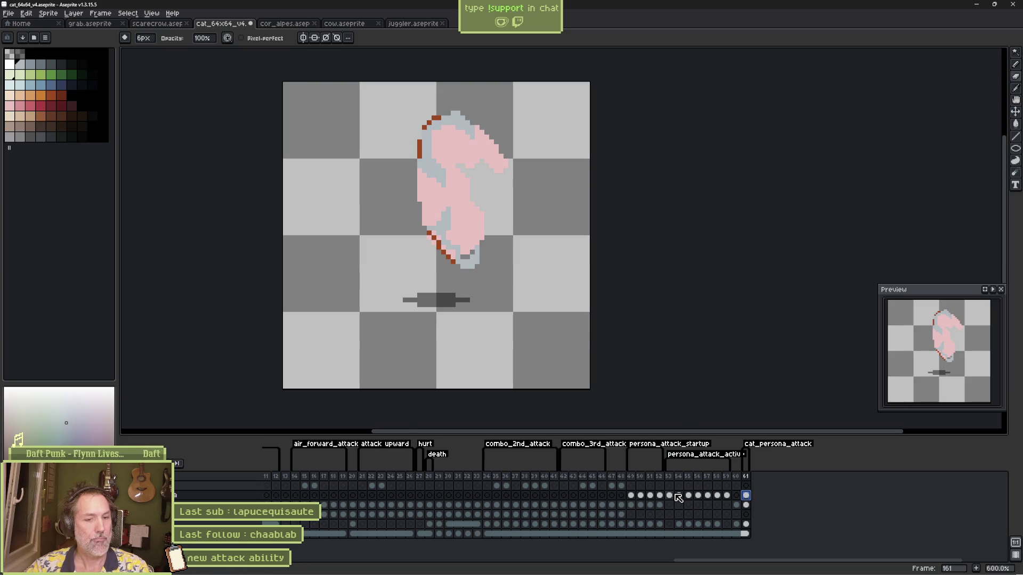
left_click_drag(499, 155, 493, 170)
left_click(457, 166, "ctrl")
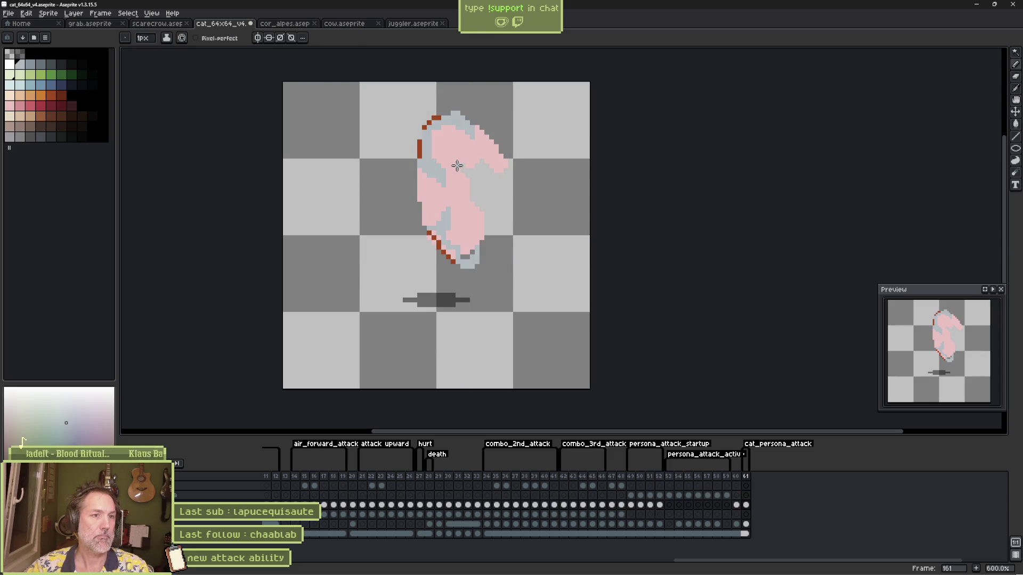
key("e")
mouse_move(486, 171)
left_mouse_down()
mouse_move(492, 114)
mouse_move(480, 179)
left_mouse_up()
key("b")
- Erase pink along the ear's right edge, repaint grey and pink at its bottom, and add frame 162
scroll(469, 175, "up", 2)
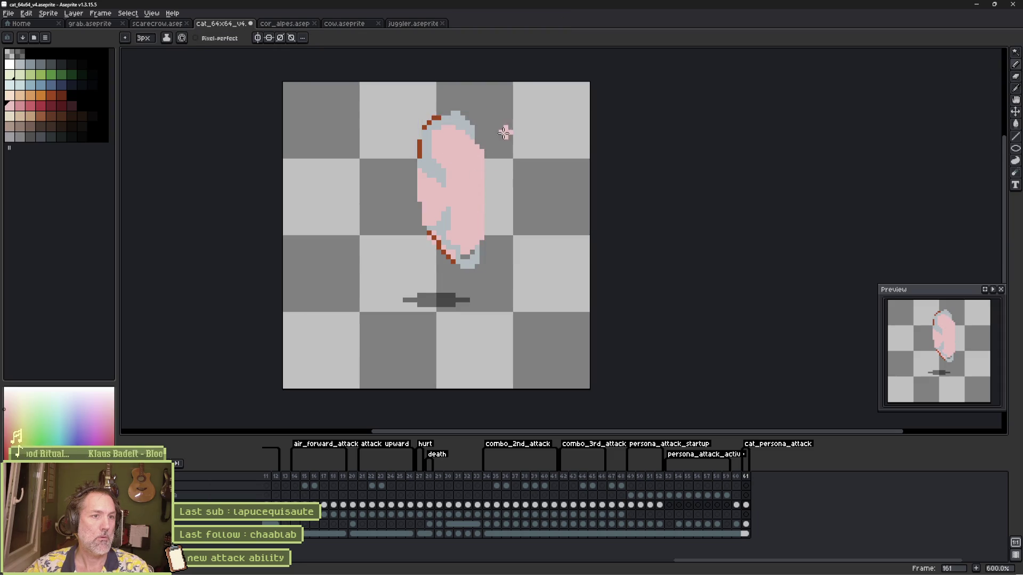
key("e")
mouse_move(477, 146)
left_mouse_down()
mouse_move(488, 240)
mouse_move(471, 236)
left_mouse_up()
key("b")
left_click(468, 254, "alt")
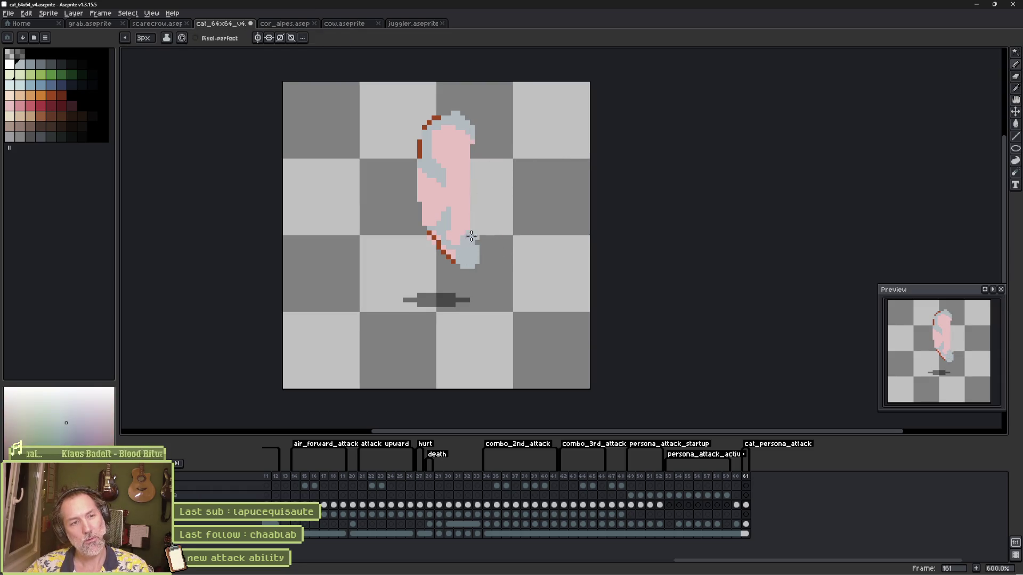
left_click(451, 210, "alt")
left_click_drag(439, 218, 464, 219)
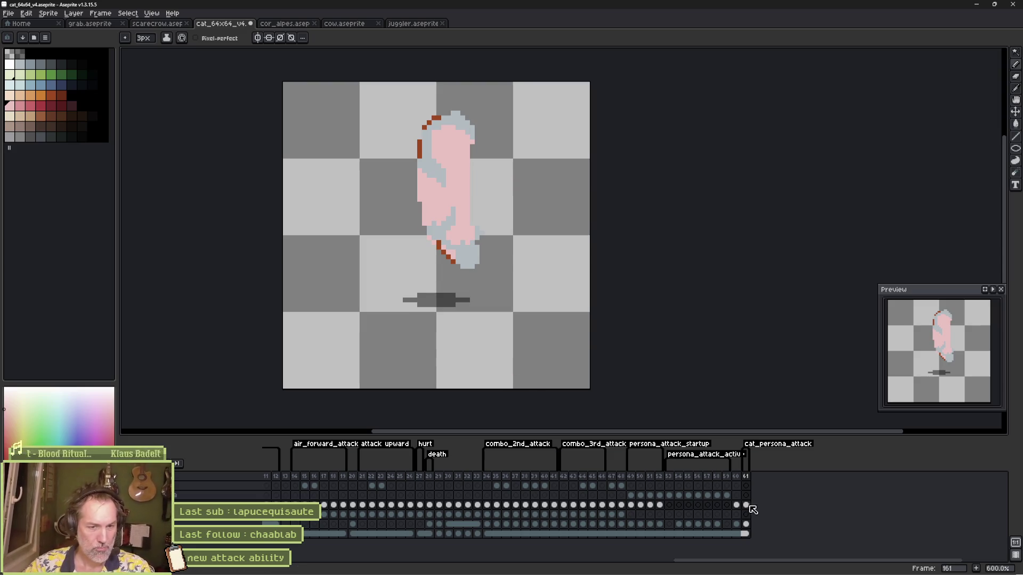
key("alt+n")
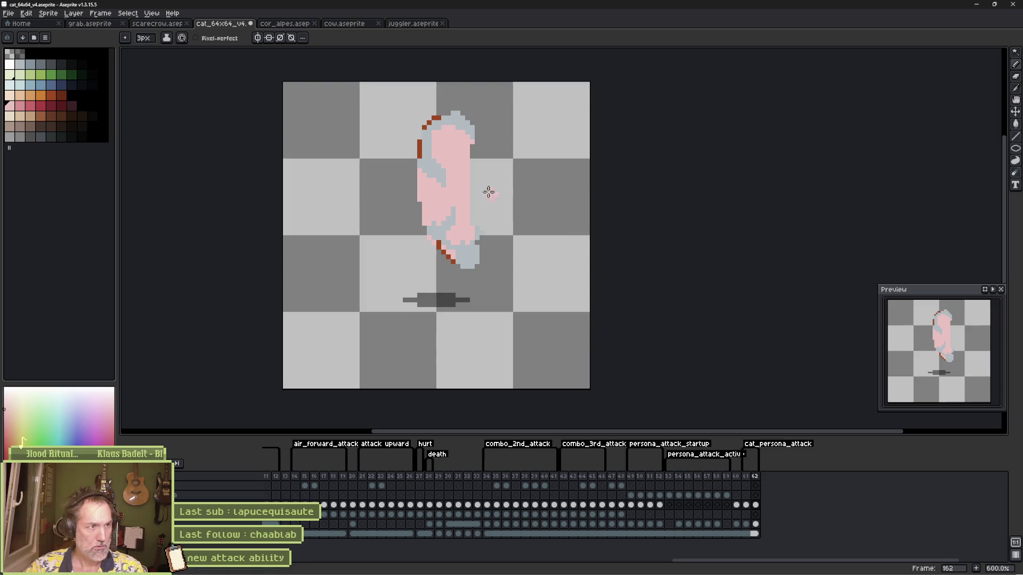
- Clear the old ear from frame 162 and stamp a 20px dark red disc for the body
key("e")
mouse_move(475, 171)
left_mouse_down()
mouse_move(479, 142)
mouse_move(484, 255)
mouse_move(461, 204)
left_mouse_up()
key("b")
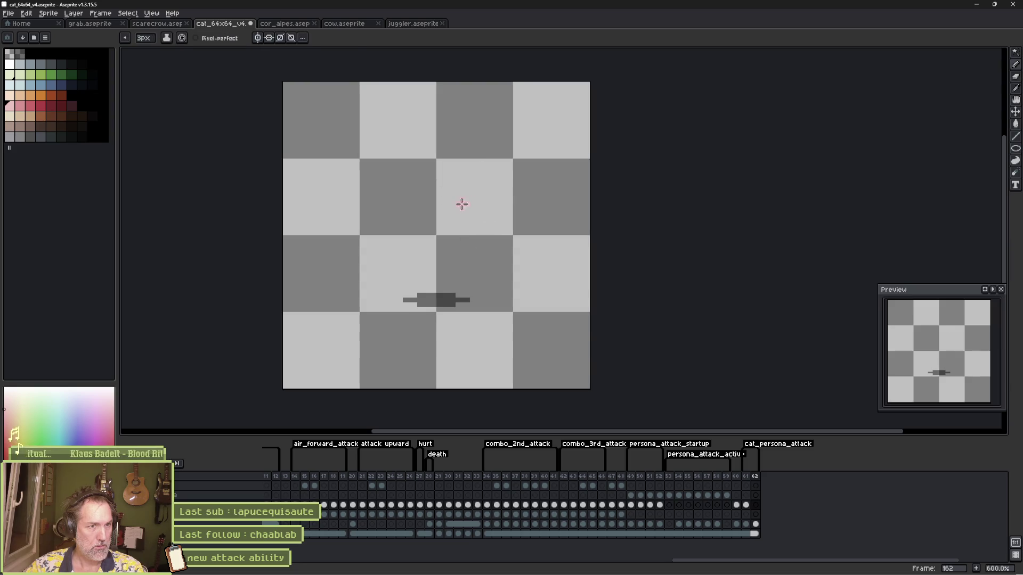
key("bracketright")
key("bracketright")
left_click(326, 142)
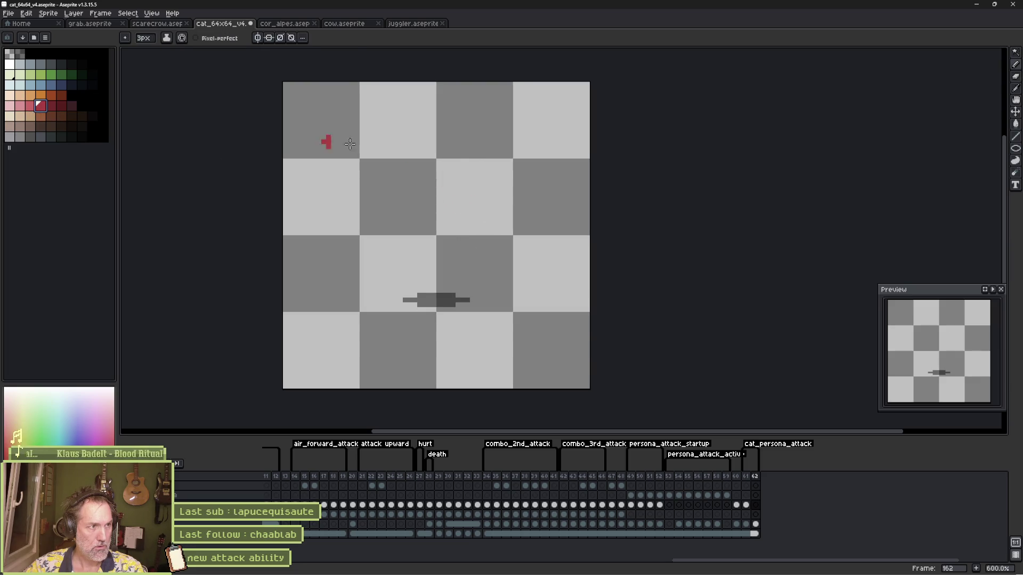
key("plus")
key("plus")
key("plus")
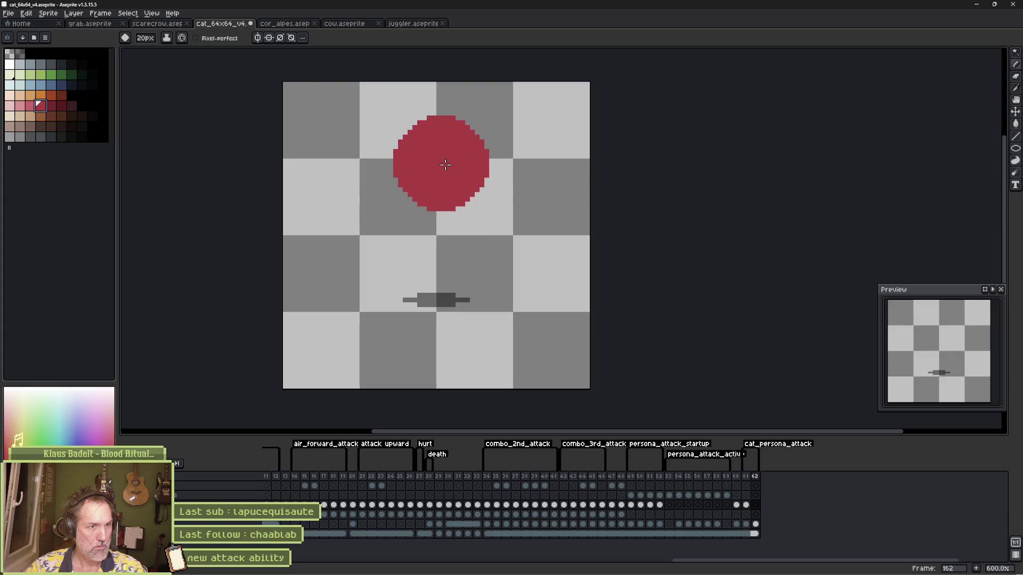
left_click(447, 164)
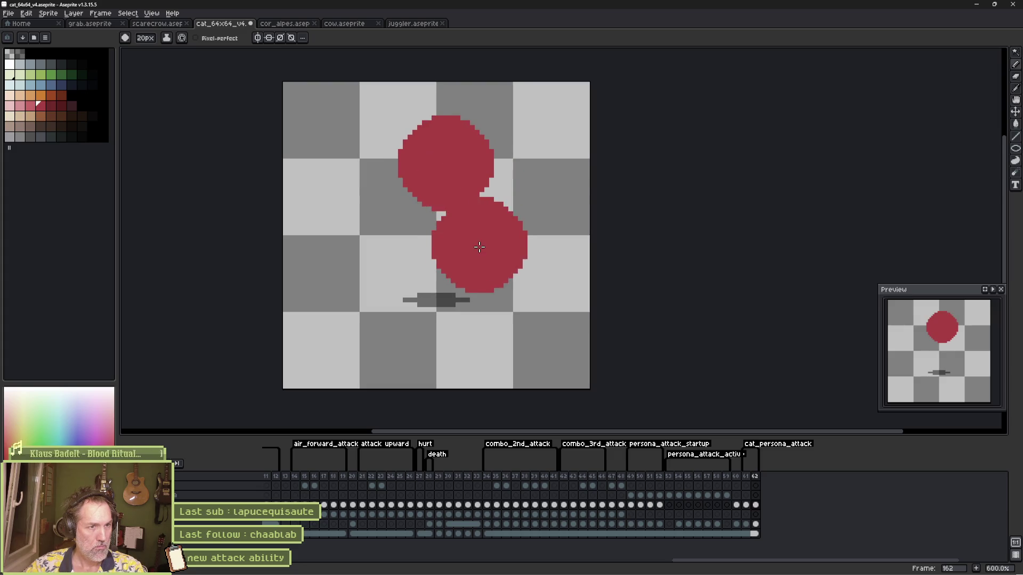
left_click(672, 478)
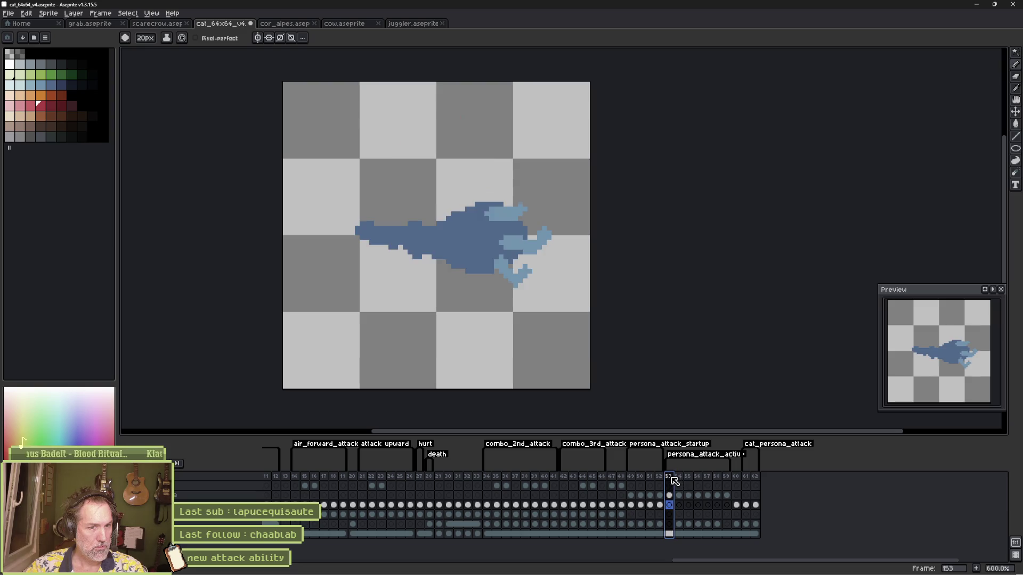
key("Left")
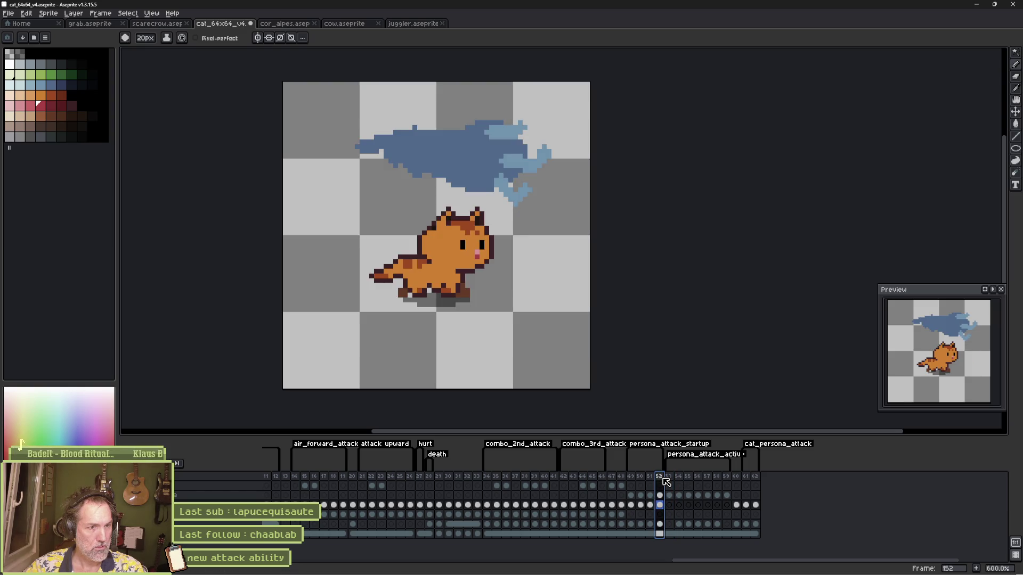
left_click(760, 480)
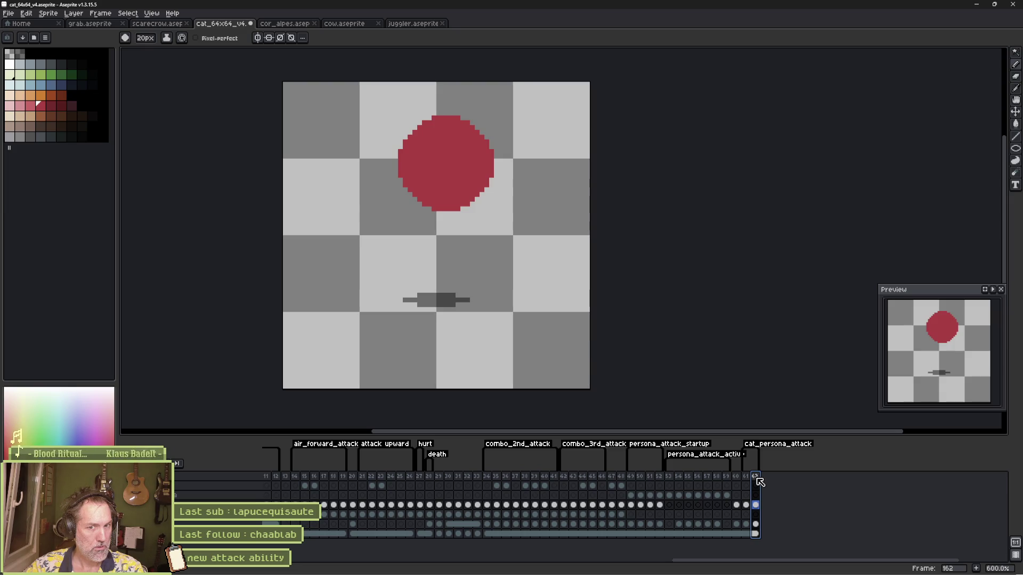
- Stamp a 17px pink disc over the red one and refill the leftover crescent rim in another red
left_click(19, 105)
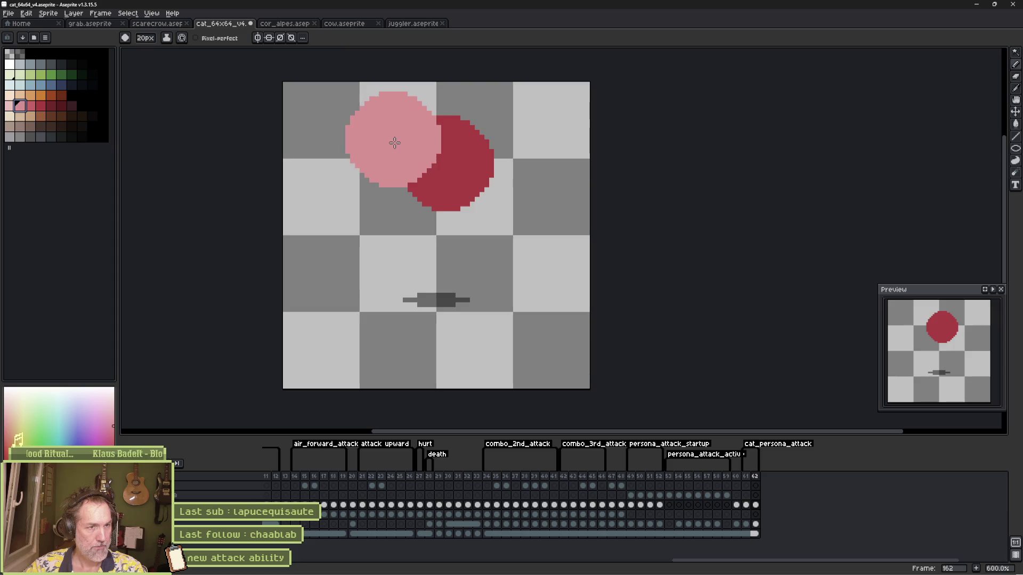
key("minus")
key("minus")
key("minus")
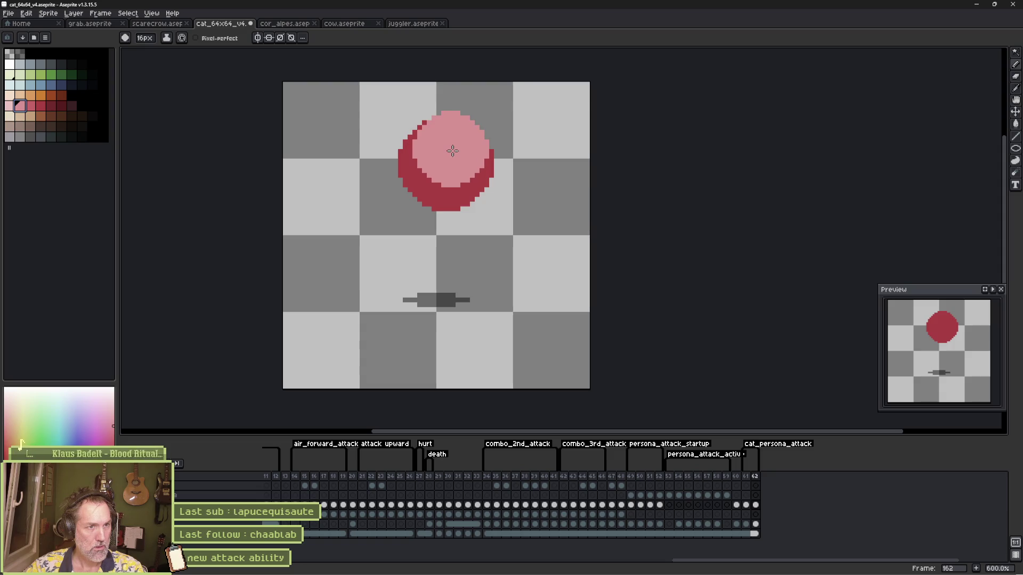
key("plus")
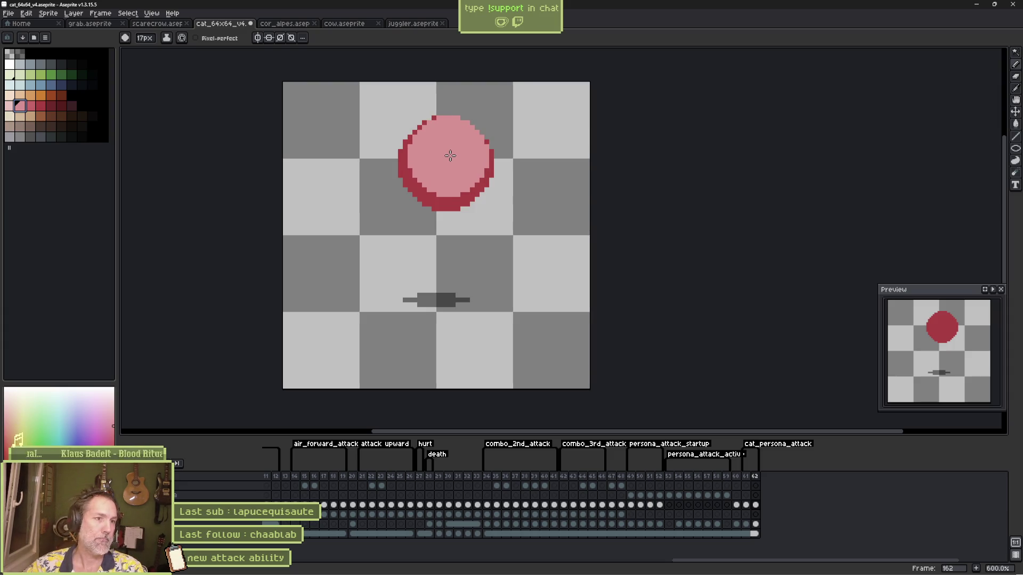
left_click(451, 156)
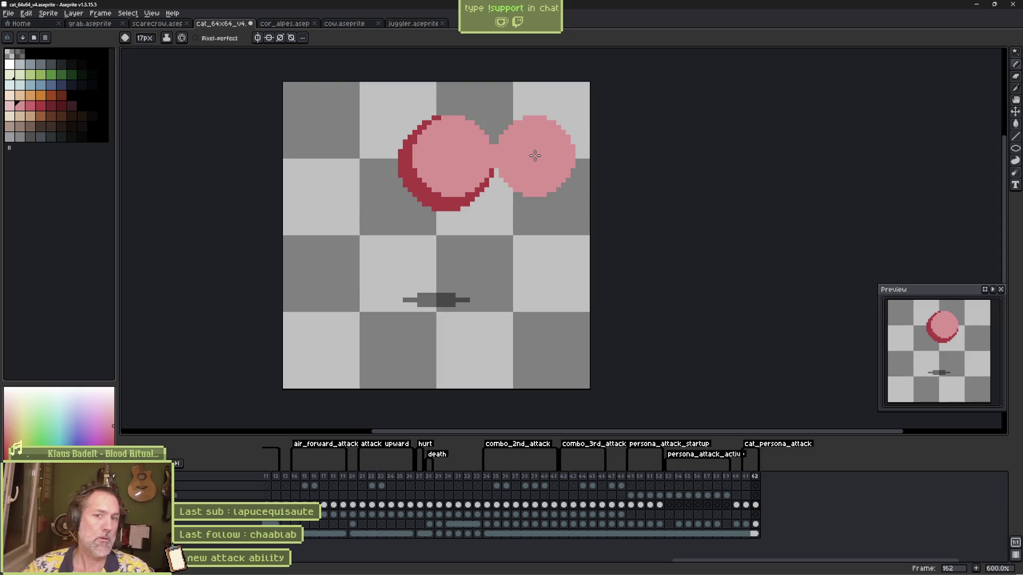
left_click(31, 106)
key("g")
left_click(415, 180)
key("b")
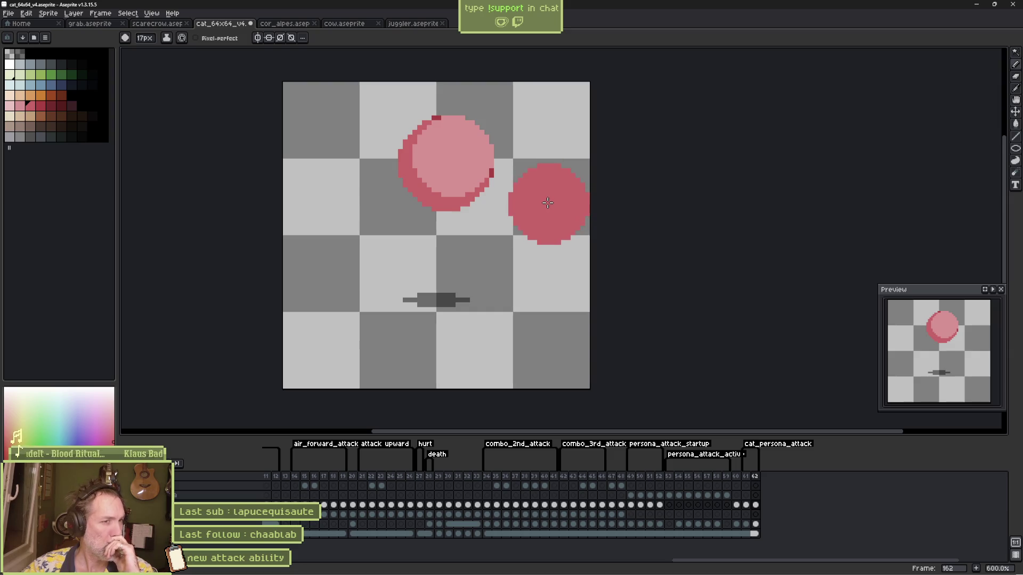
- Draw 1px white fang strokes on the pink ball, a white pixel at right, and a black pixel top-left
scroll(434, 157, "up", 4)
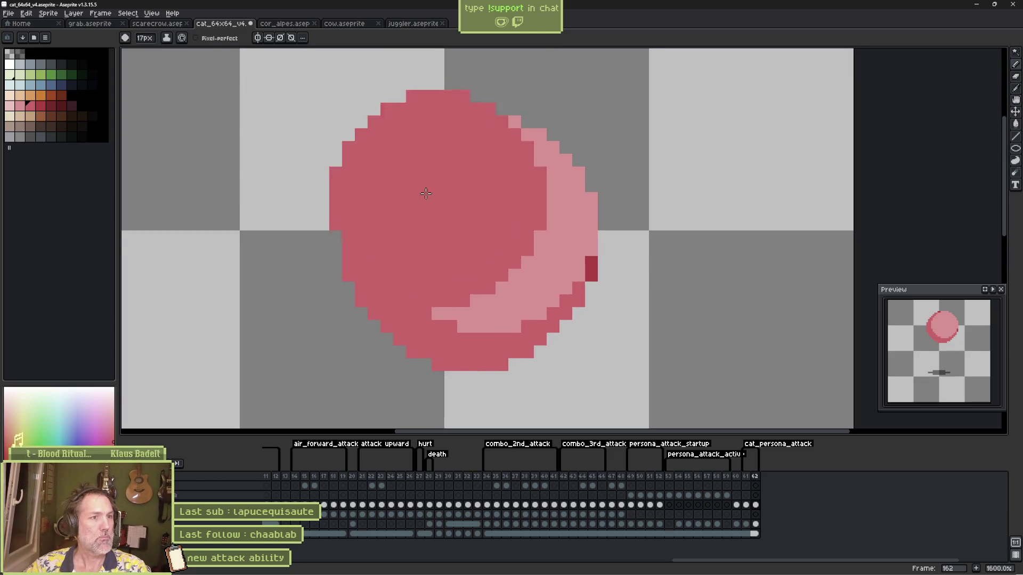
left_click(9, 63)
key("minus")
key("minus")
key("minus")
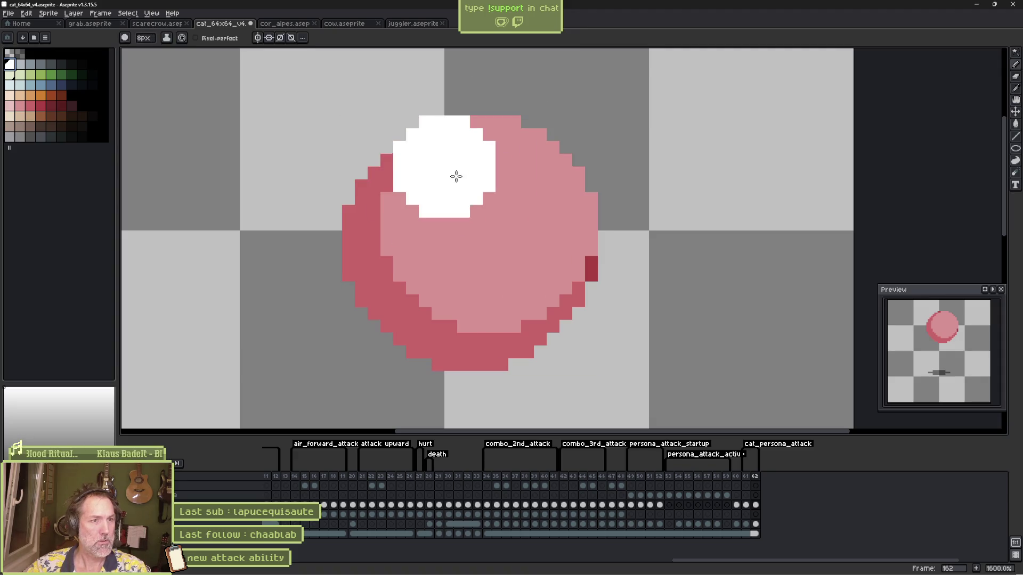
left_click_drag(429, 148, 451, 173)
key("ctrl+z")
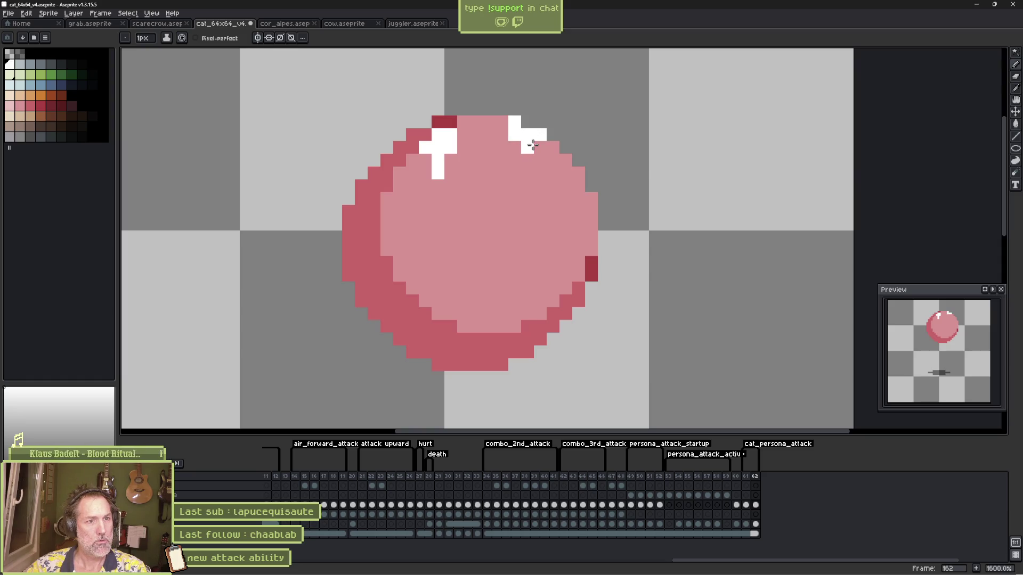
left_click(527, 160)
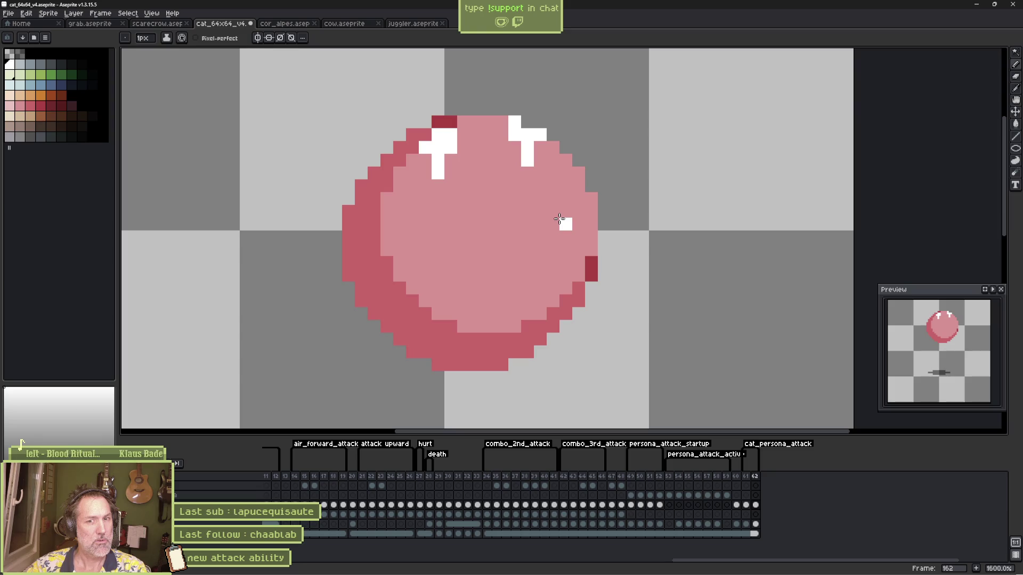
left_click(30, 54)
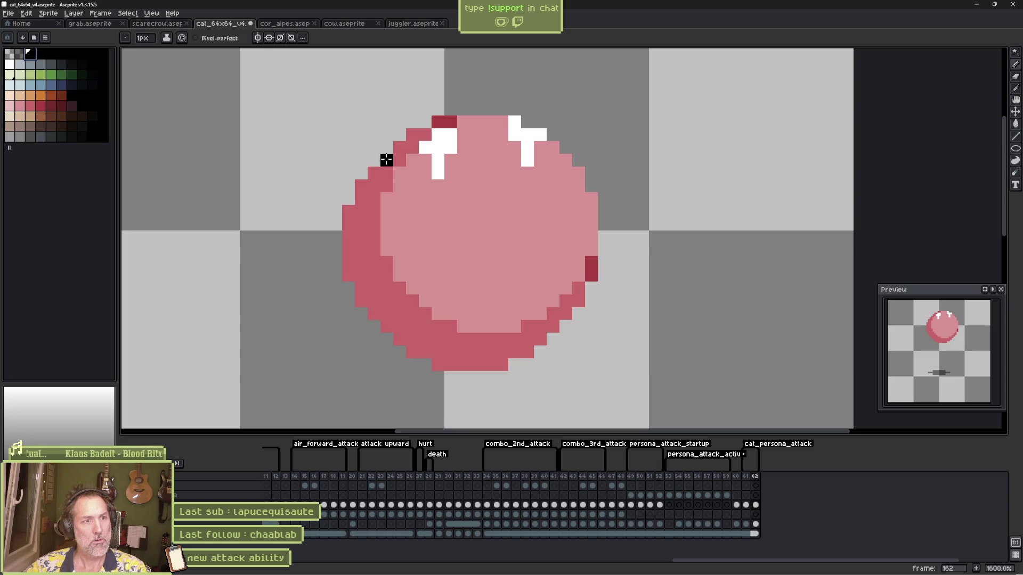
left_click(400, 147)
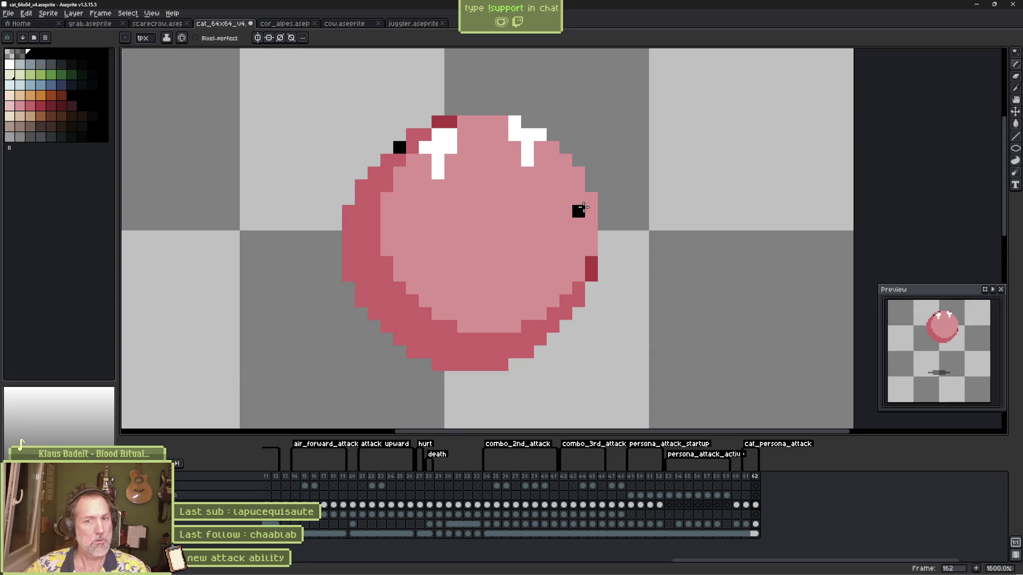
- Eyedrop white and paint fangs at the ball's lower left and lower right, then switch to the browser
key("i")
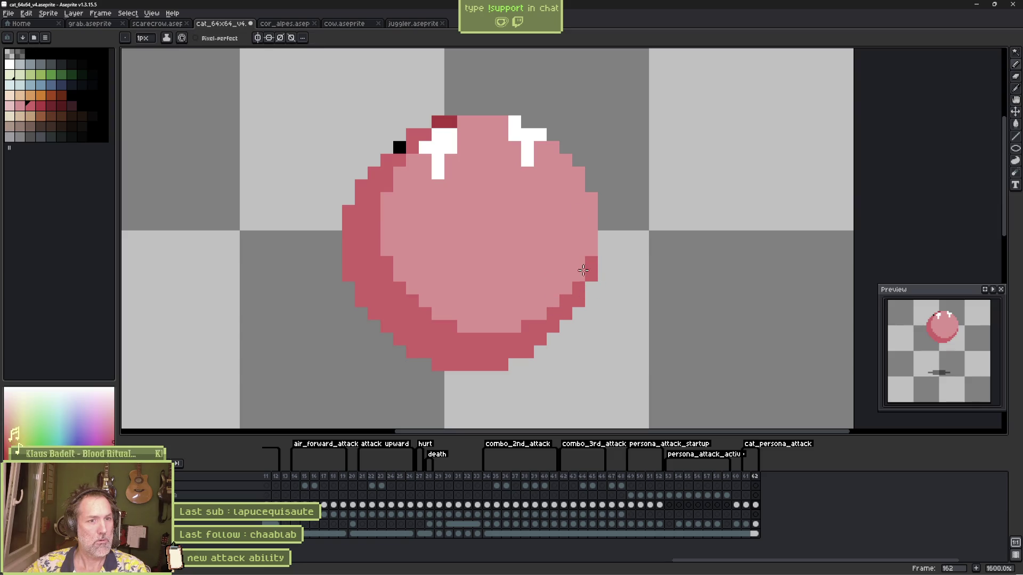
left_click(438, 160, "alt")
left_click(437, 313)
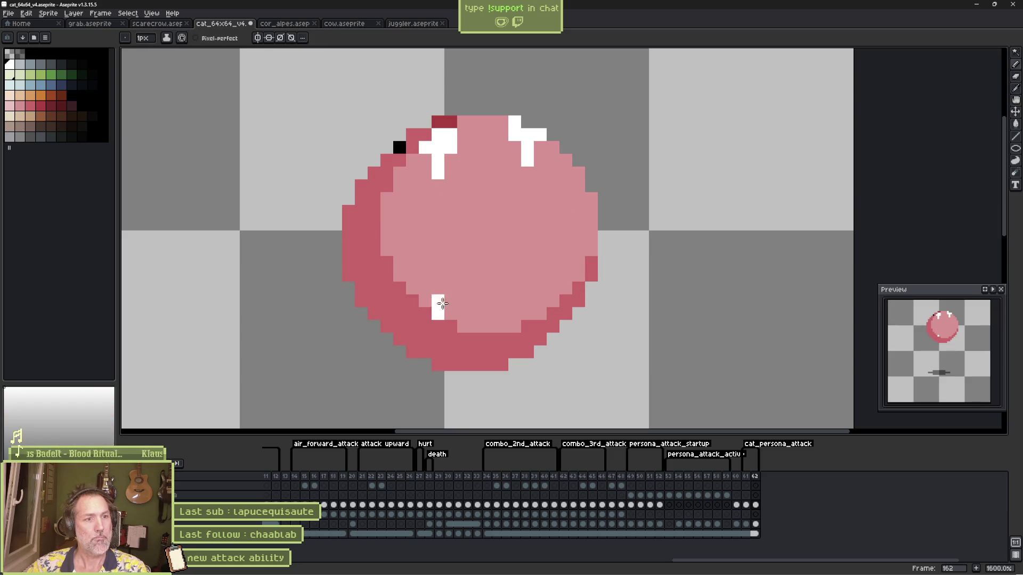
left_click(454, 287)
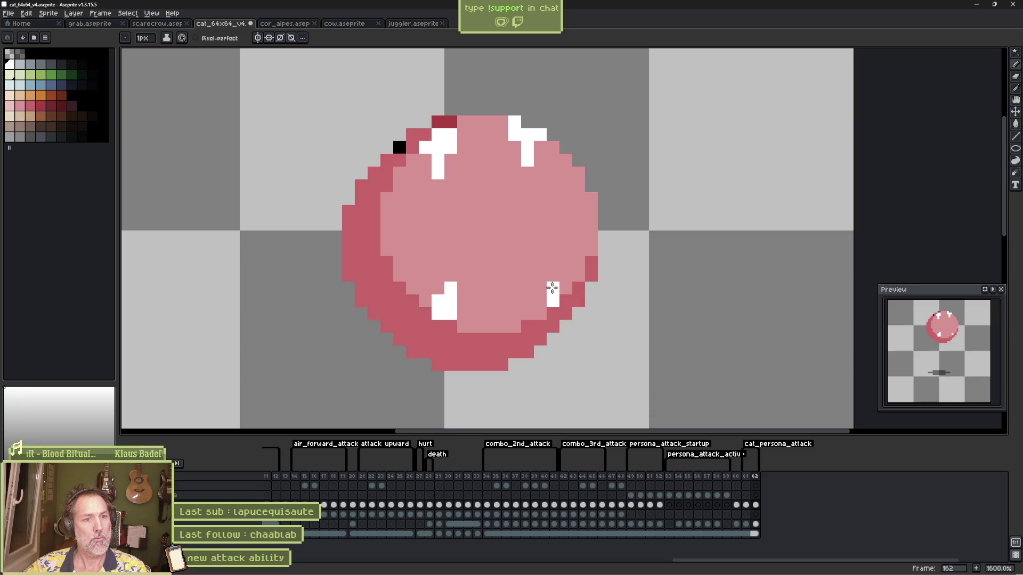
left_click_drag(565, 289, 564, 276)
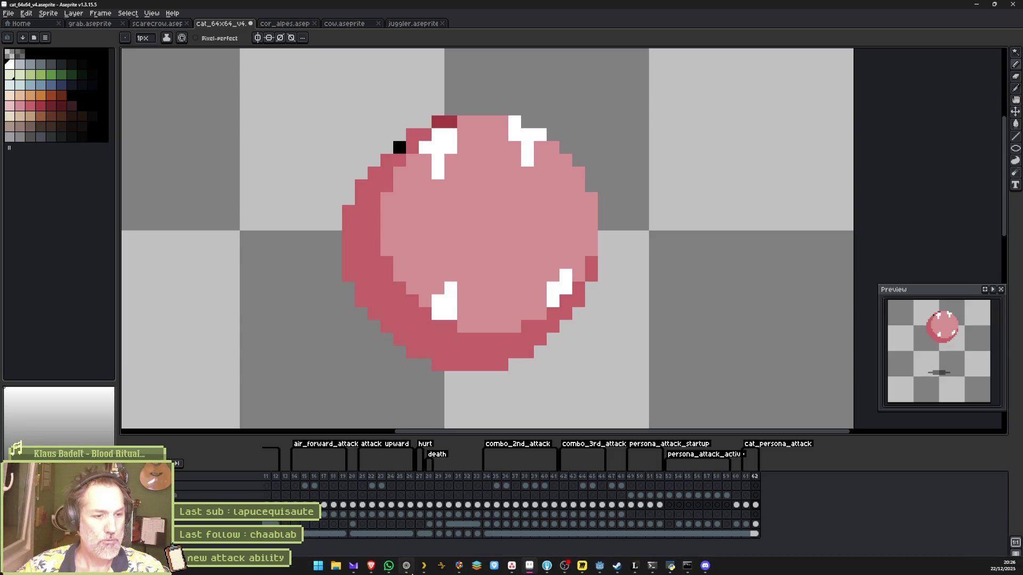
left_click(406, 566)
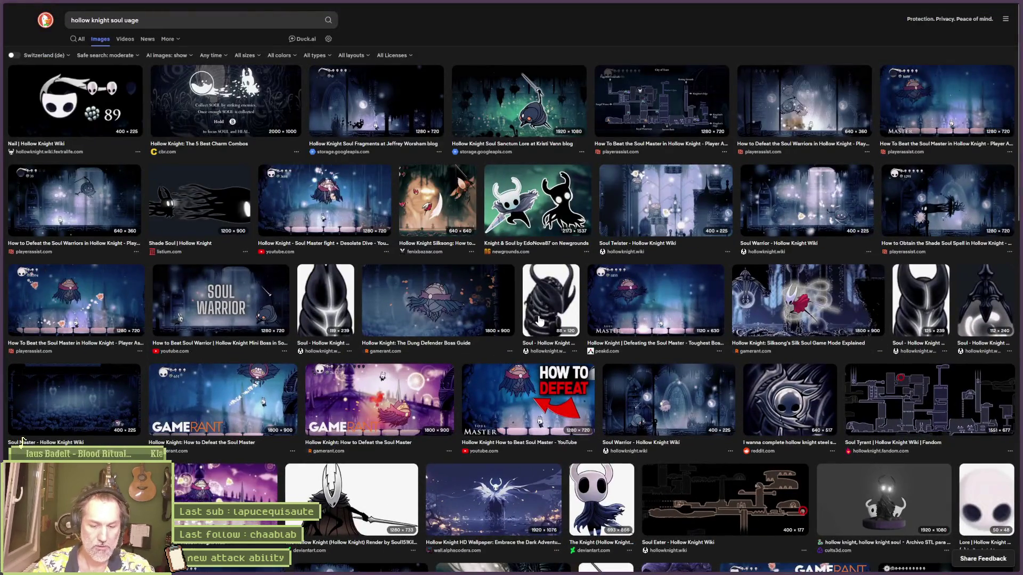
- Start a new DuckDuckGo search for Happy Tree Friends
key("ctrl+t")
type("happy tr")
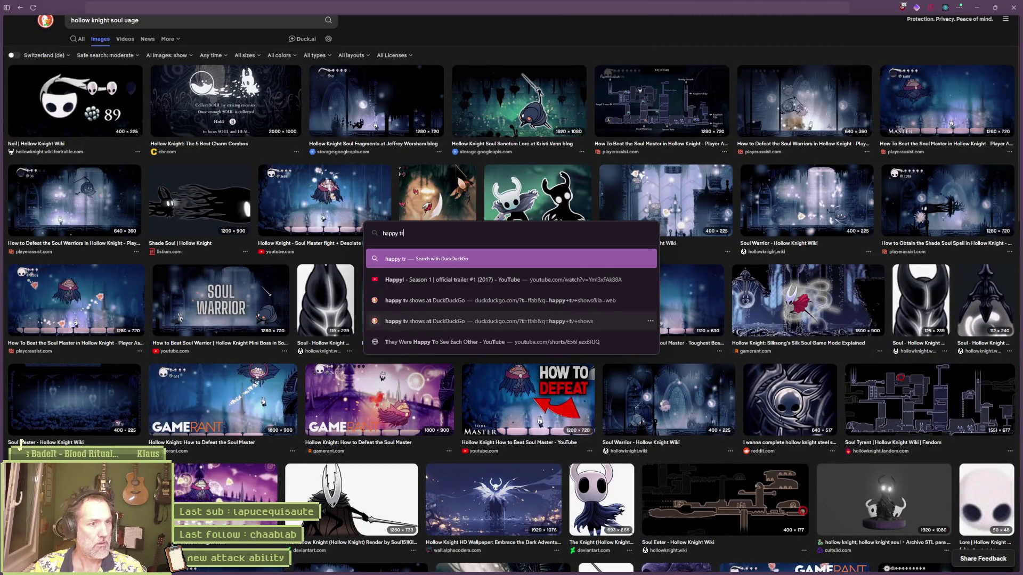
type(" hal")
key("Escape")
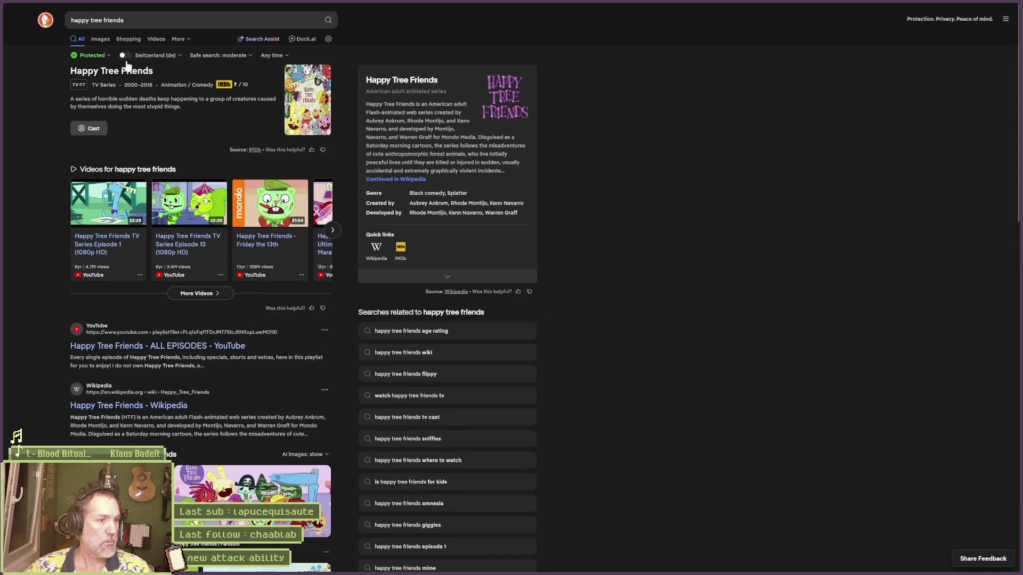
- Browse the Happy Tree Friends image results, previewing the Happy 23rd Anniversary image
left_click(106, 43)
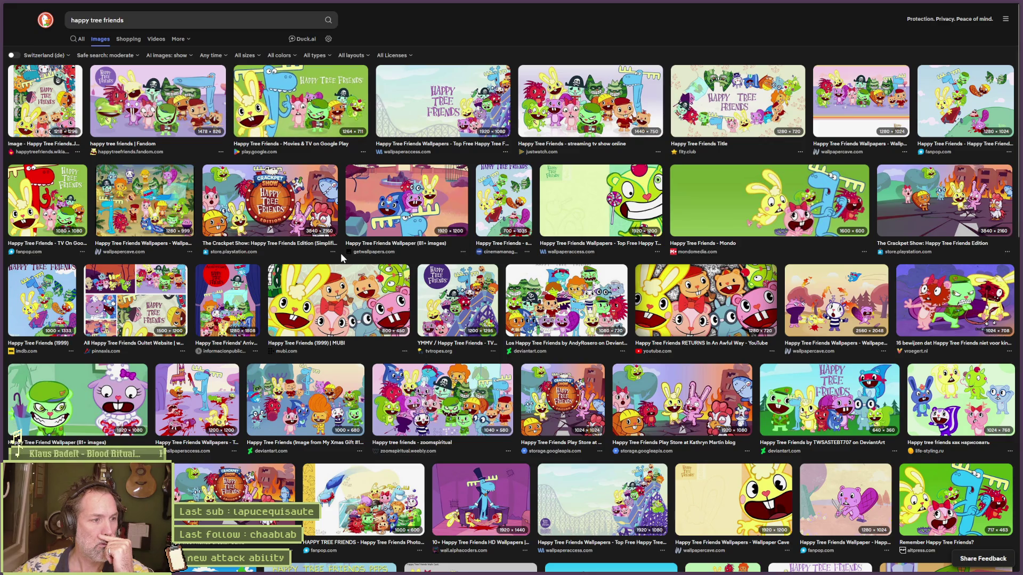
left_click(87, 501)
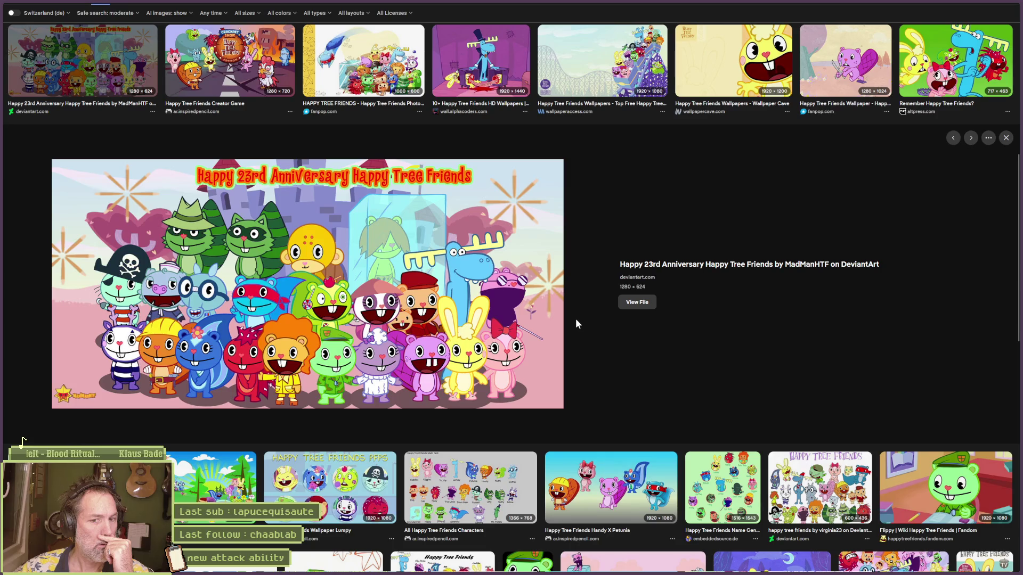
scroll(587, 321, "down", 5)
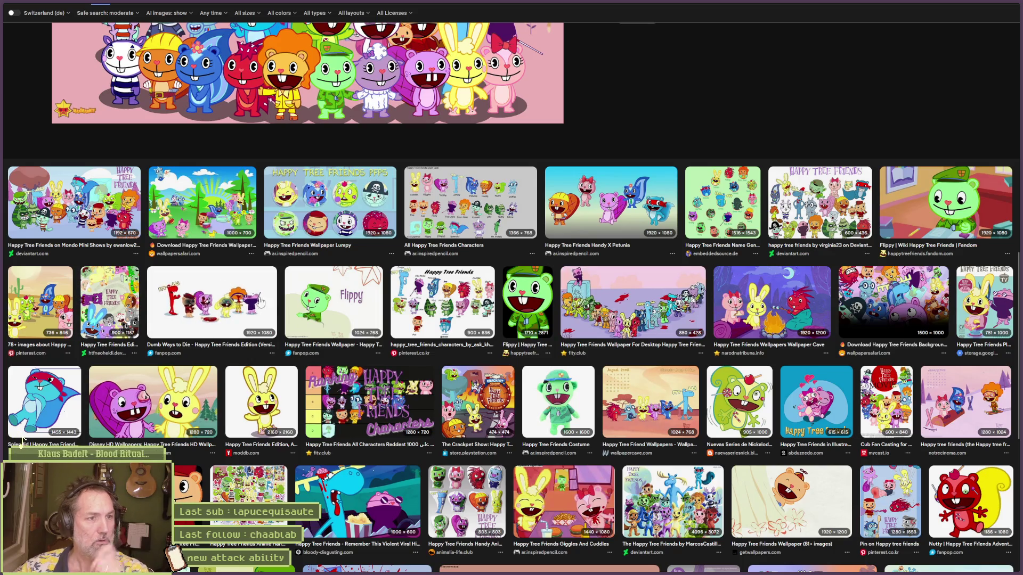
key("alt+Left")
key("alt+Left")
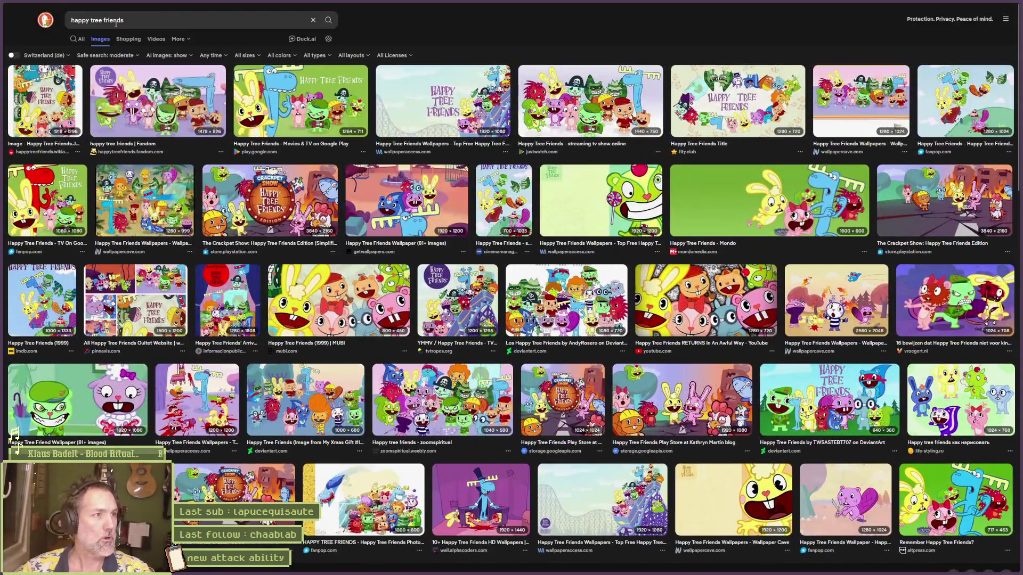
- Switch to the video results and open the Episode 13 video
left_click(128, 39)
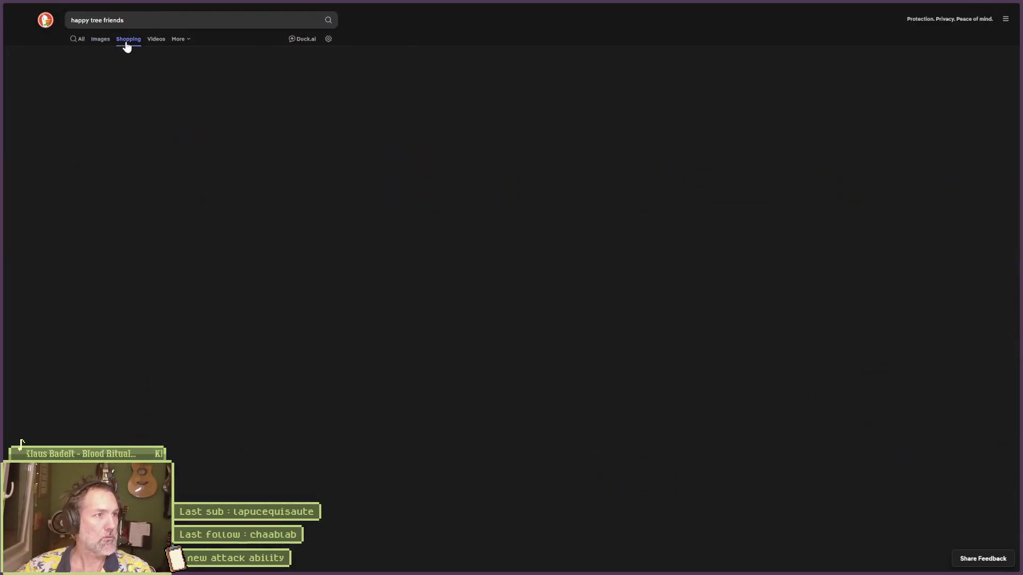
left_click(157, 40)
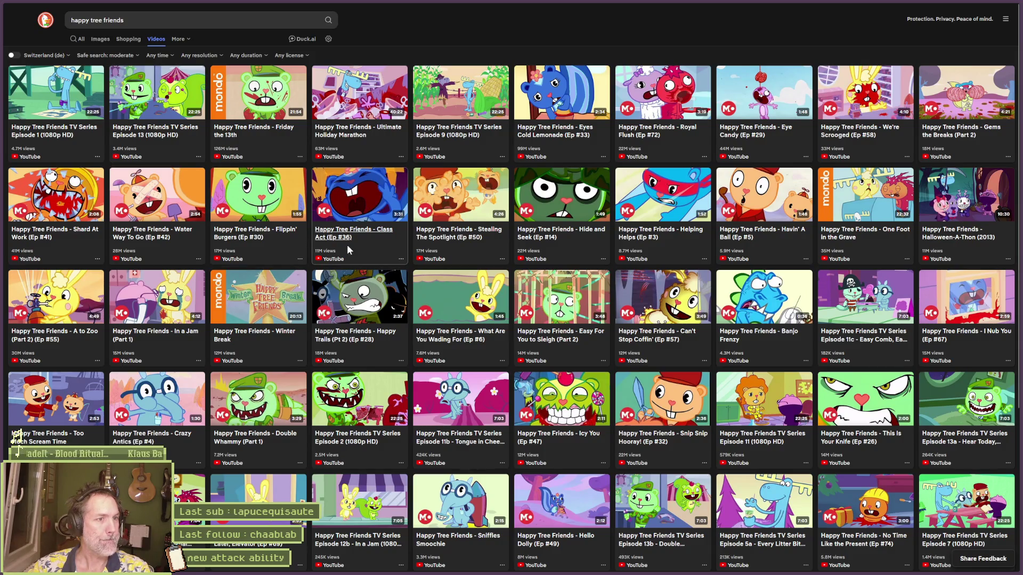
left_click(361, 188)
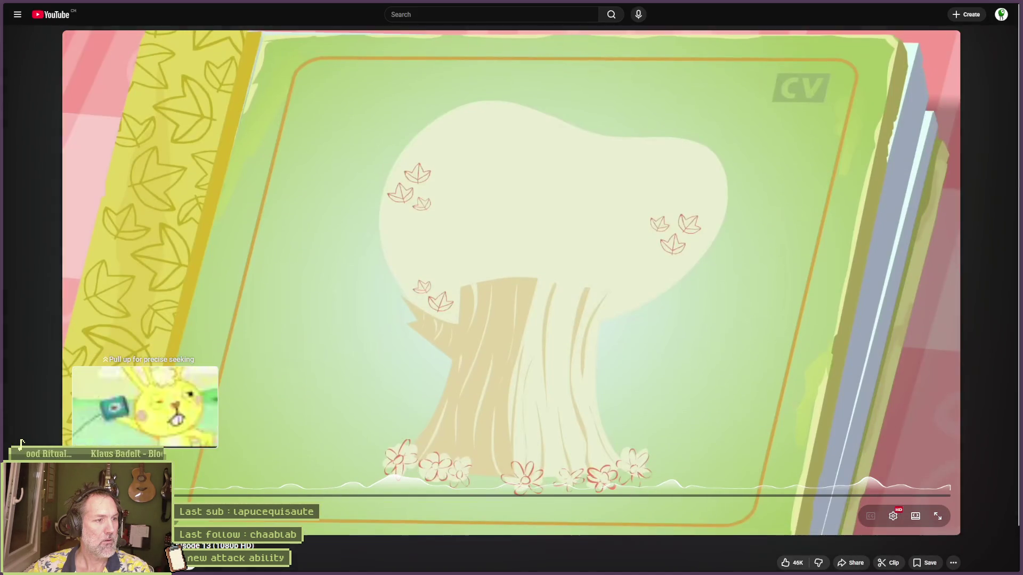
- Jump to the tin-can scene in Episode 13 and seek back and forth around it
left_click(145, 493)
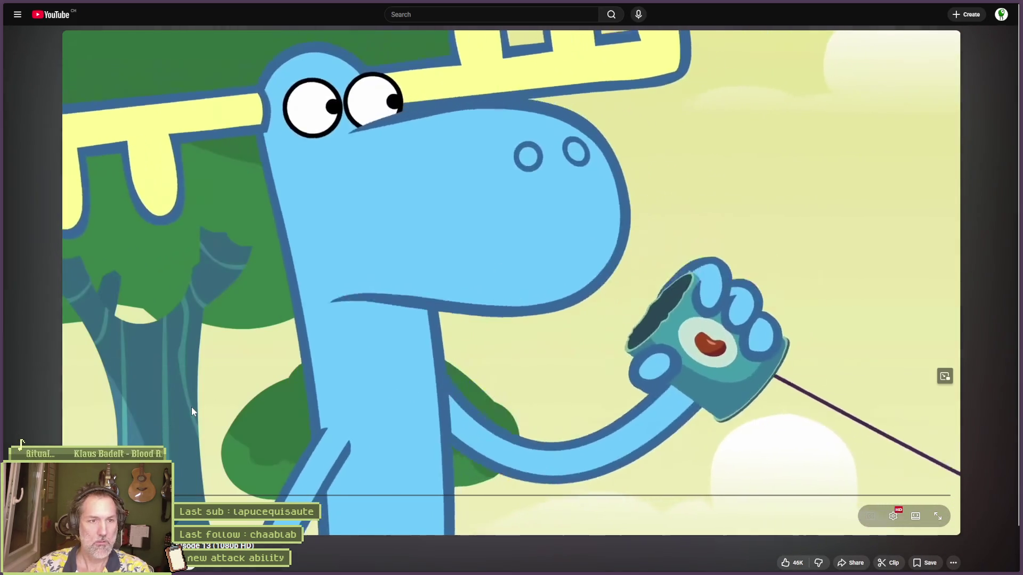
key("shift+period")
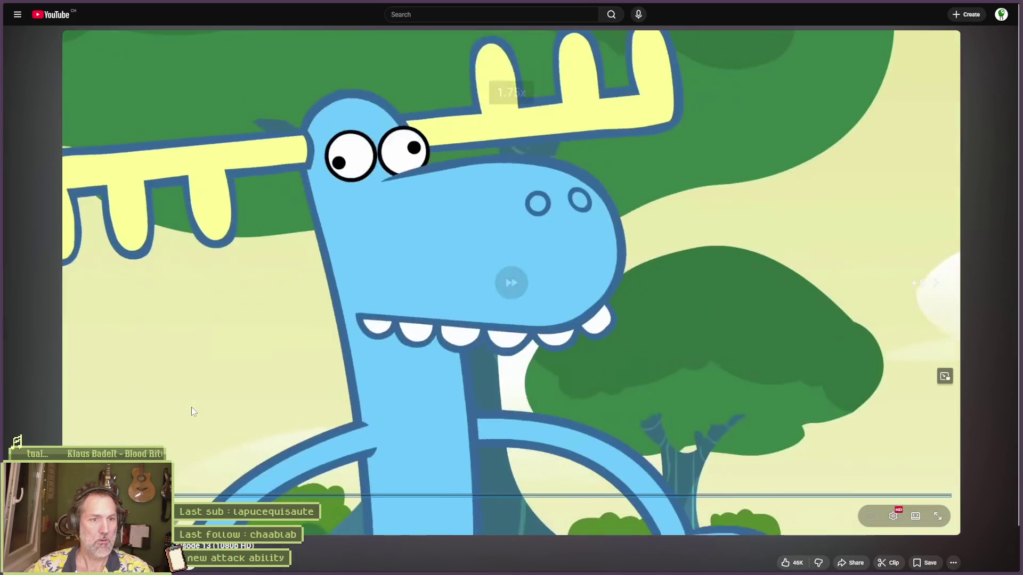
key("l")
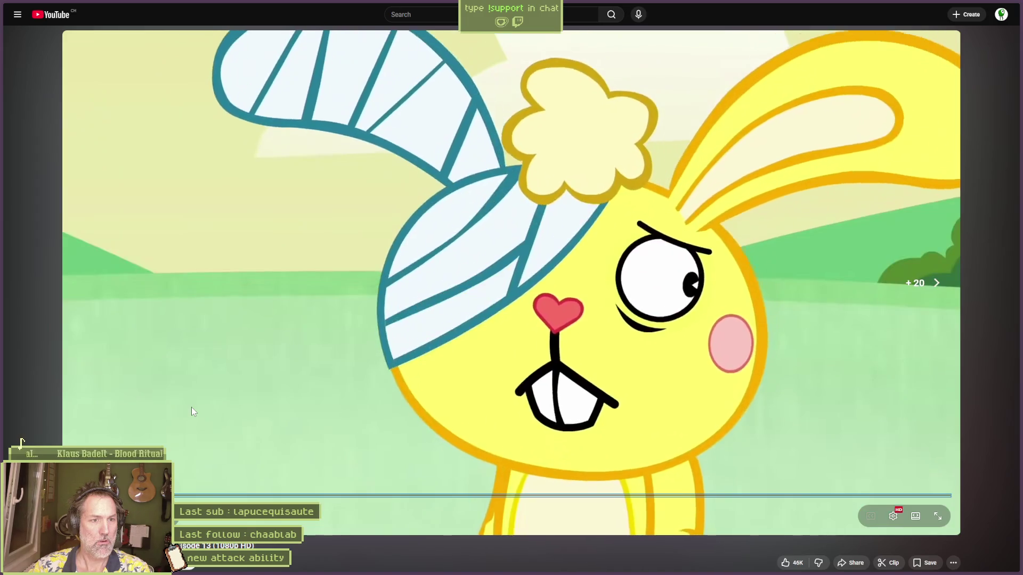
key("Left")
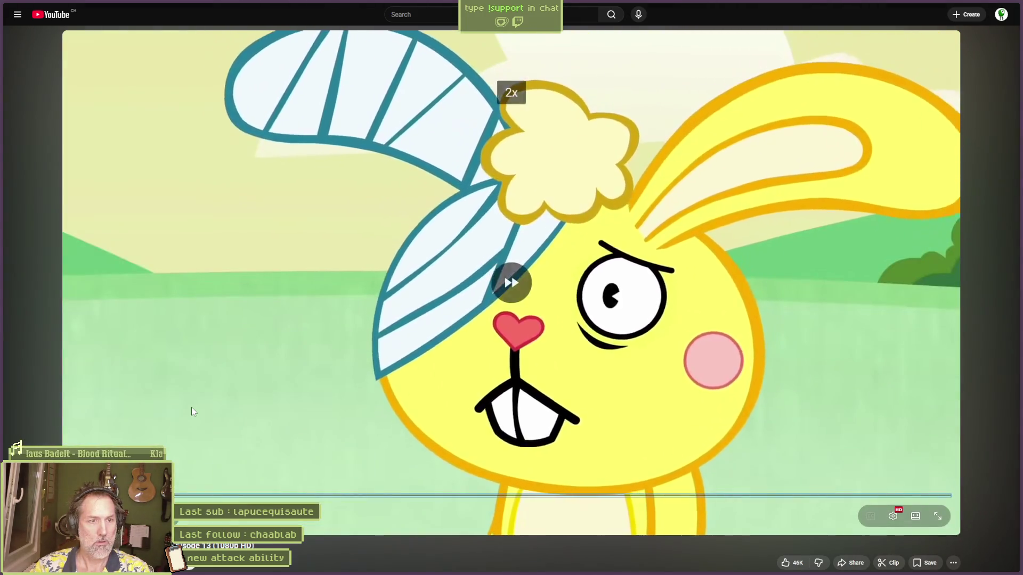
key("Left")
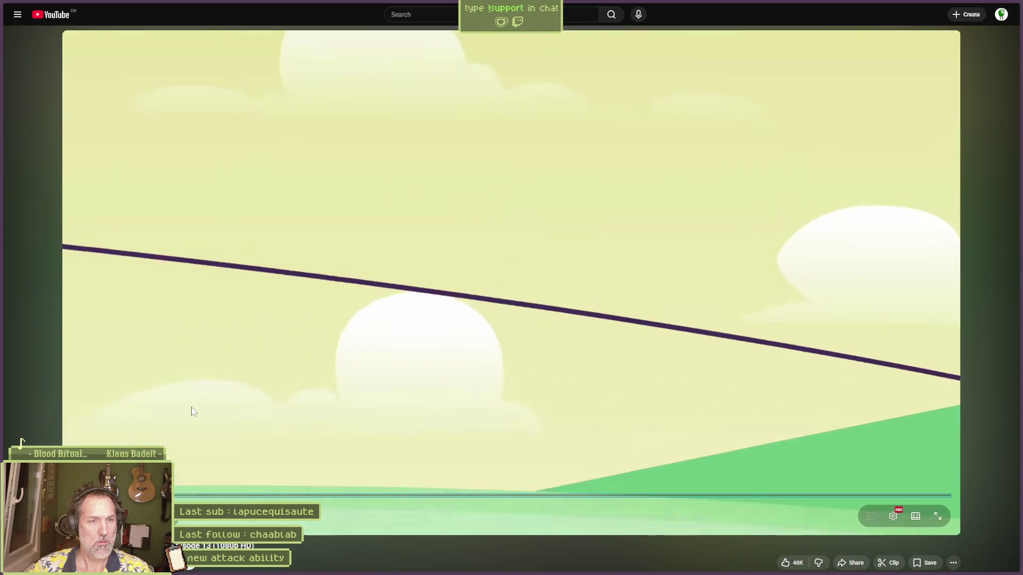
left_click(191, 407)
key("Left")
key("space")
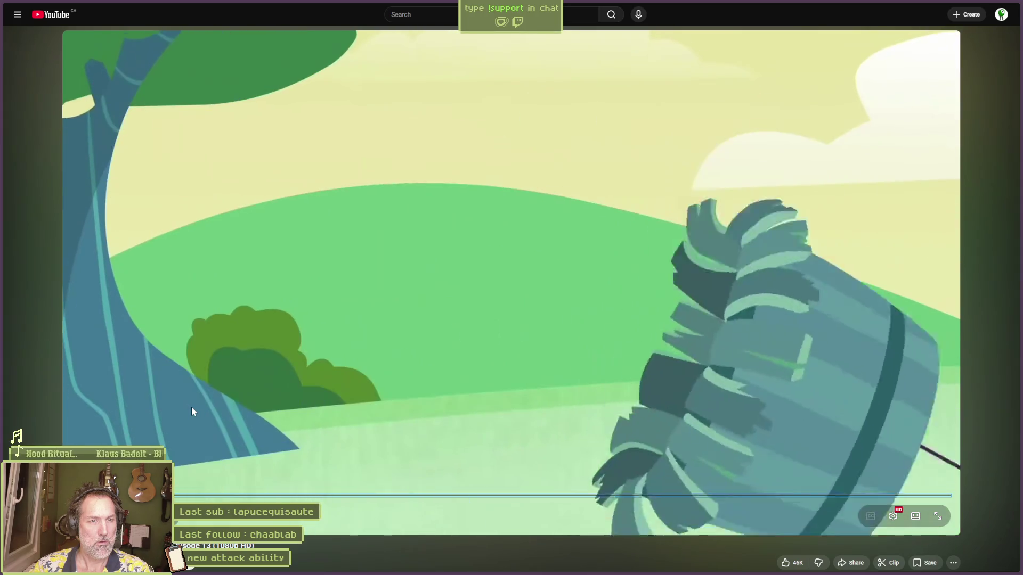
- Skip ahead through the episode past the kitchen, unicorn and helicopter scenes
key("Right")
key("Right")
key("Right")
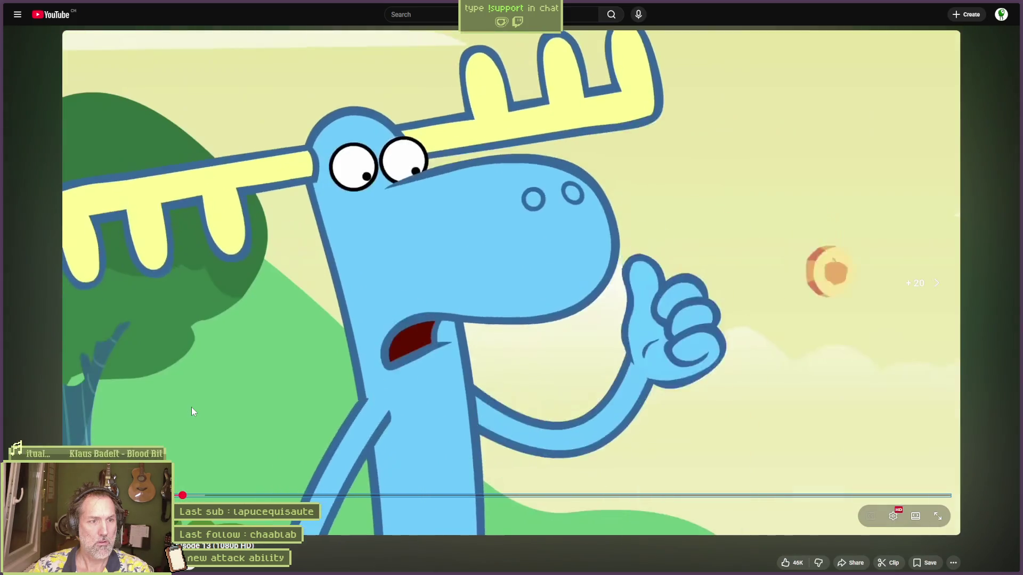
key("Right")
key("Right")
key("Right")
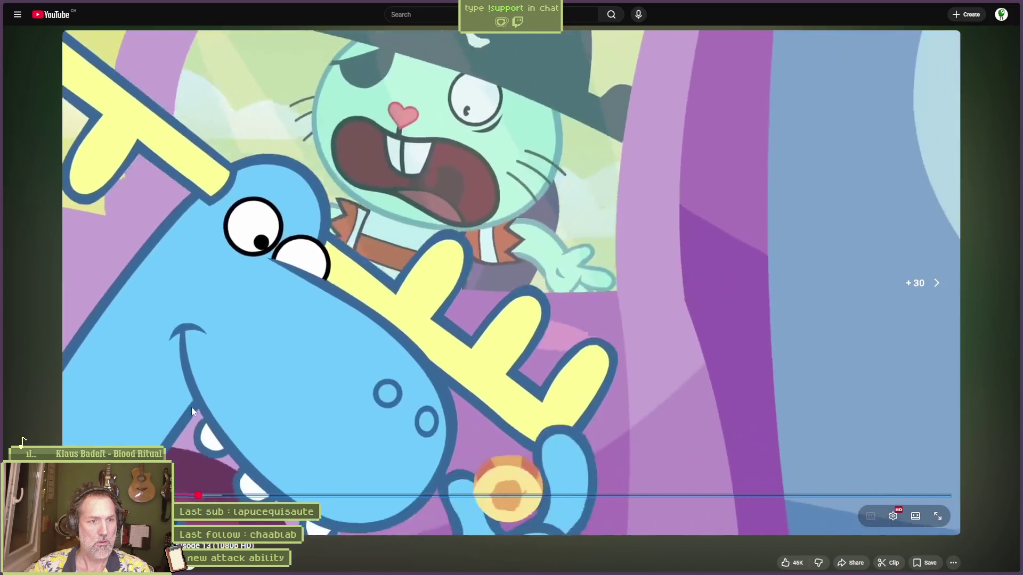
key("Left")
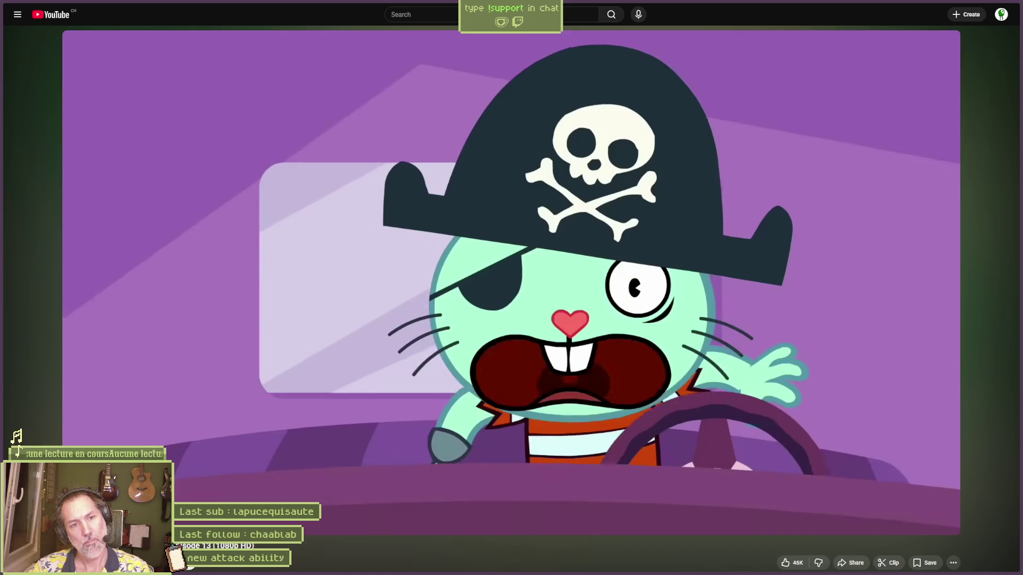
key("Right")
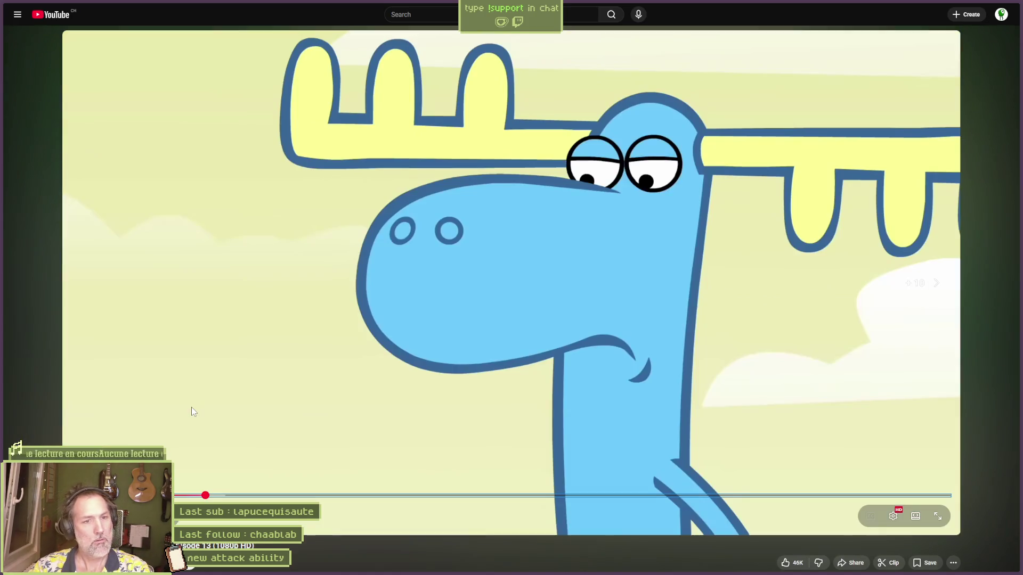
key("l")
key("l")
key("l")
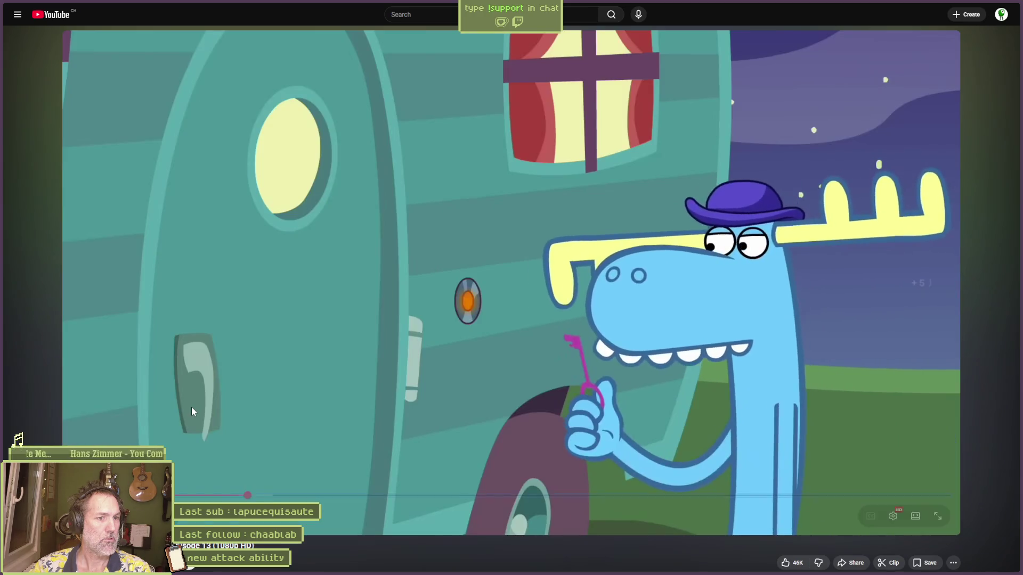
key("Right")
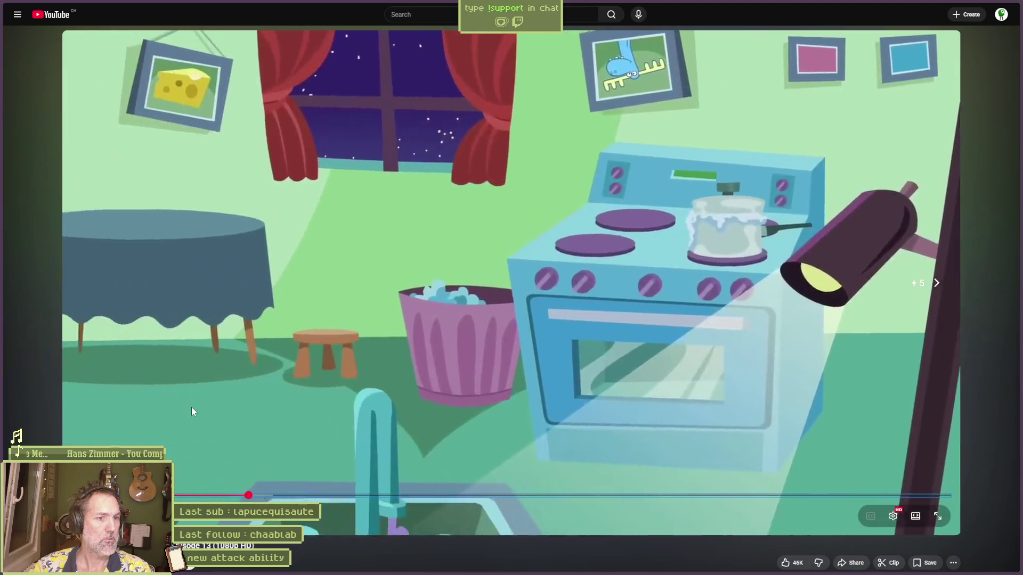
key("Right")
key("Right")
key("Right")
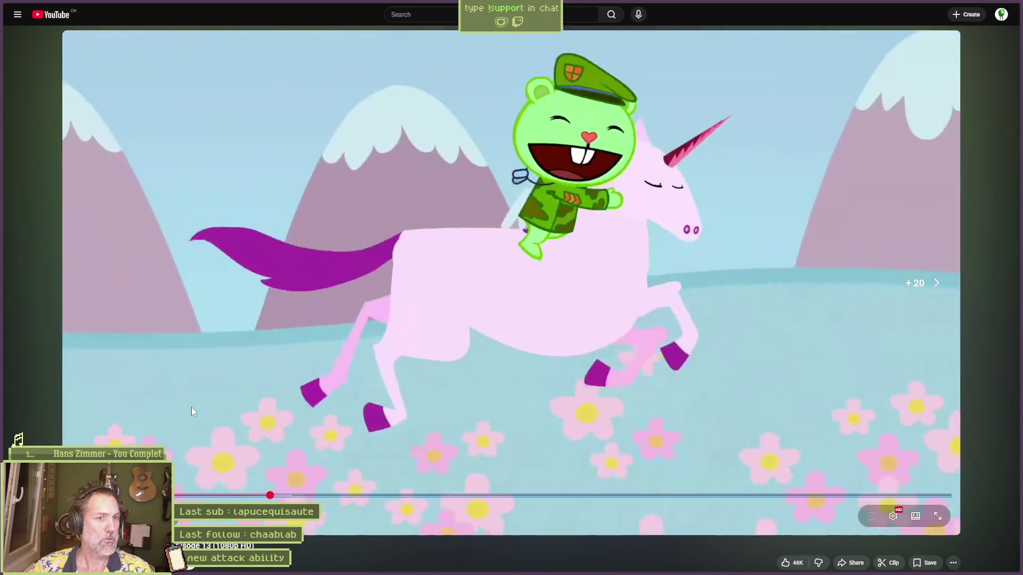
key("Right")
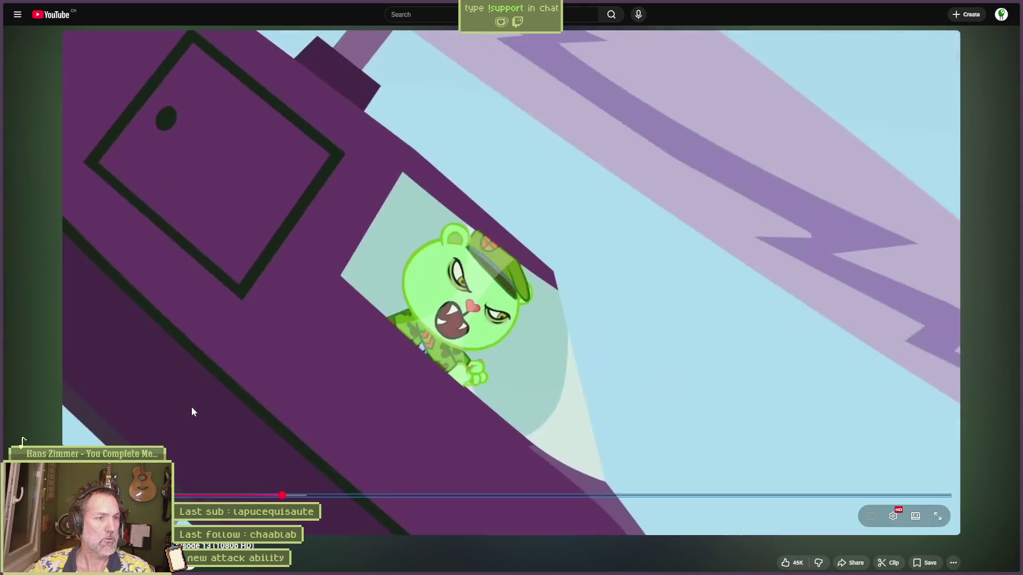
- Pause, rewind five seconds, and watch the episode fullscreen
key("space")
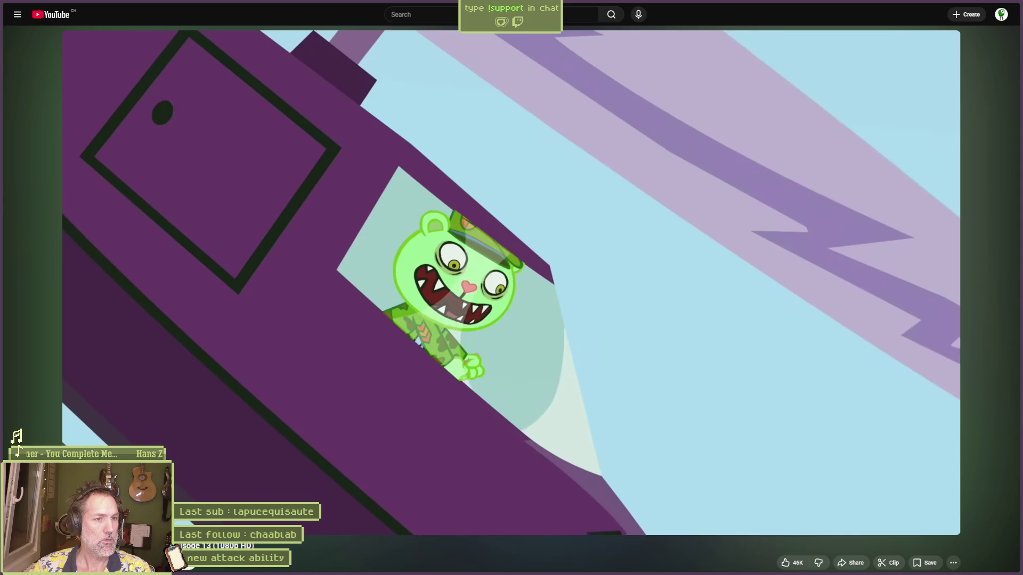
left_click(191, 407)
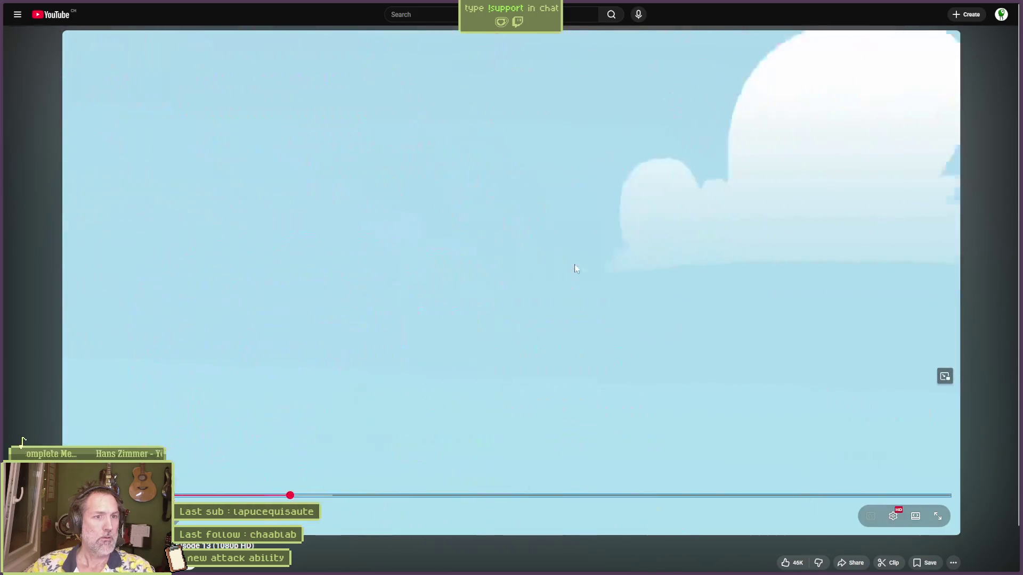
key("Left")
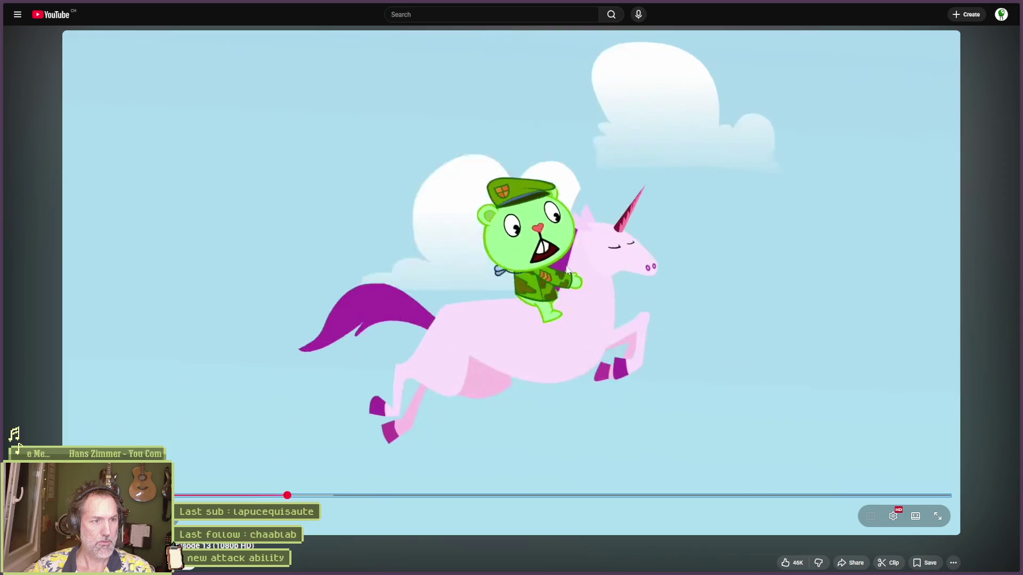
key("space")
key("f")
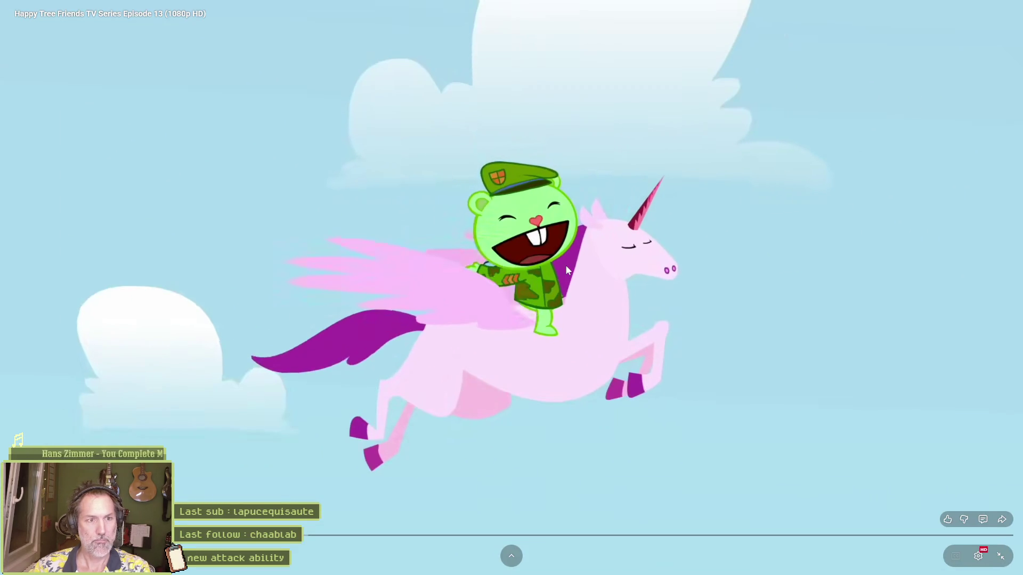
- Resume the episode briefly, then exit fullscreen playback
key("space")
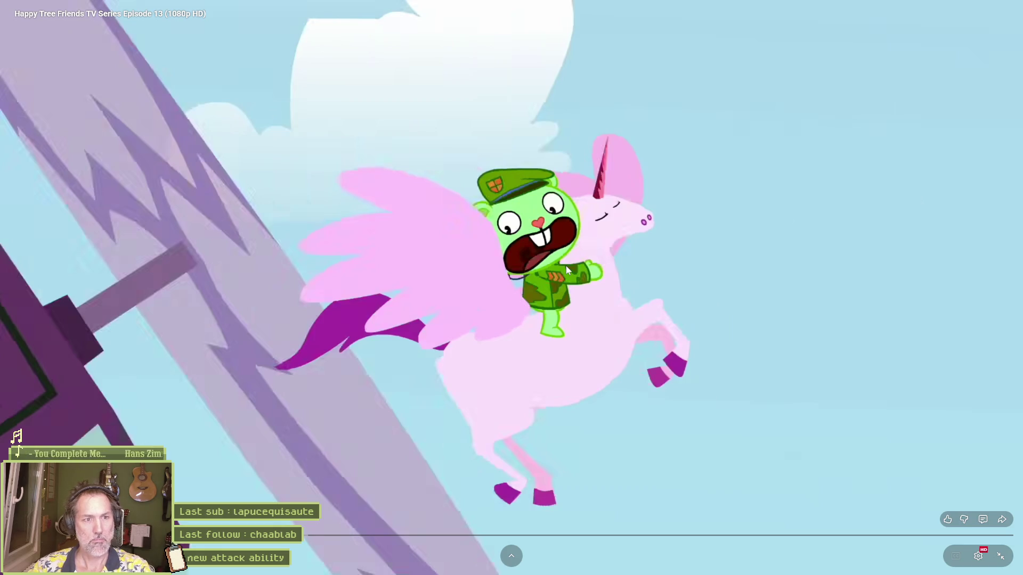
key("Escape")
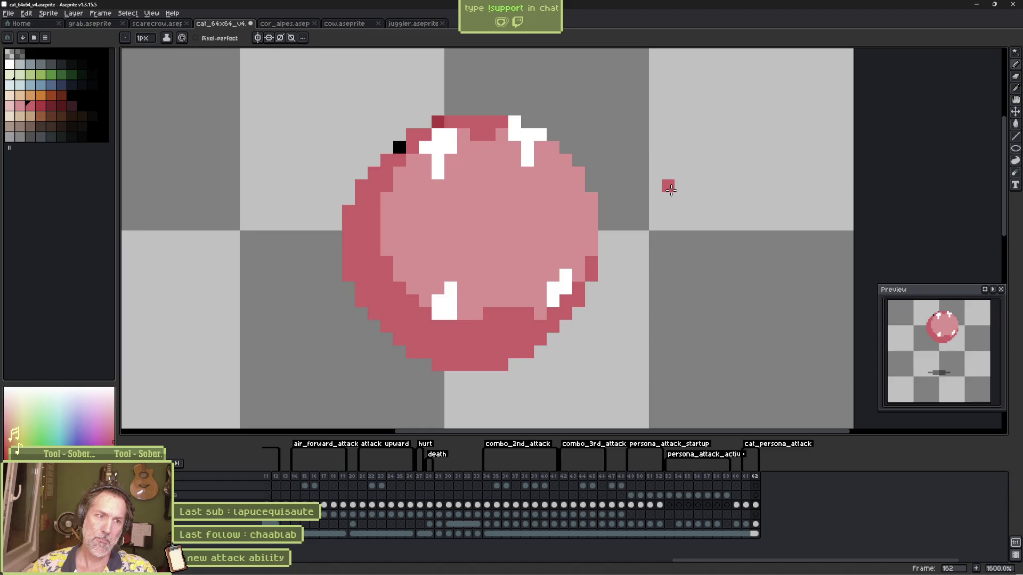
- Pencil a dripping body below the ball, erase two bottom pixels and fill the right-side gaps
scroll(539, 235, "down", 3)
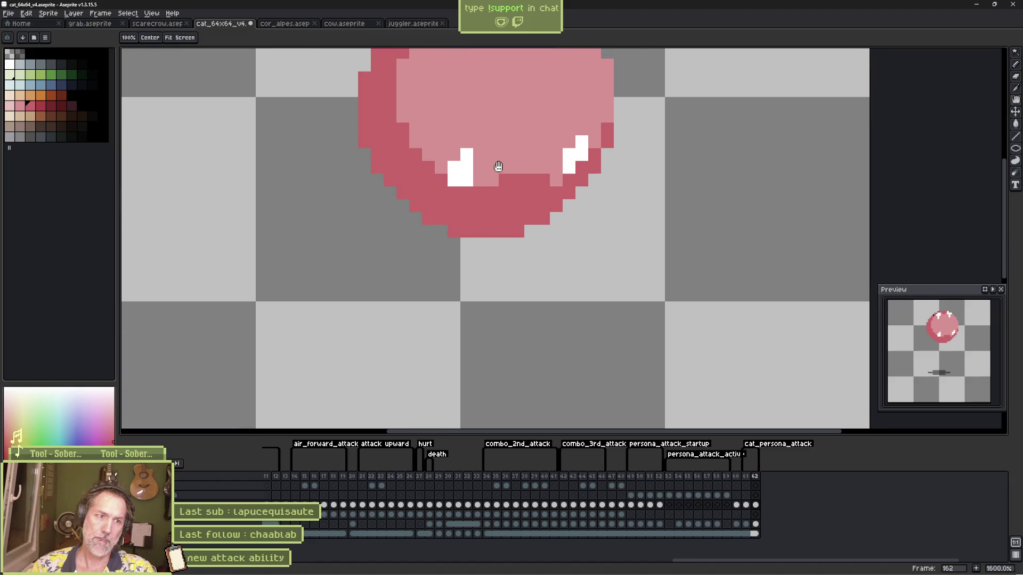
mouse_move(451, 235)
left_mouse_down()
mouse_move(524, 260)
mouse_move(469, 287)
mouse_move(501, 250)
mouse_move(459, 256)
mouse_move(432, 319)
mouse_move(443, 314)
mouse_move(446, 352)
mouse_move(462, 359)
left_mouse_up()
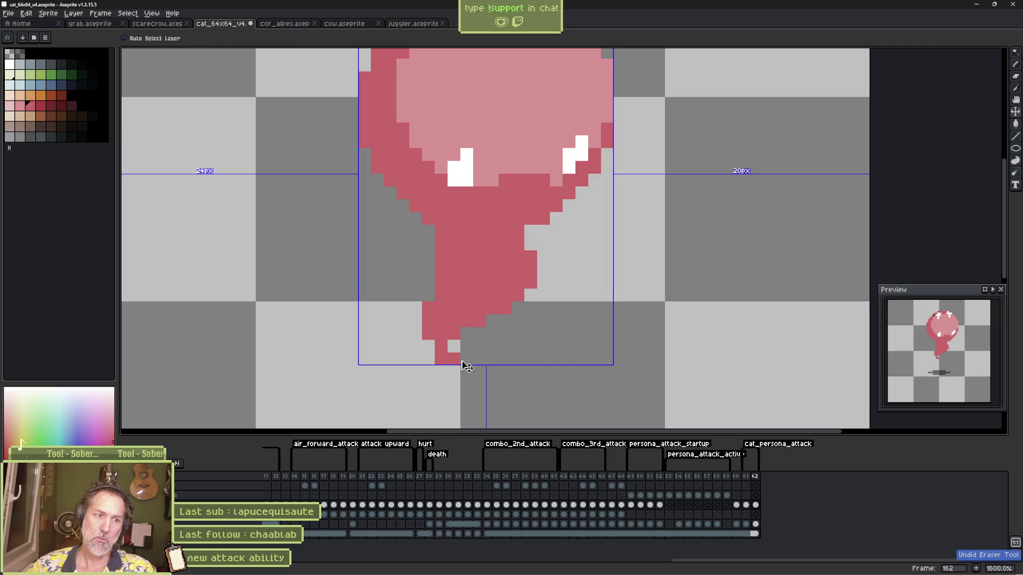
key("e")
key("minus")
key("minus")
key("minus")
left_click_drag(453, 357, 466, 358)
key("e")
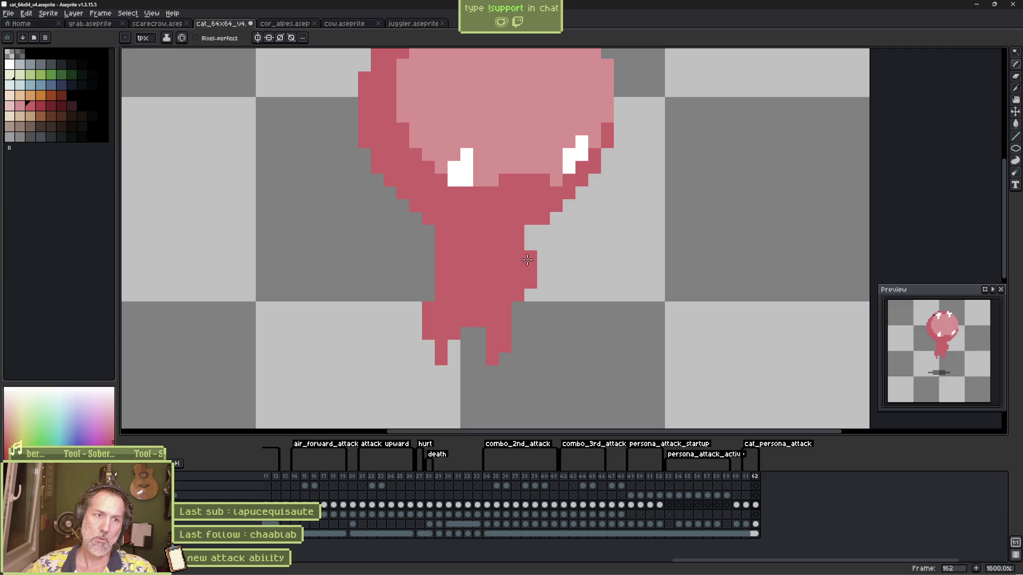
left_click(543, 270)
left_click(544, 283)
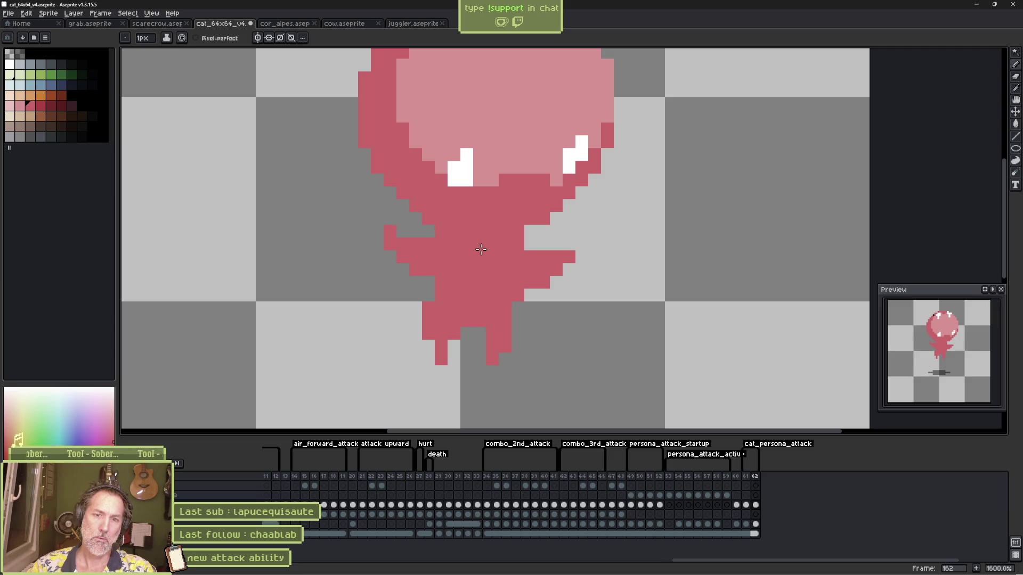
- Select the lower body, move it up snugly beneath the ball, then commit and deselect
key("ctrl+y")
key("m")
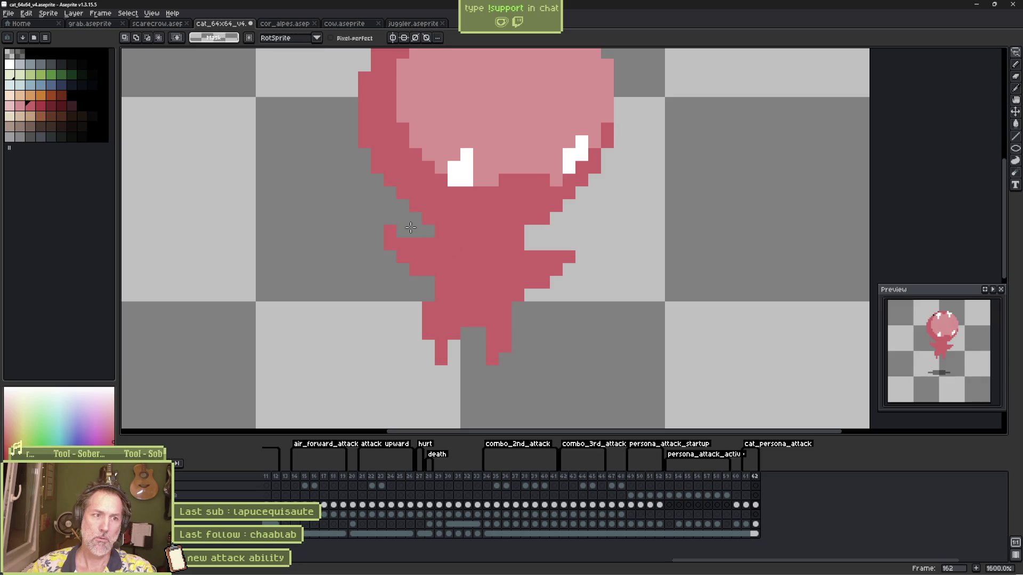
key("ctrl+y")
key("ctrl+y")
key("ctrl+y")
key("ctrl+y")
key("ctrl+z")
key("ctrl+z")
key("ctrl+z")
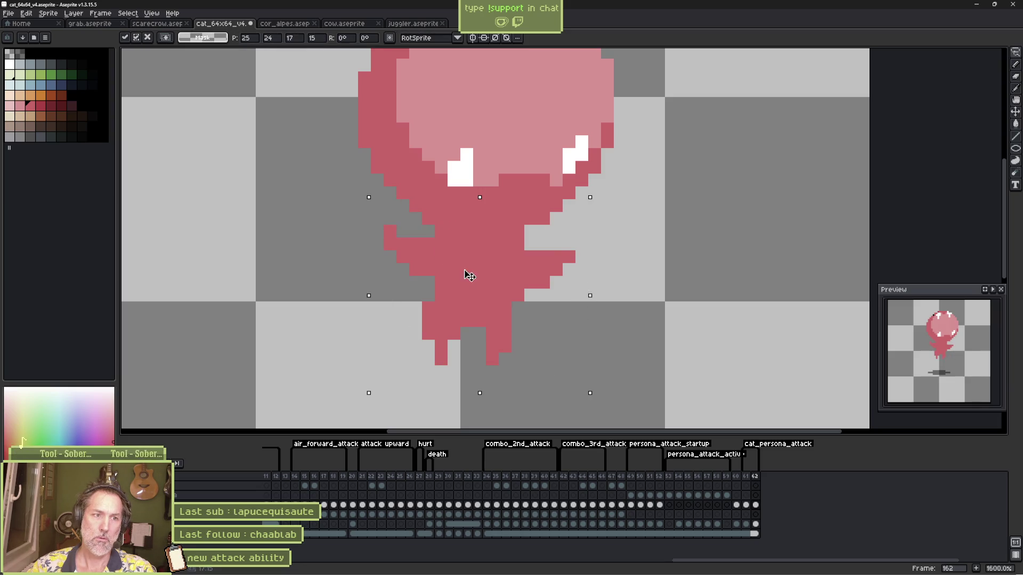
left_click_drag(471, 263, 478, 321)
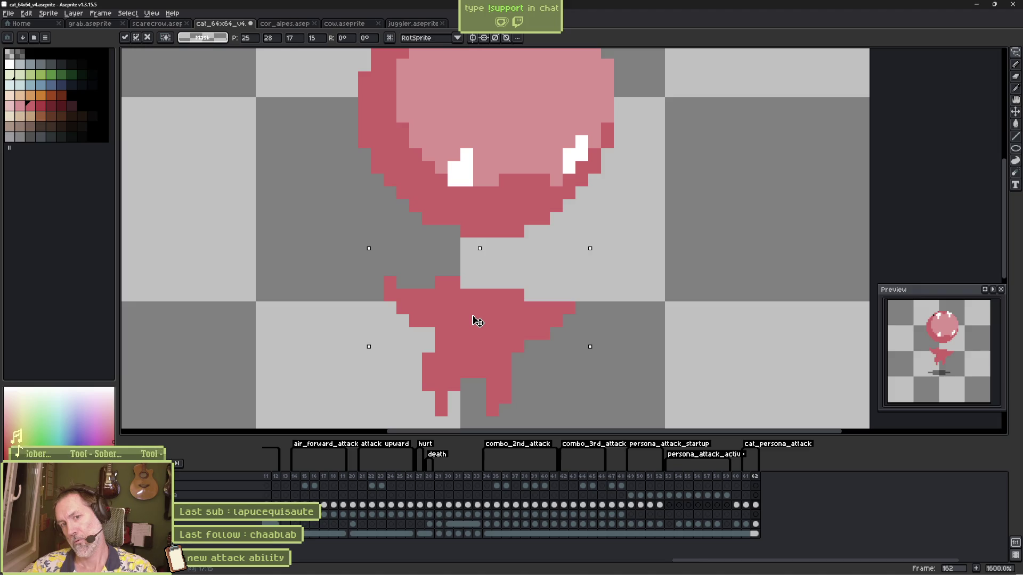
left_click_drag(478, 321, 482, 258)
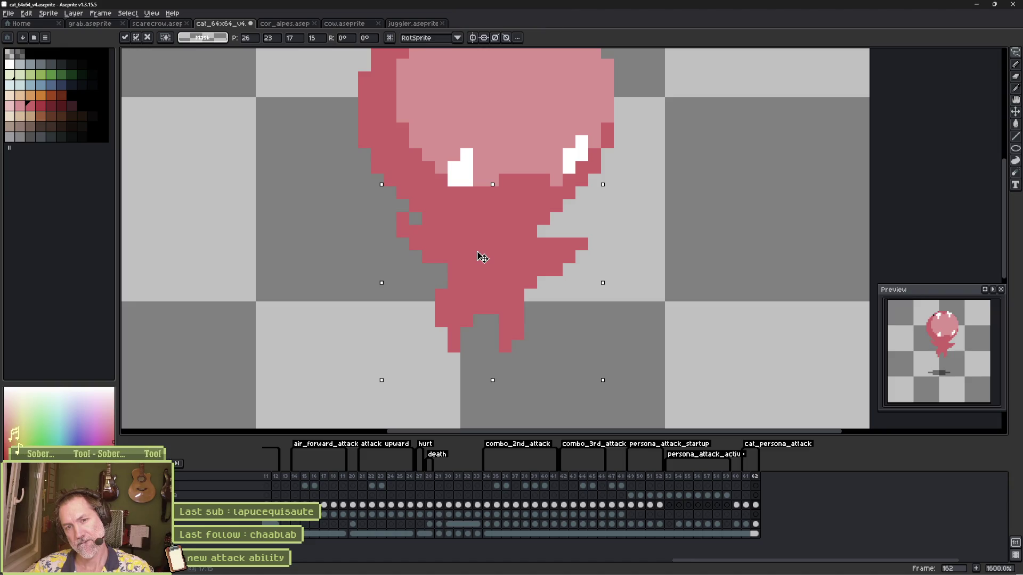
key("Return")
key("ctrl+d")
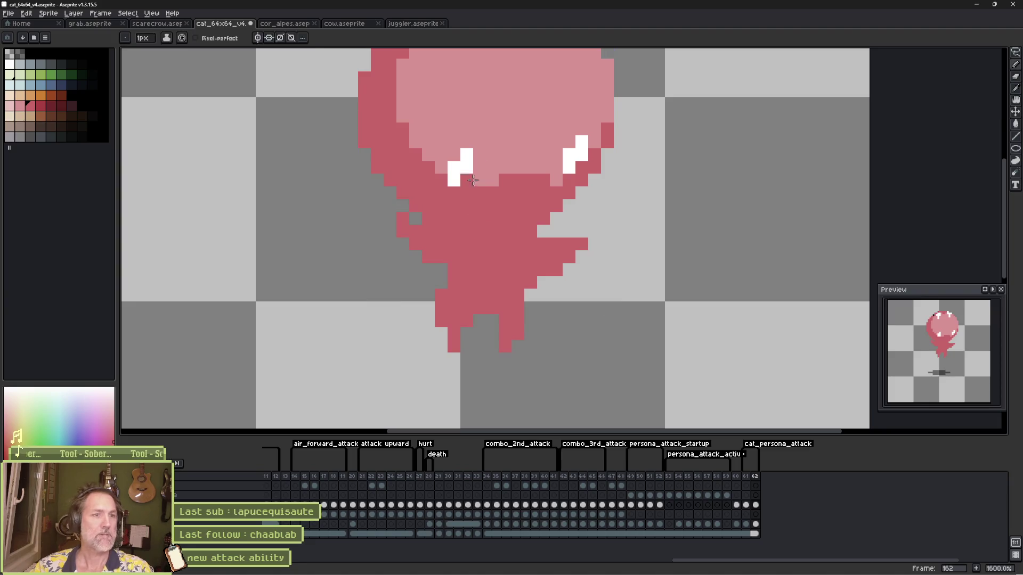
scroll(503, 278, "up", 3)
left_click_drag(503, 278, 503, 276)
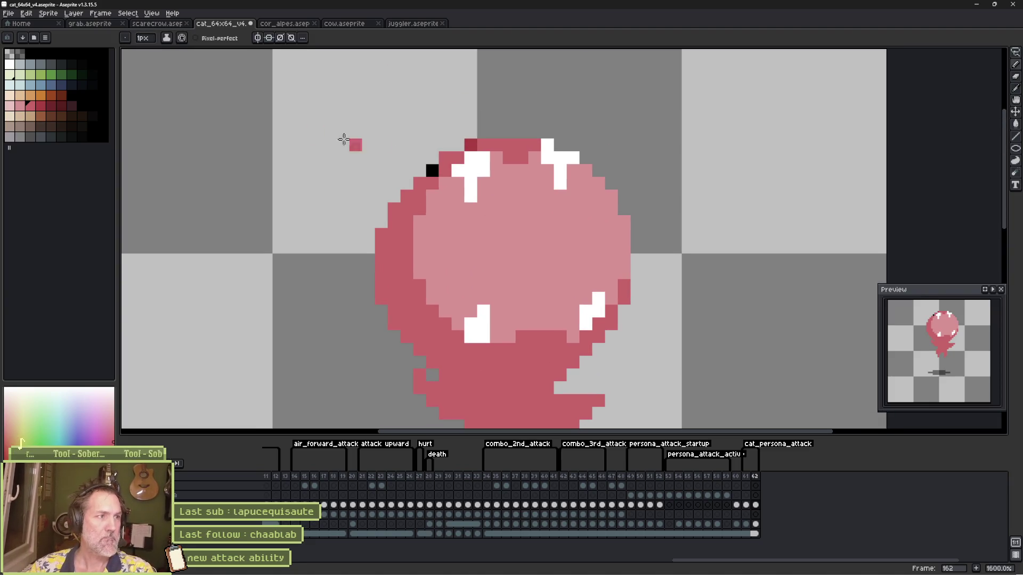
- Recolour the ball's top-edge pixels with medium and dark red sampled from the head
left_click(51, 106)
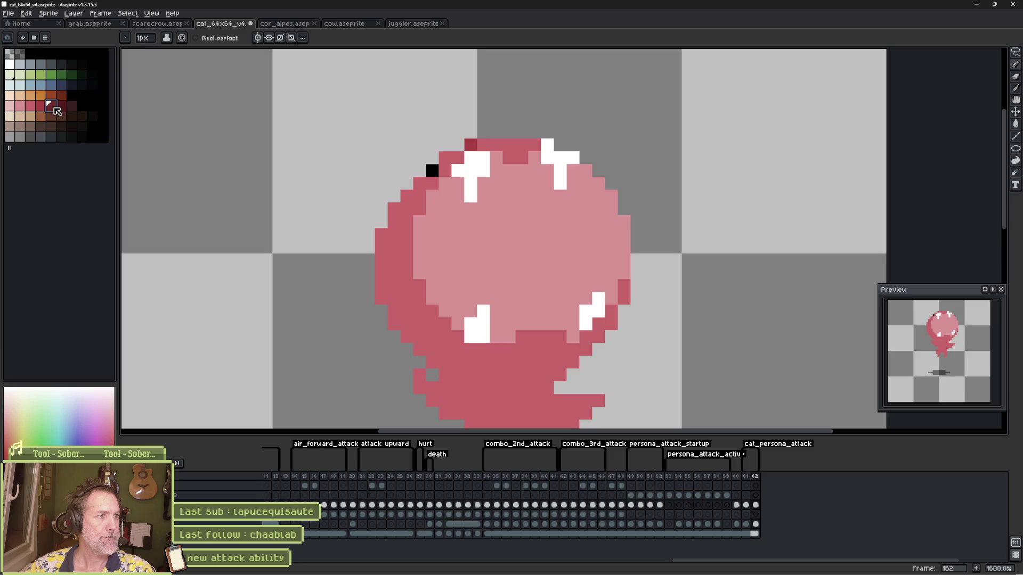
left_click(507, 143, "alt")
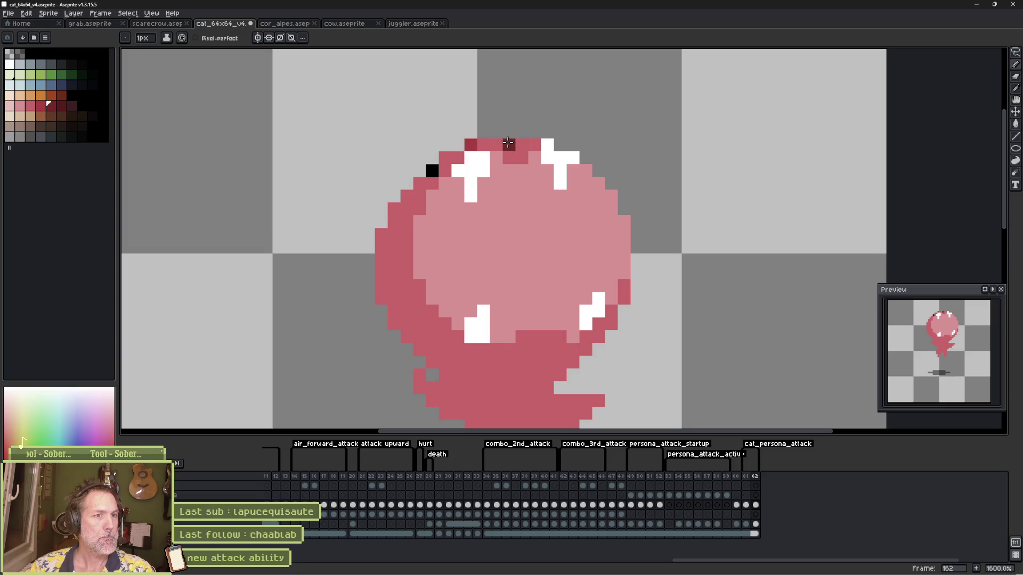
left_click(471, 145)
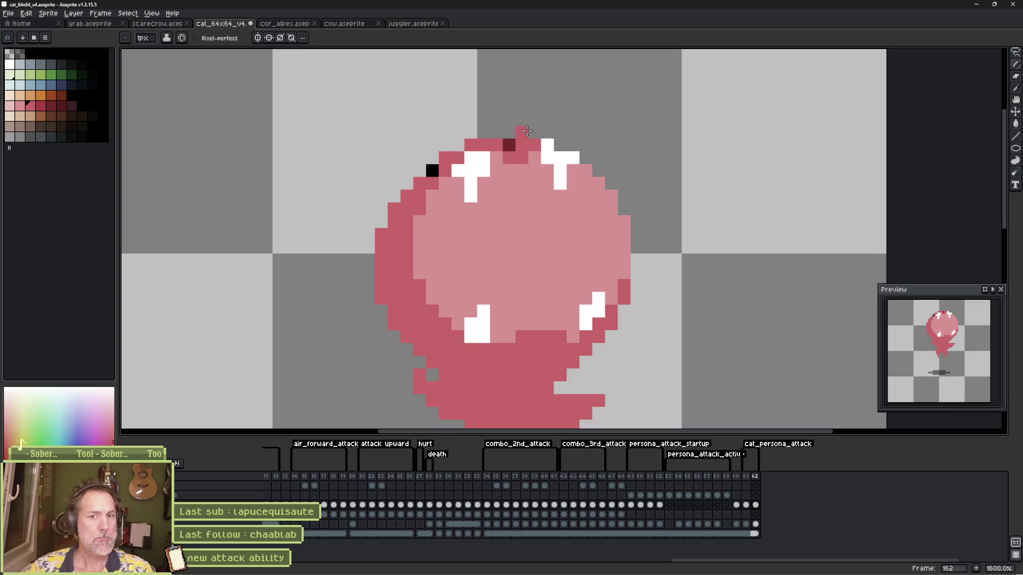
left_click(512, 141, "alt")
left_click_drag(522, 145, 509, 158)
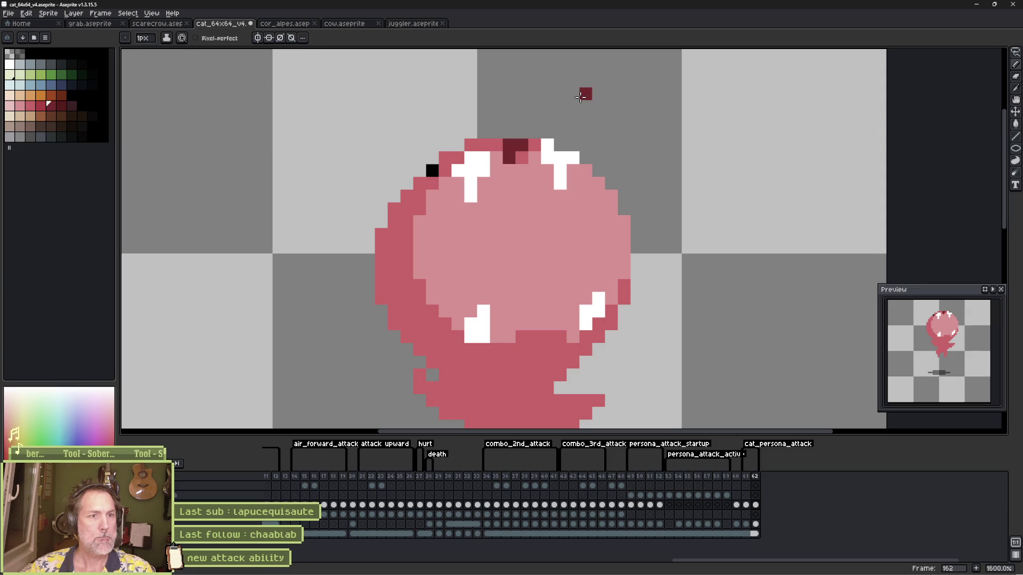
- Add a light pink nub above the head and repaint two dark head pixels red-pink
left_click(20, 107)
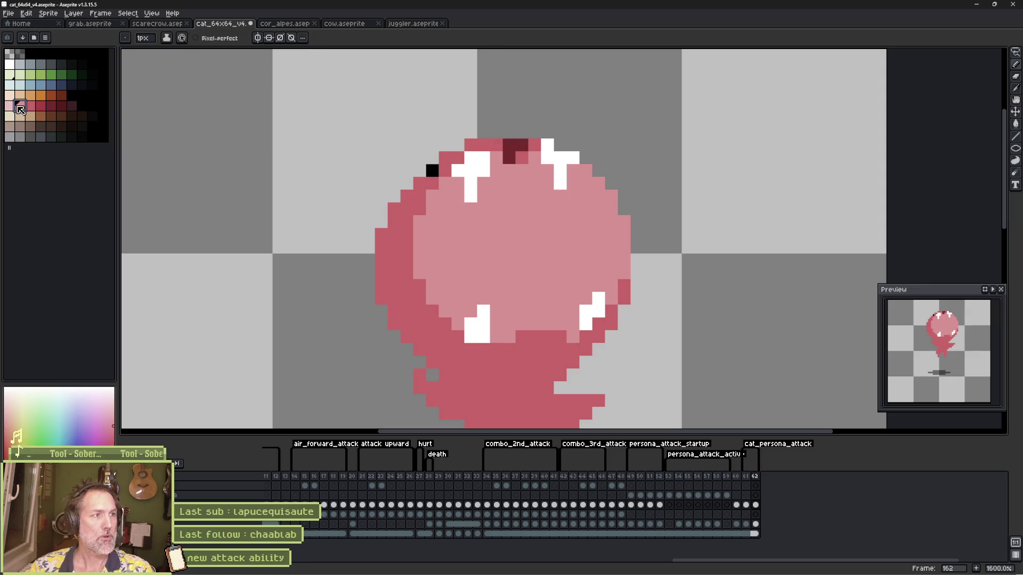
left_click(496, 132)
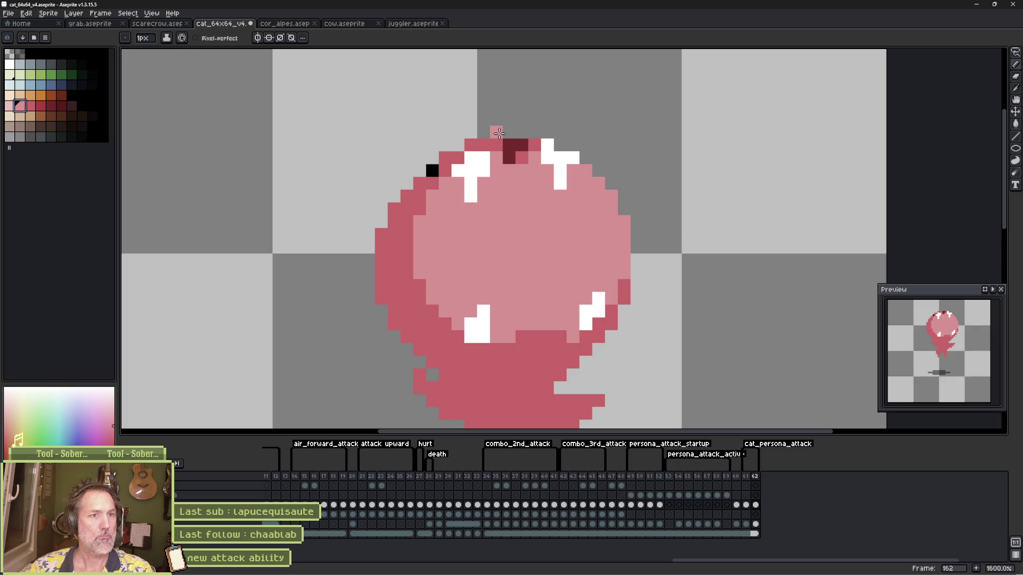
left_click(508, 158)
left_click(514, 158, "alt")
left_click(519, 151)
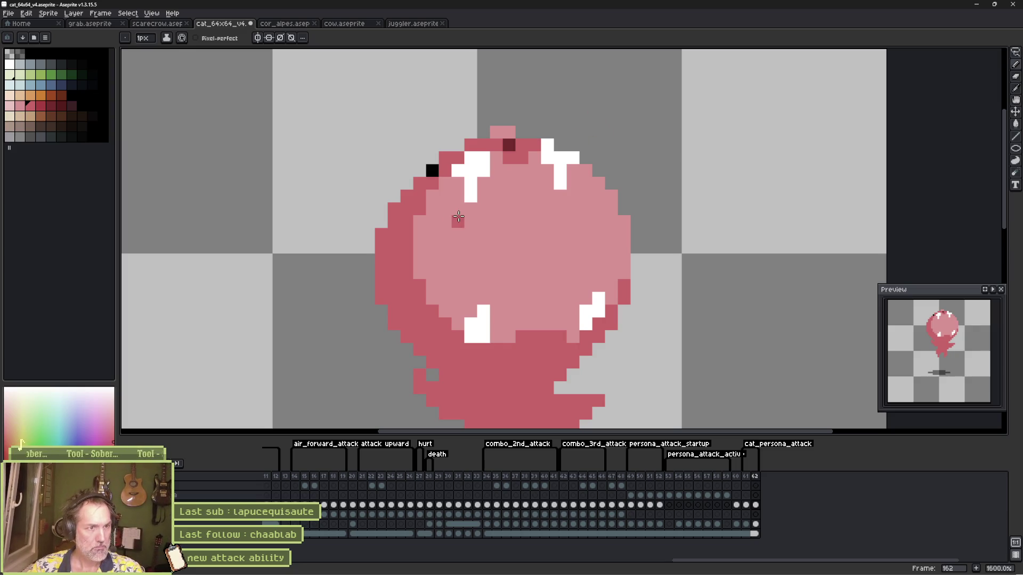
- Paint a dark red blob off the head's left side
scroll(416, 240, "down", 2)
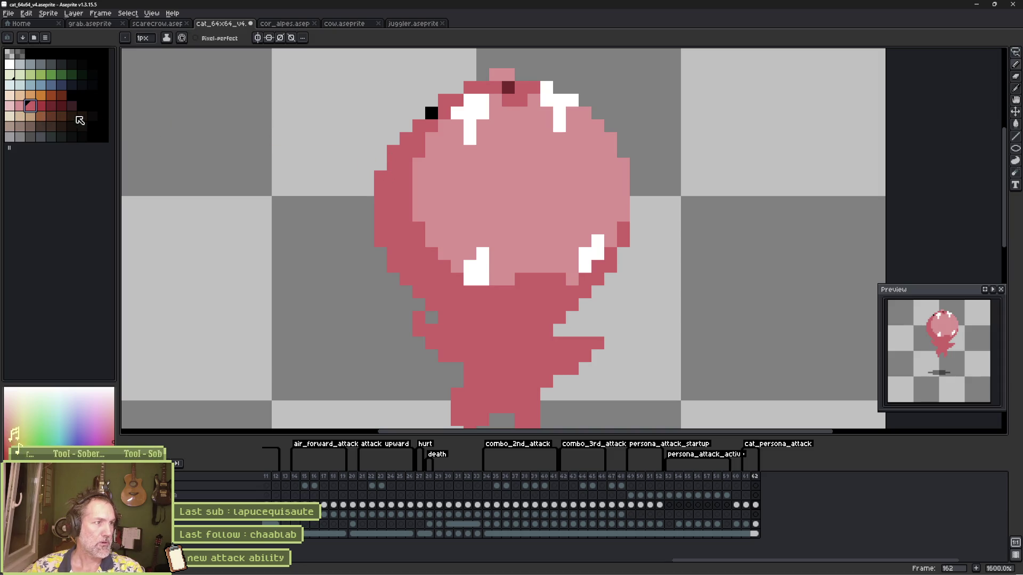
left_click(44, 106)
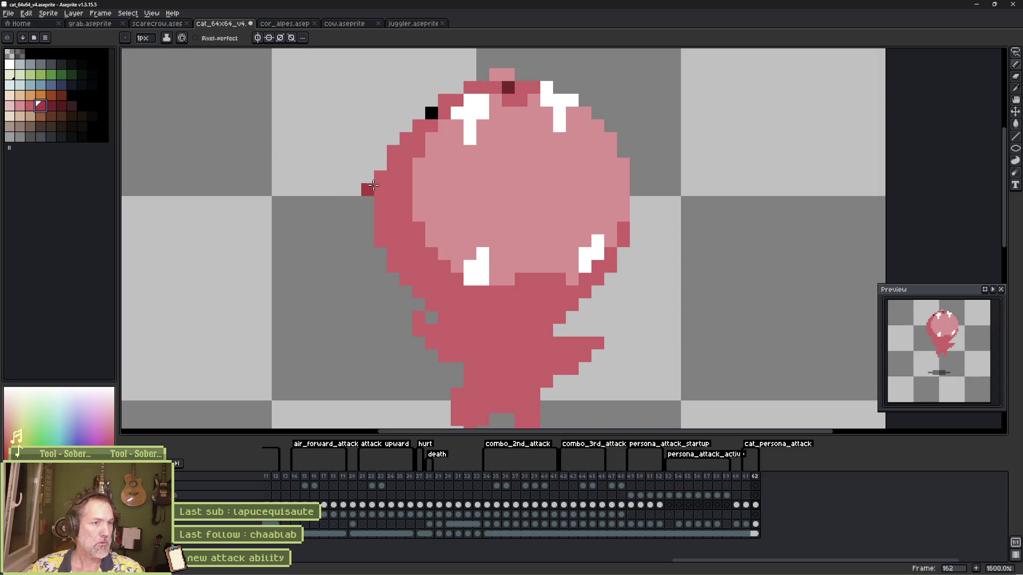
left_click_drag(368, 216, 354, 215)
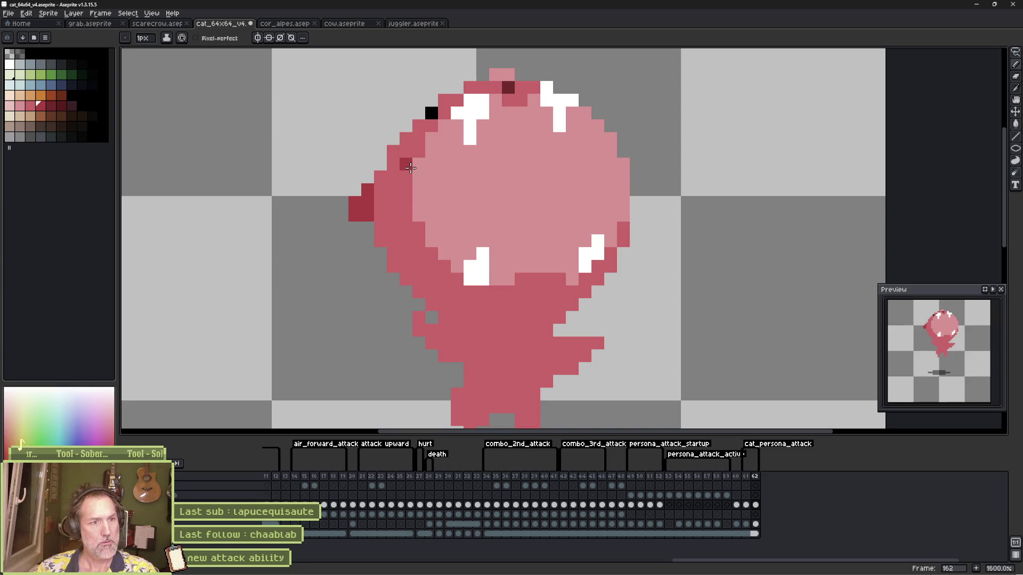
- Lasso the arms and legs and nudge them up one pixel into place
scroll(520, 281, "down", 2)
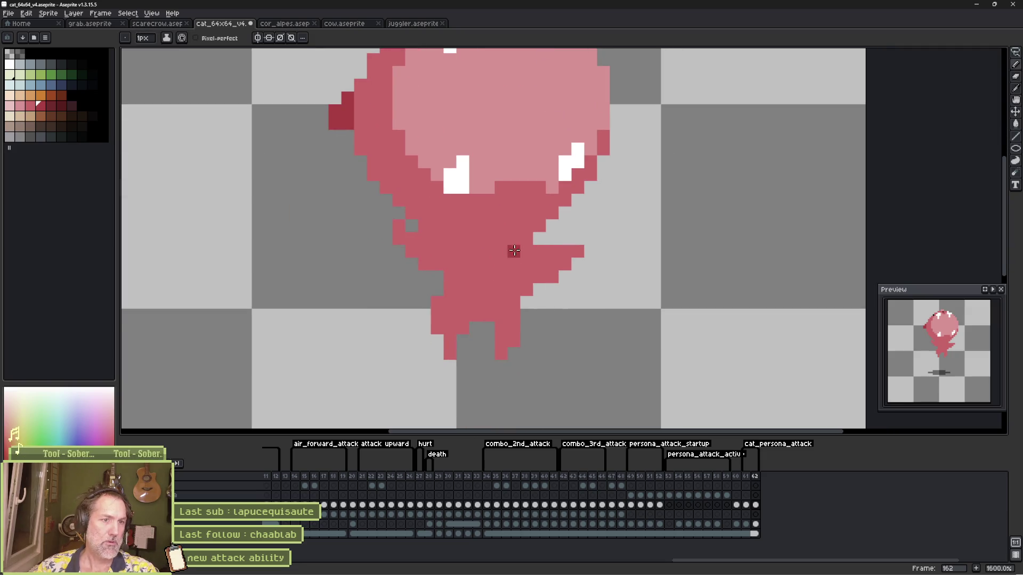
key("q")
mouse_move(508, 233)
left_mouse_down()
mouse_move(560, 233)
mouse_move(533, 381)
mouse_move(469, 386)
left_mouse_up()
key("Up")
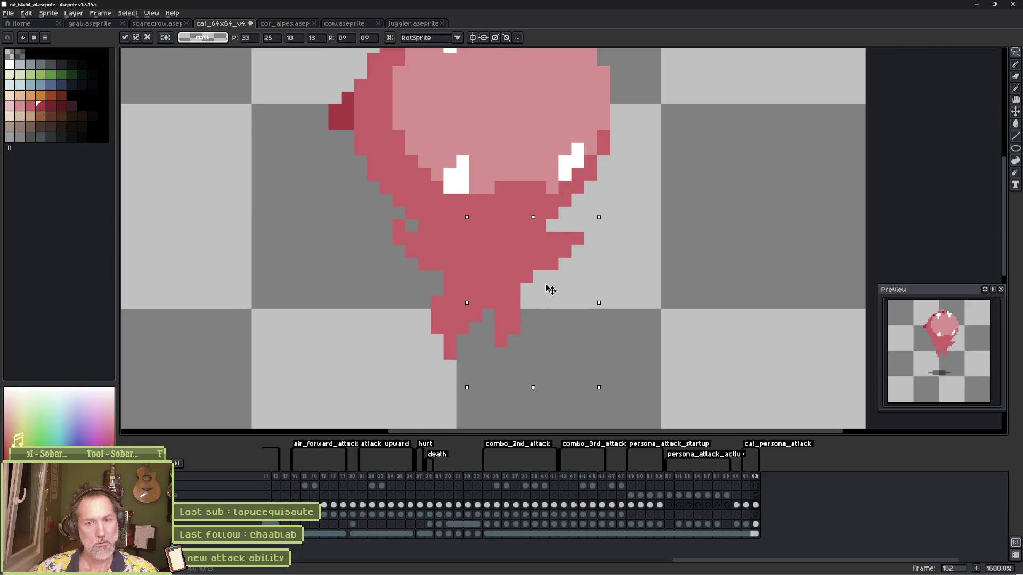
key("Right")
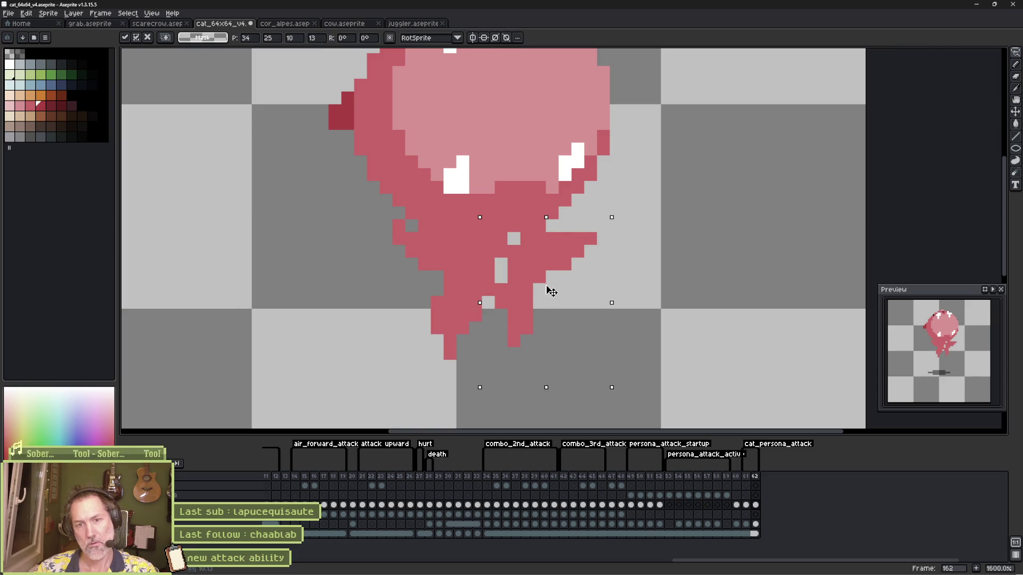
key("Left")
key("ctrl+d")
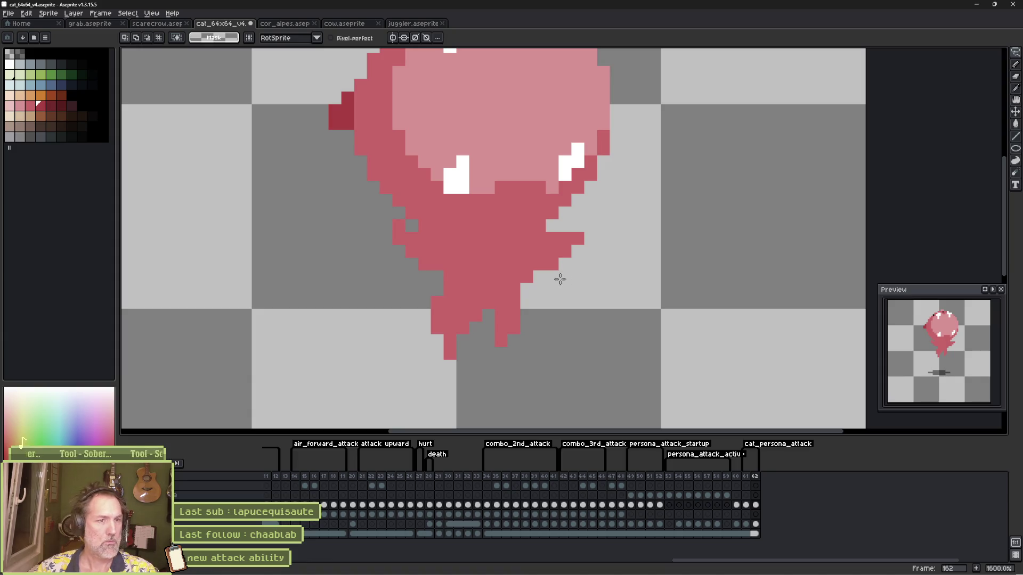
- Add one pink pixel to the right arm tip, then go to frame 161
scroll(518, 290, "up", 5)
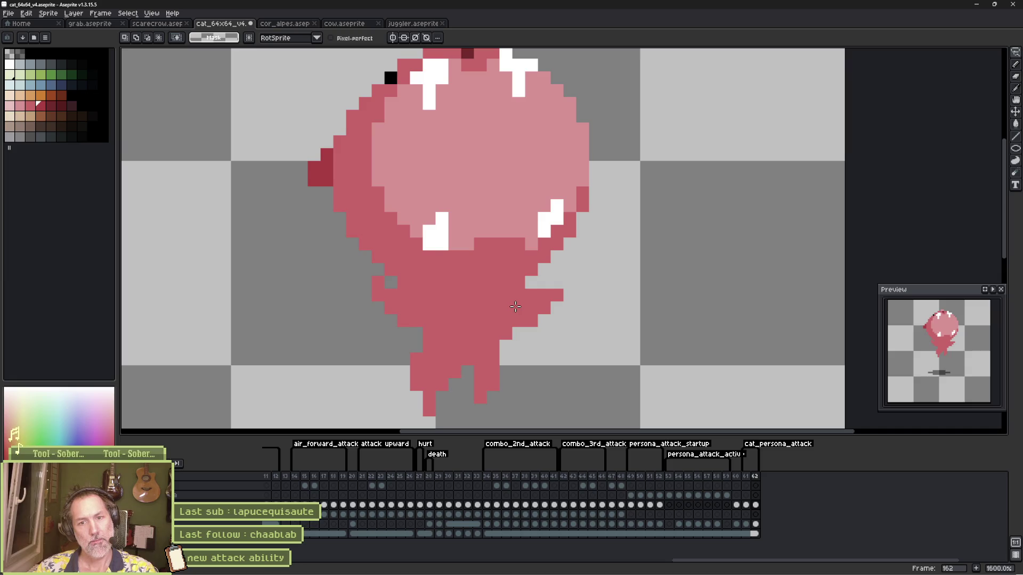
key("b")
left_click(558, 283)
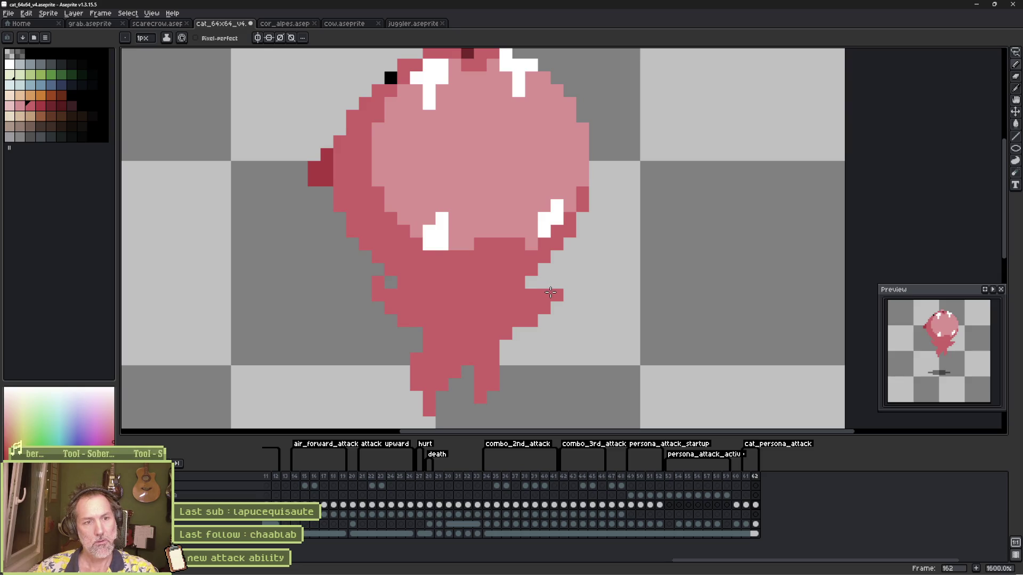
left_click(747, 506)
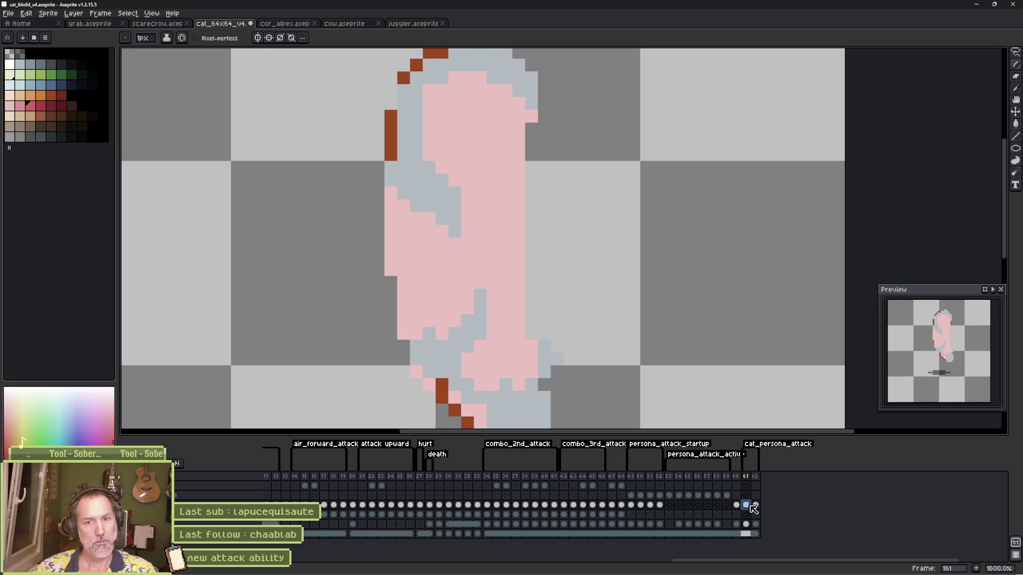
- Compare the cat in frames 160–161 with the pink creature, ending back on frame 162
scroll(580, 287, "down", 3)
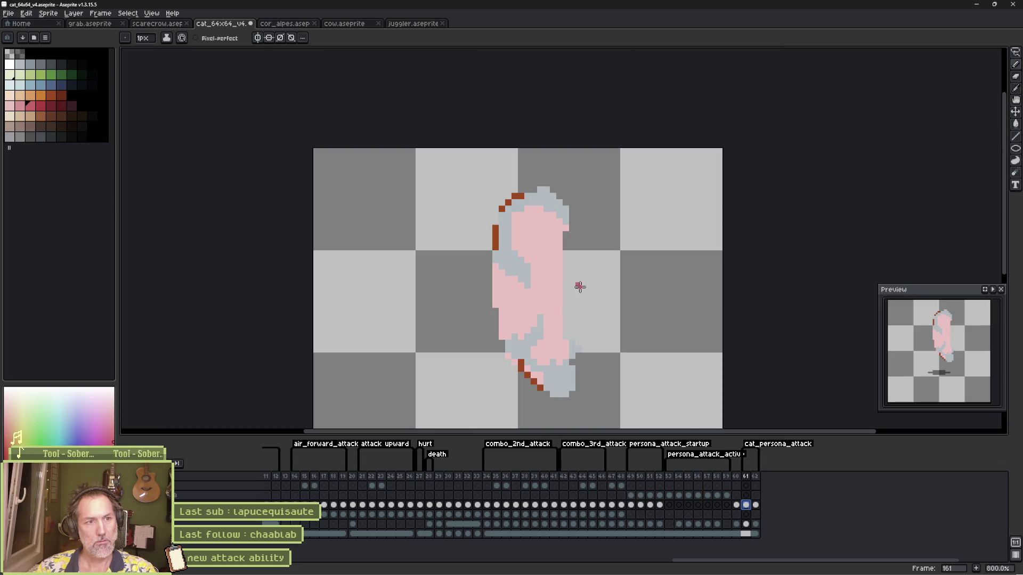
left_click(737, 506)
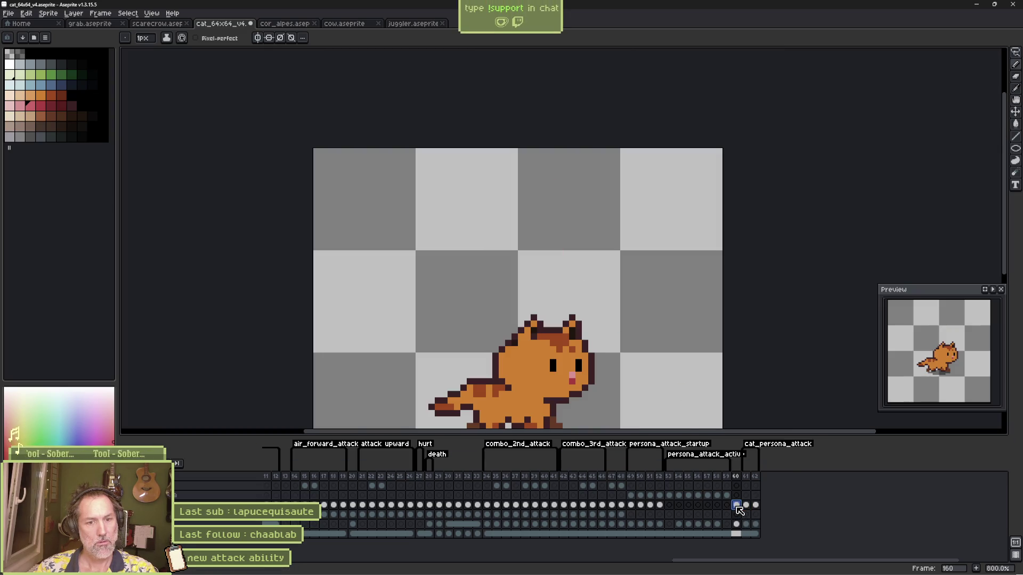
left_click_drag(740, 508, 746, 506)
left_click_drag(627, 353, 598, 276)
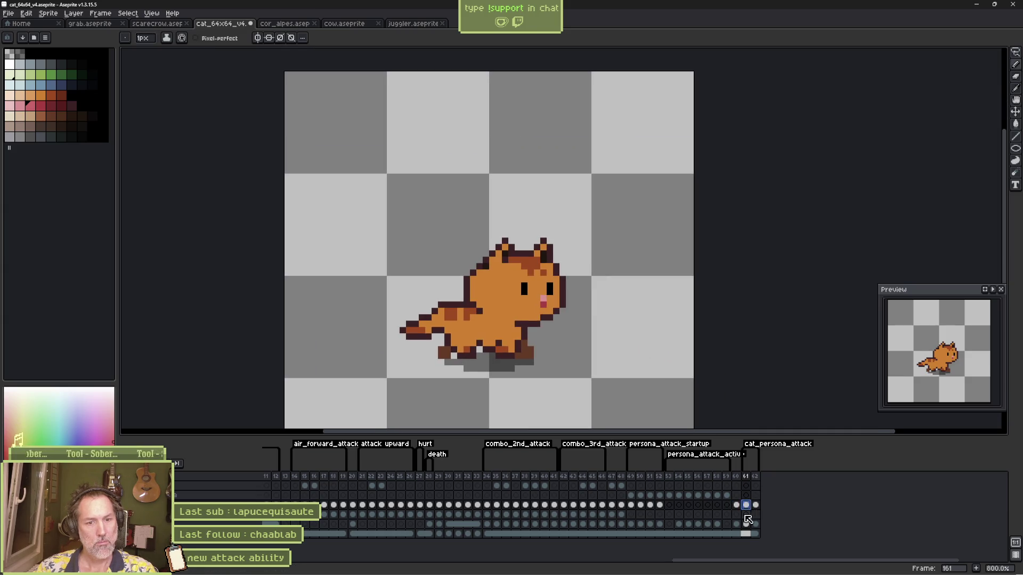
left_click(756, 506)
left_click(746, 506)
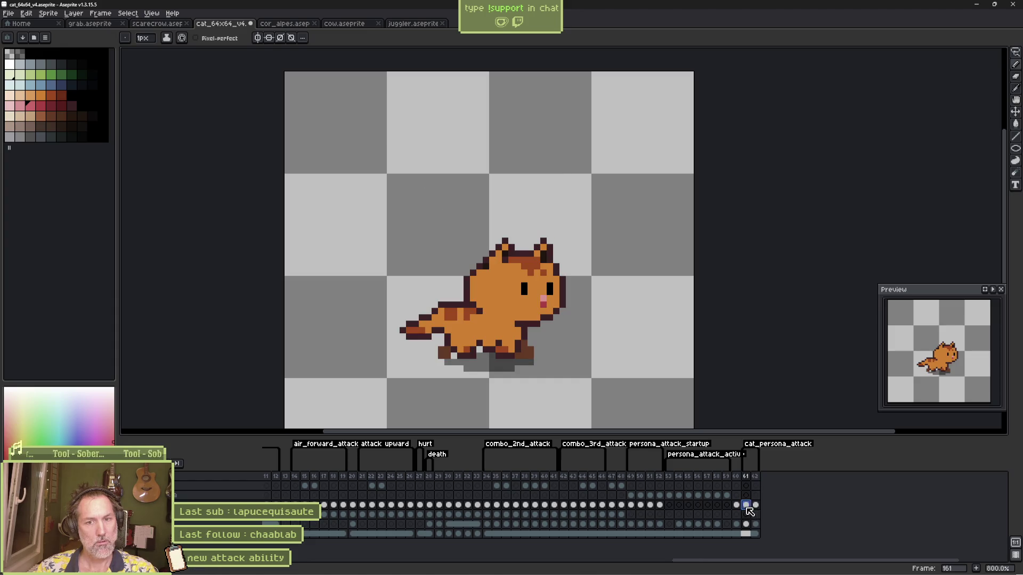
left_click(756, 506)
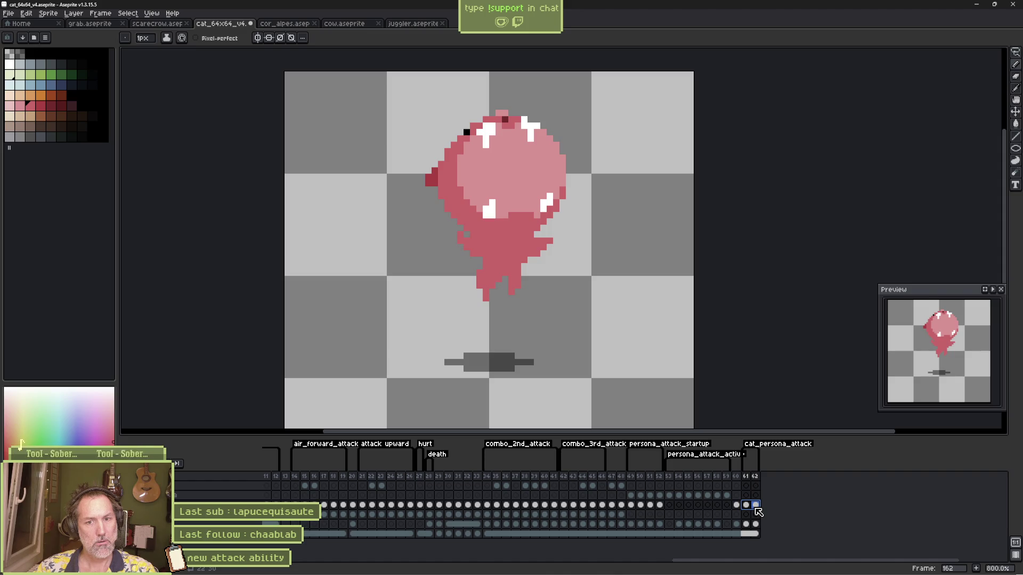
scroll(601, 183, "up", 2)
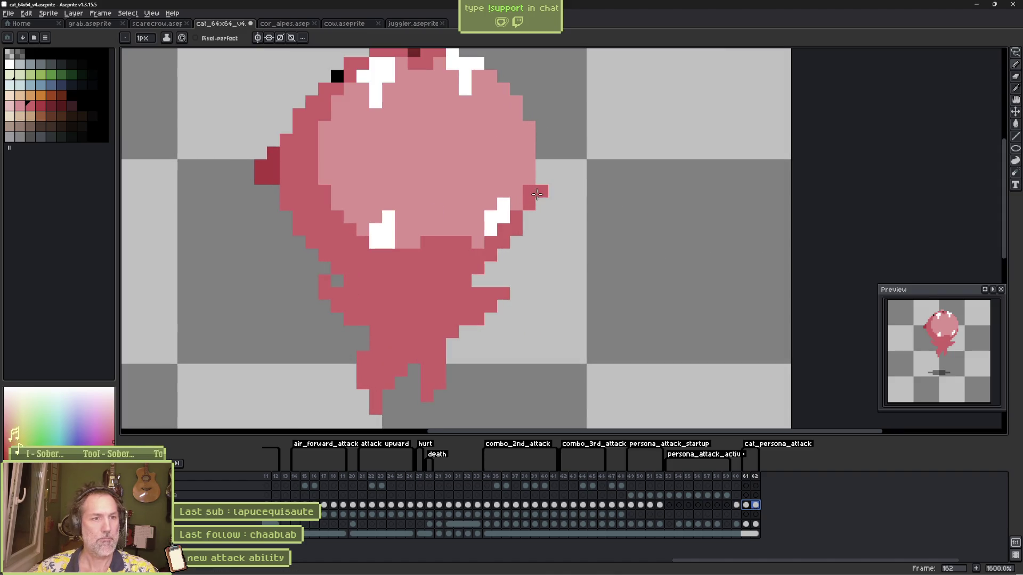
- Select the lower-right fang and move it down one pixel
key("m")
mouse_move(524, 183)
left_mouse_down()
mouse_move(483, 237)
mouse_move(486, 215)
mouse_move(479, 222)
mouse_move(516, 204)
mouse_move(504, 229)
left_mouse_up()
key("b")
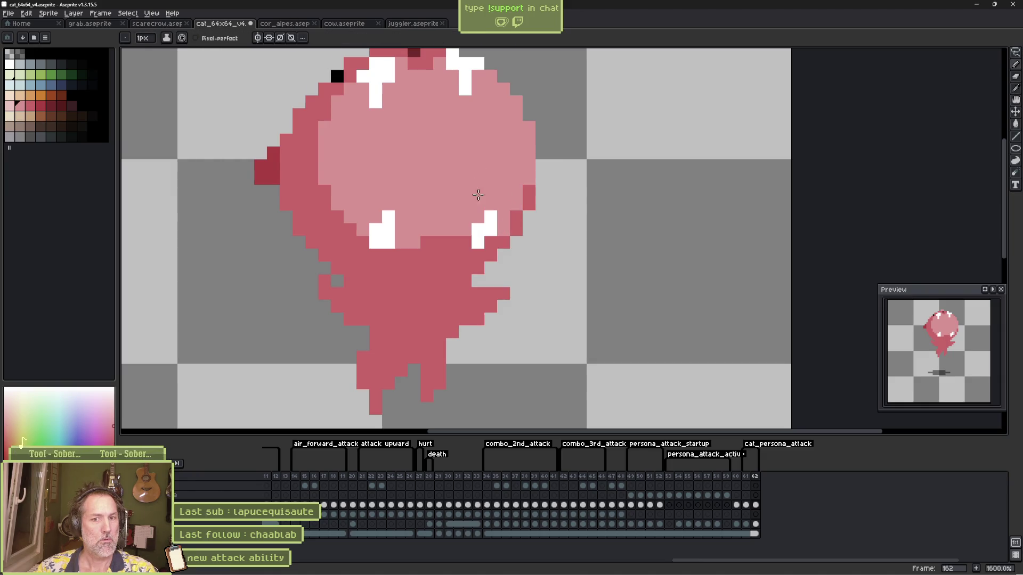
- Darken the outline along the head's right edge and paint pink over part of the upper-right fang
left_click(500, 236, "alt")
left_click(509, 90)
mouse_move(491, 77)
left_mouse_down()
mouse_move(529, 131)
mouse_move(531, 195)
left_mouse_up()
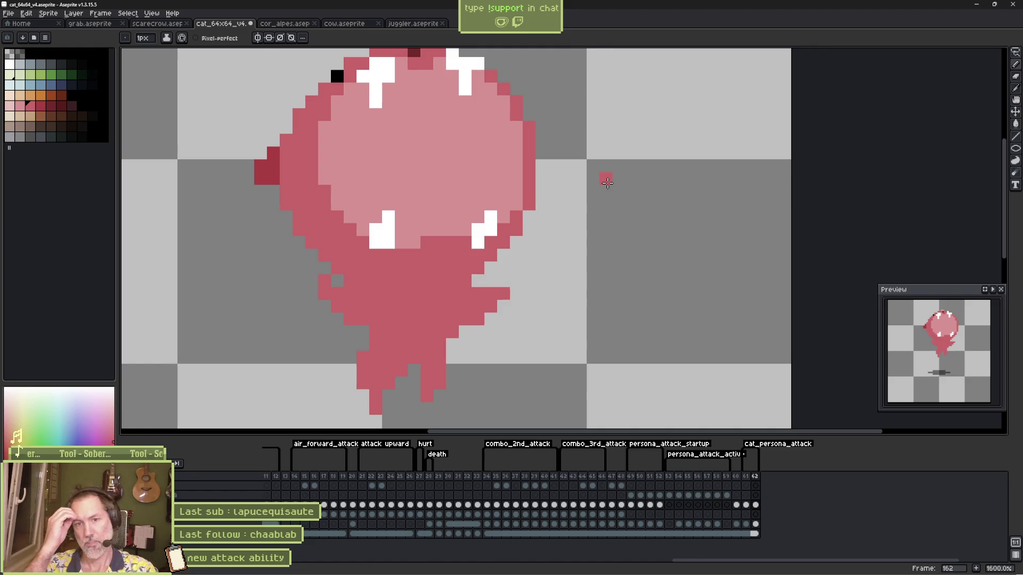
left_click_drag(497, 115, 538, 167)
left_click_drag(521, 127, 539, 139)
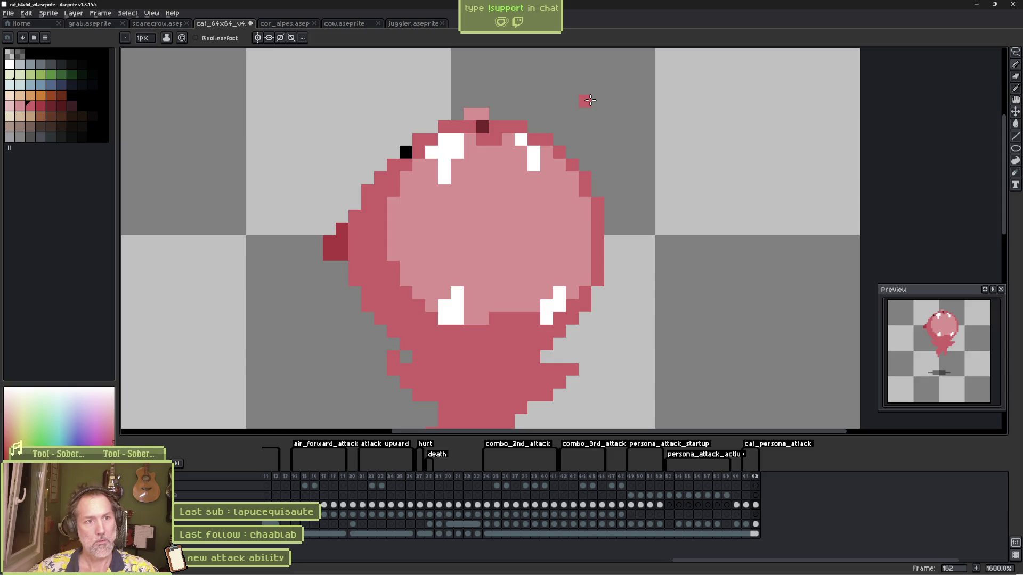
- Lengthen and widen the upper-right fang in white, repainting stray fang pixels body pink
left_click(543, 147, "alt")
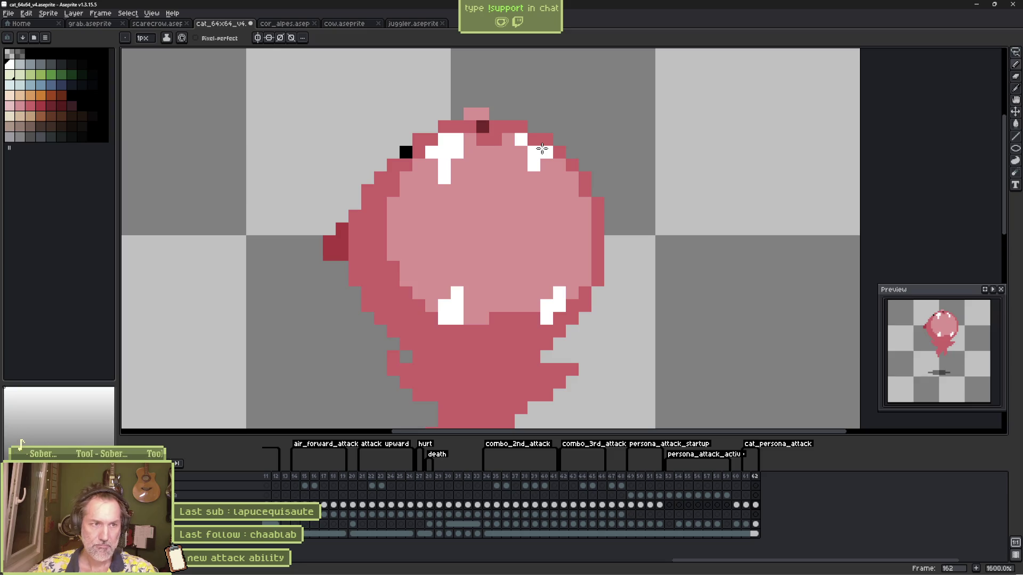
left_click(542, 166)
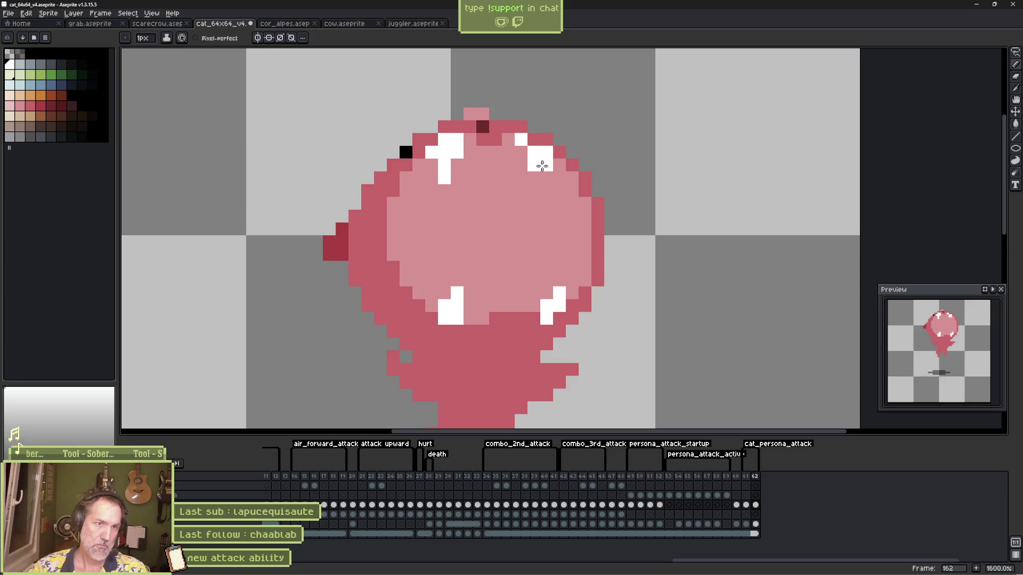
left_click(534, 178, "alt")
left_click_drag(534, 165, 517, 139)
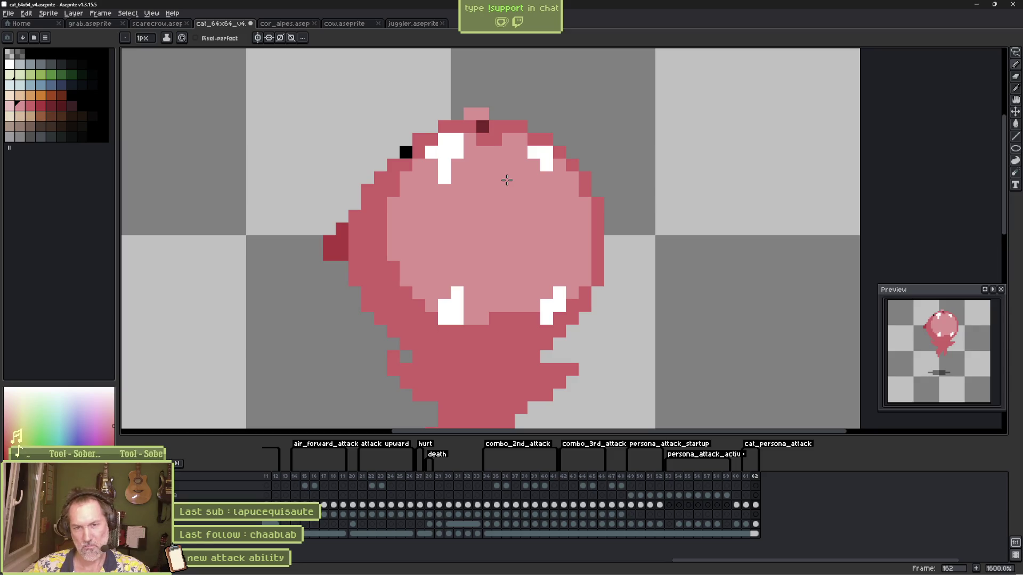
left_click(543, 155, "alt")
left_click(547, 178)
left_click(533, 166)
left_click(521, 140)
left_click(521, 152)
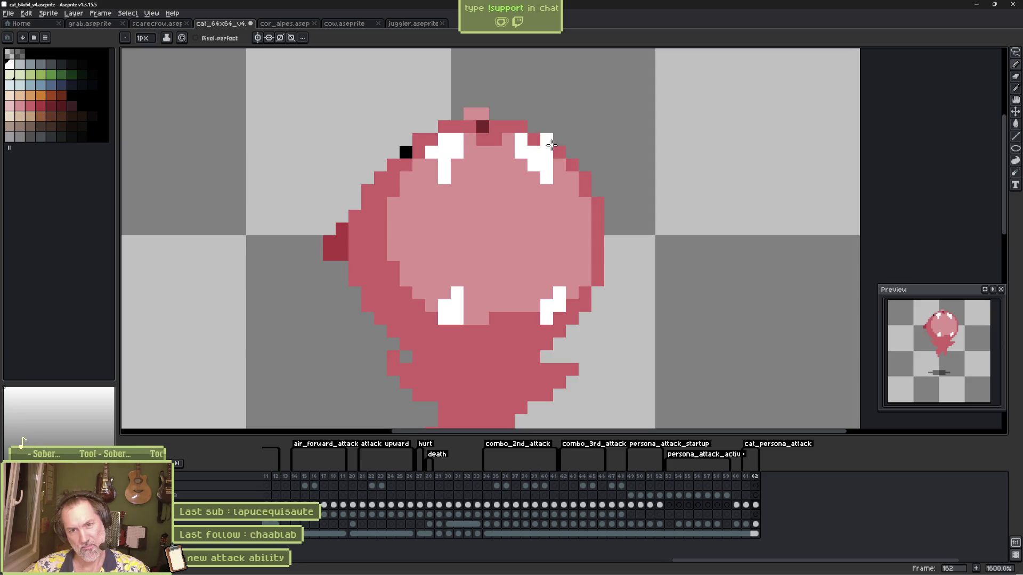
key("ctrl+z")
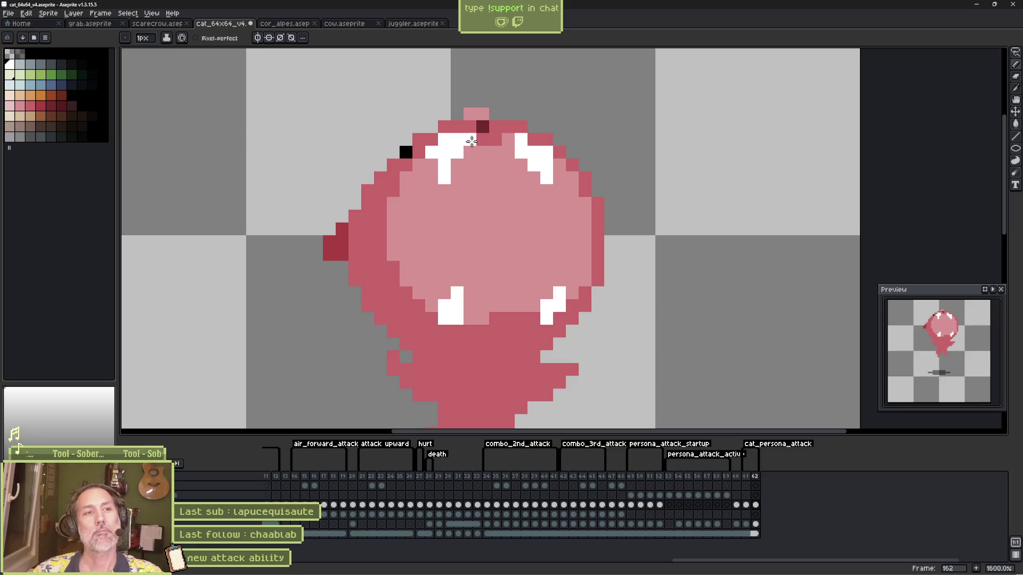
left_click(508, 138)
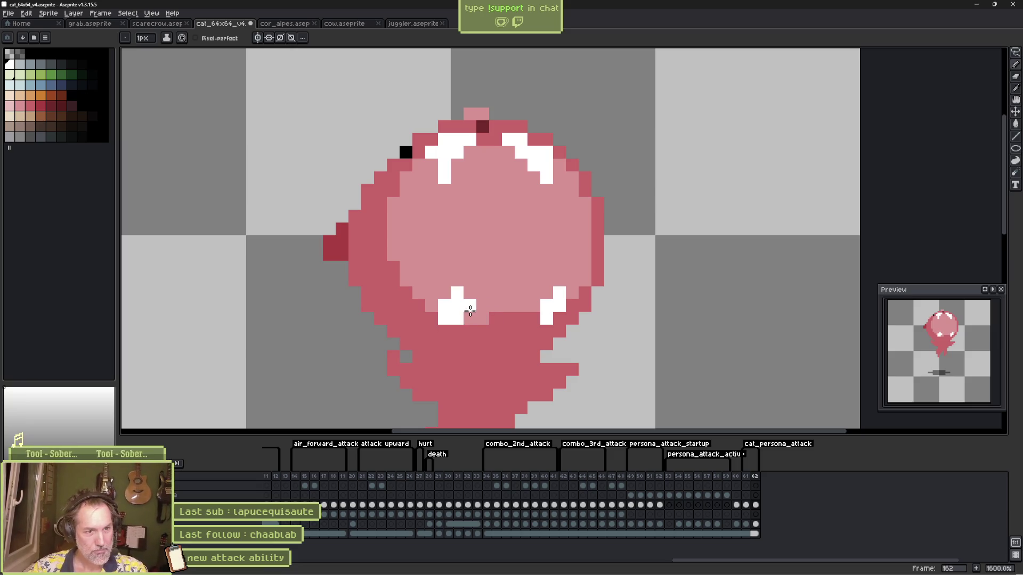
- Fill the lower-left fang's step with white and turn one of its pixels back to pink
left_click(470, 306)
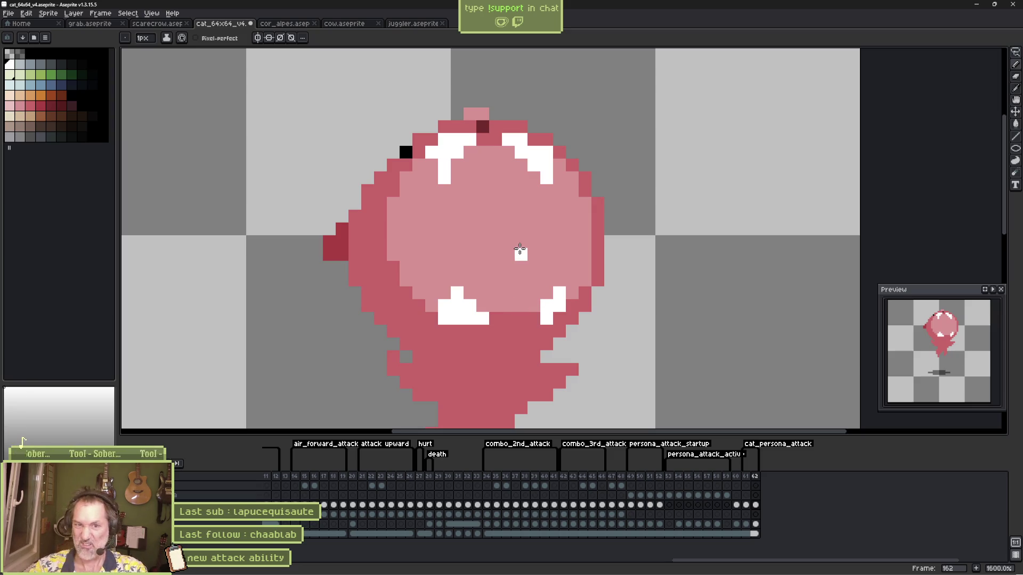
left_click(503, 319, "alt")
left_click(483, 318)
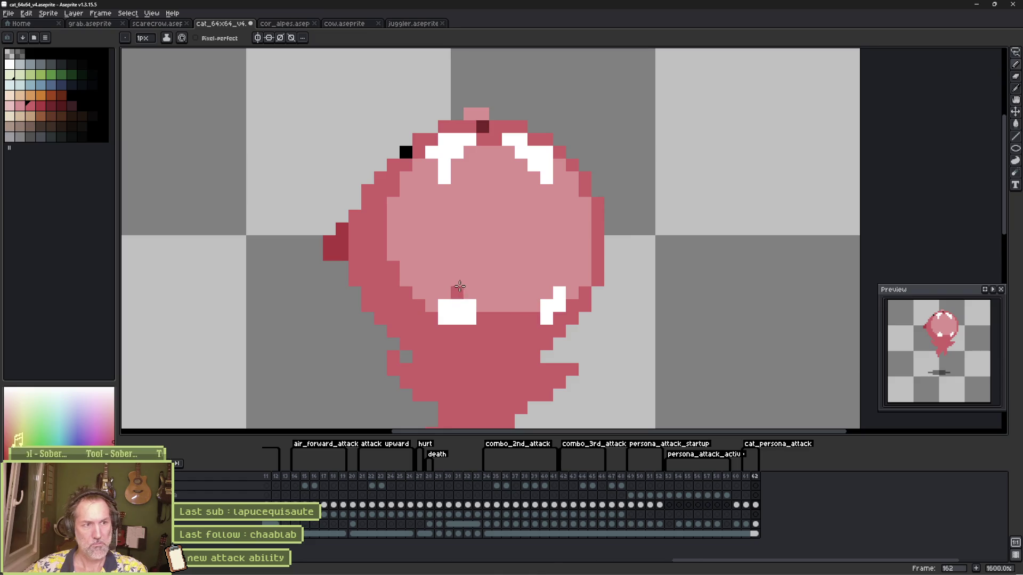
key("alt")
left_click(346, 252, "alt")
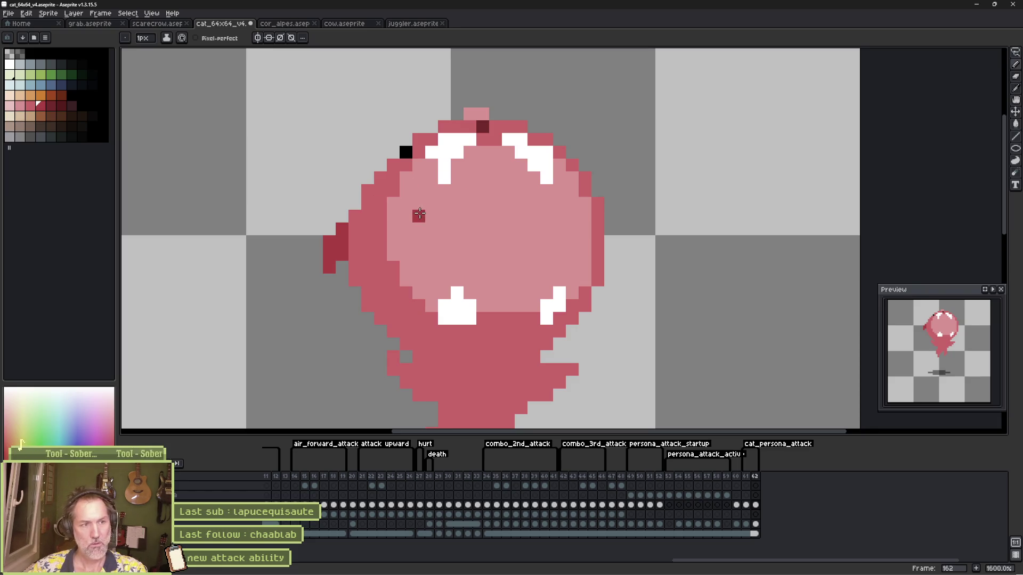
mouse_move(417, 216)
left_mouse_down()
mouse_move(409, 201)
mouse_move(347, 189)
mouse_move(326, 198)
left_mouse_up()
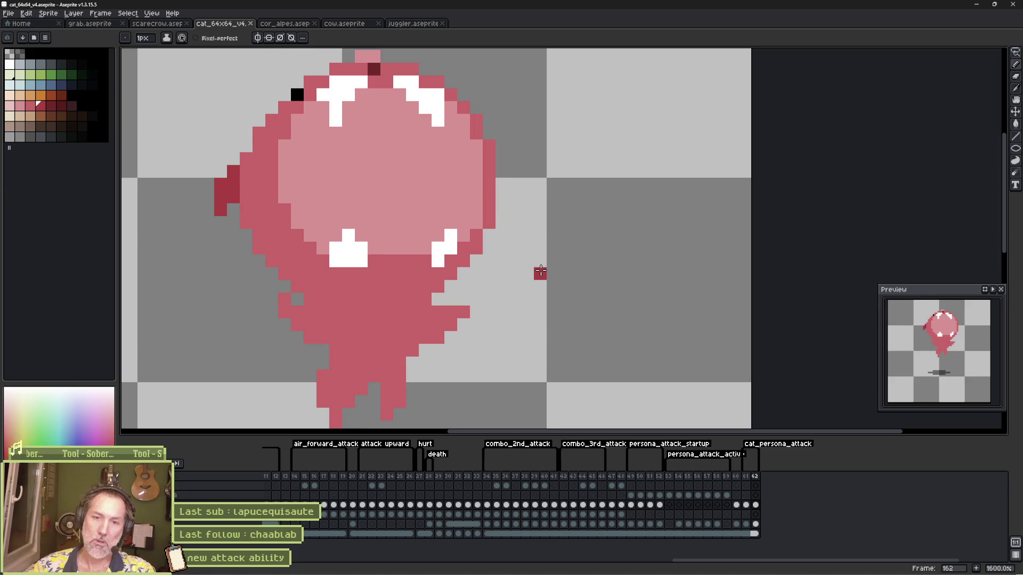
- Paint over stray white at the face's lower left and extend the lower-left fang upward
left_click(374, 266, "alt")
left_click_drag(365, 265, 327, 266)
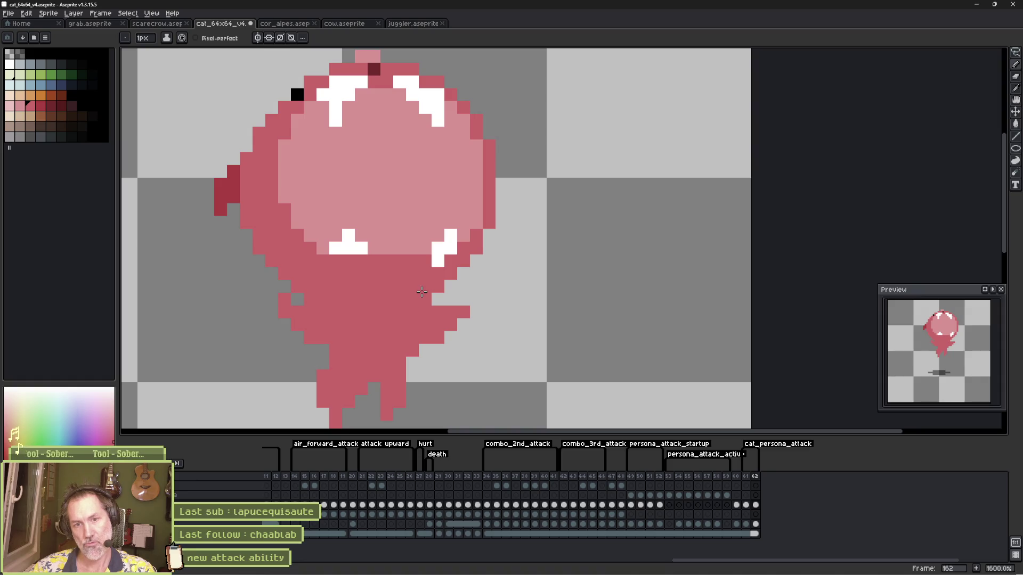
left_click(349, 248, "alt")
left_click(348, 223)
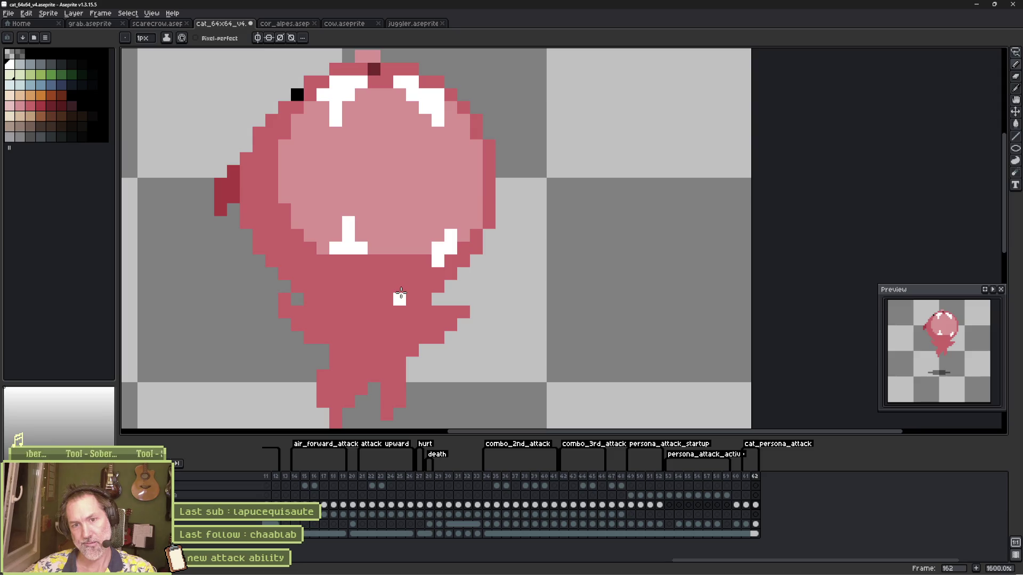
mouse_move(336, 236)
left_mouse_down()
mouse_move(331, 213)
mouse_move(350, 224)
left_mouse_up()
key("ctrl+z")
left_click(335, 210, "alt")
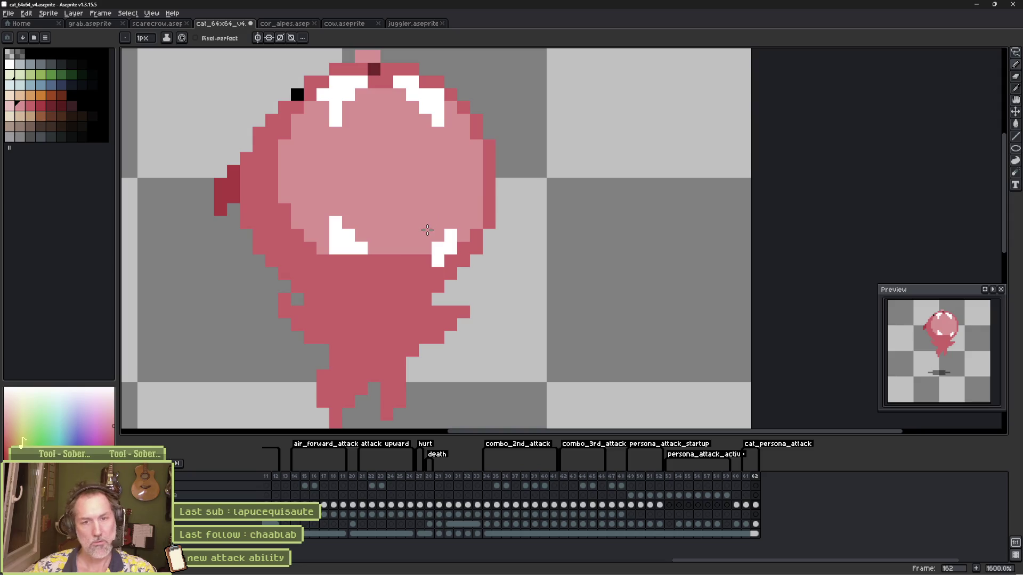
- Shade the row between the lower fangs darker and widen the lower-right fang in white
left_click(425, 269, "alt")
left_click(438, 261)
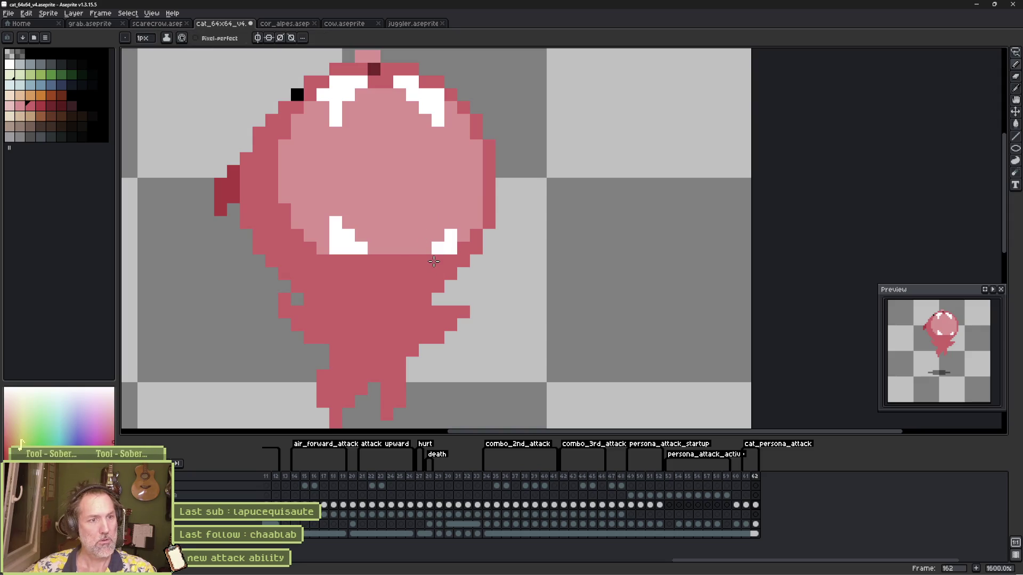
left_click_drag(383, 254, 410, 253)
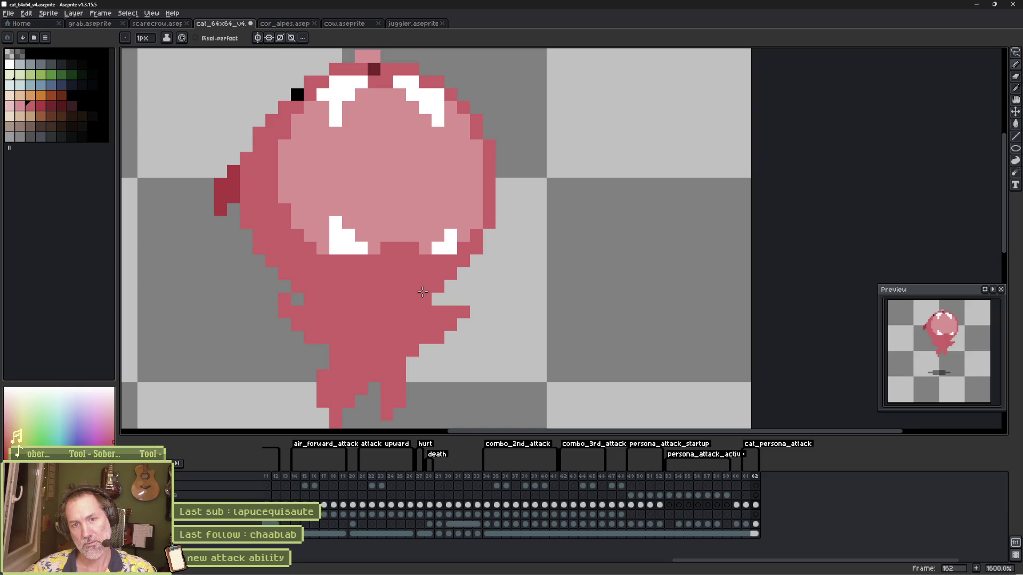
left_click(451, 235, "alt")
left_click(452, 223)
left_click(438, 235)
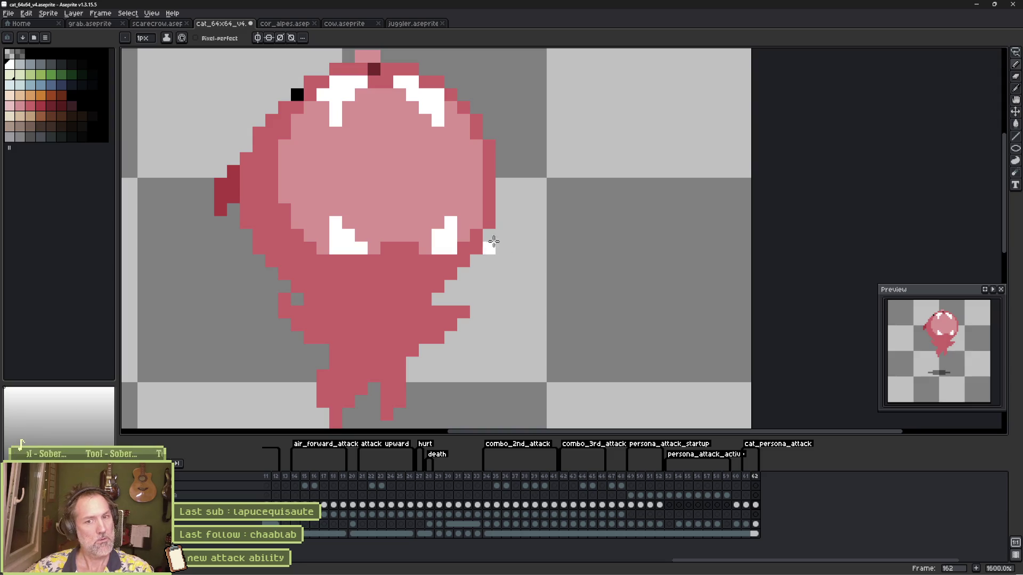
key("e")
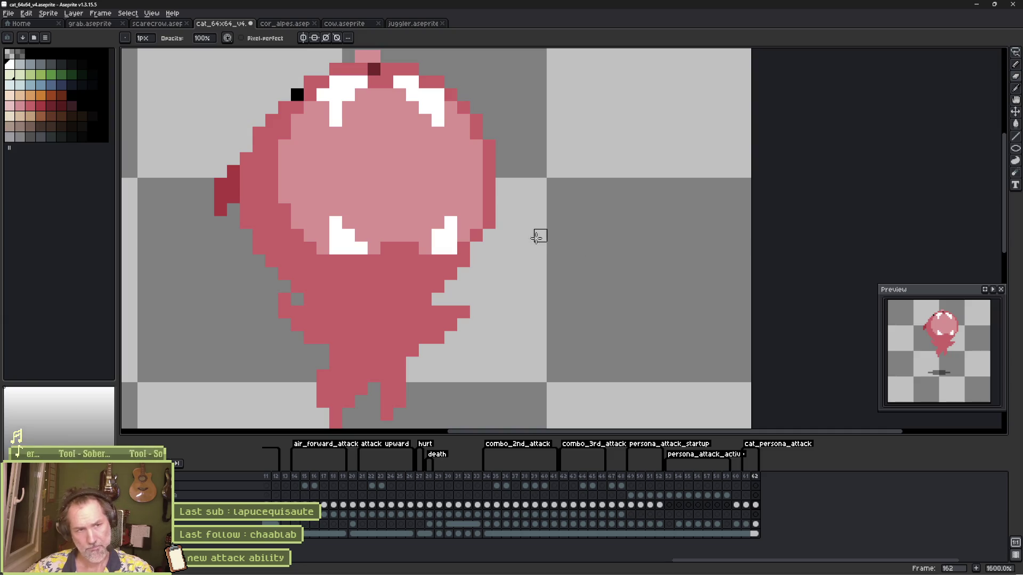
left_click(489, 224, "alt")
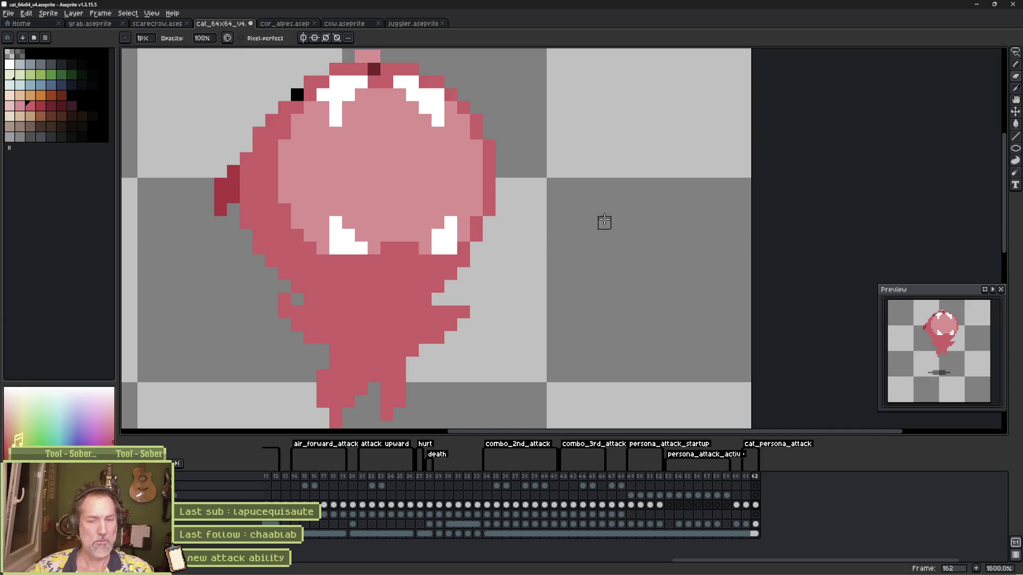
- Lasso the pink creature's right edge and fang, nudge it left and back, leaving it unchanged
key("q")
mouse_move(458, 106)
left_mouse_down()
mouse_move(495, 175)
mouse_move(469, 235)
left_mouse_up()
key("Left")
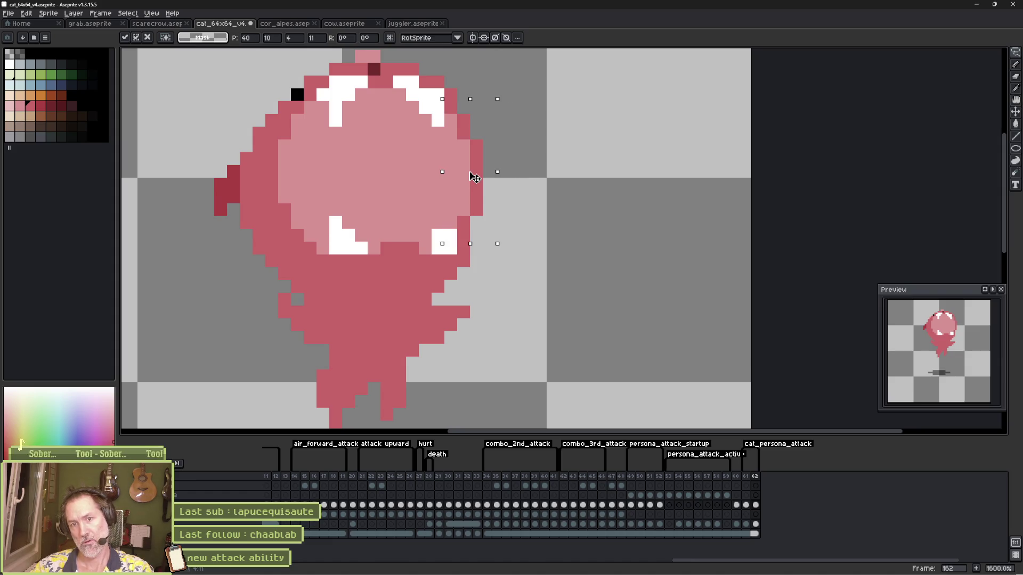
key("Right")
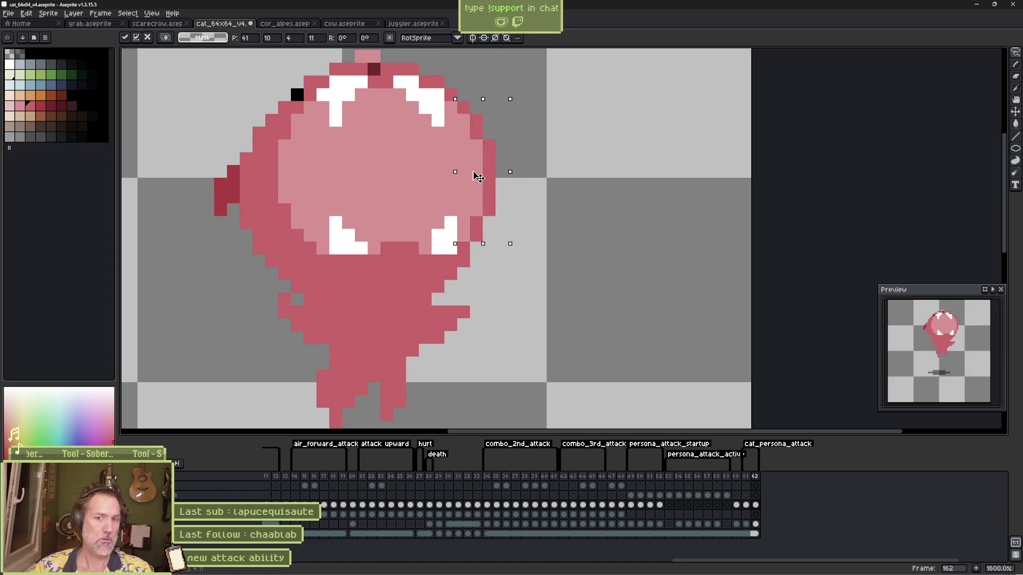
key("ctrl+d")
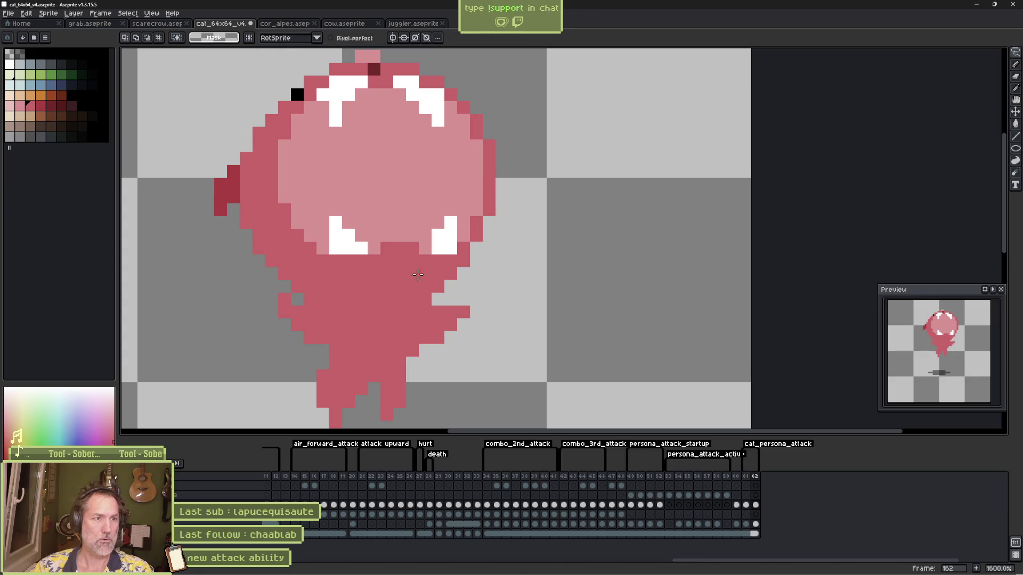
- Zoom out and bring up the blue sprite's earlier frames 53–54 from the timeline
scroll(346, 300, "down", 3)
scroll(487, 334, "down", 2)
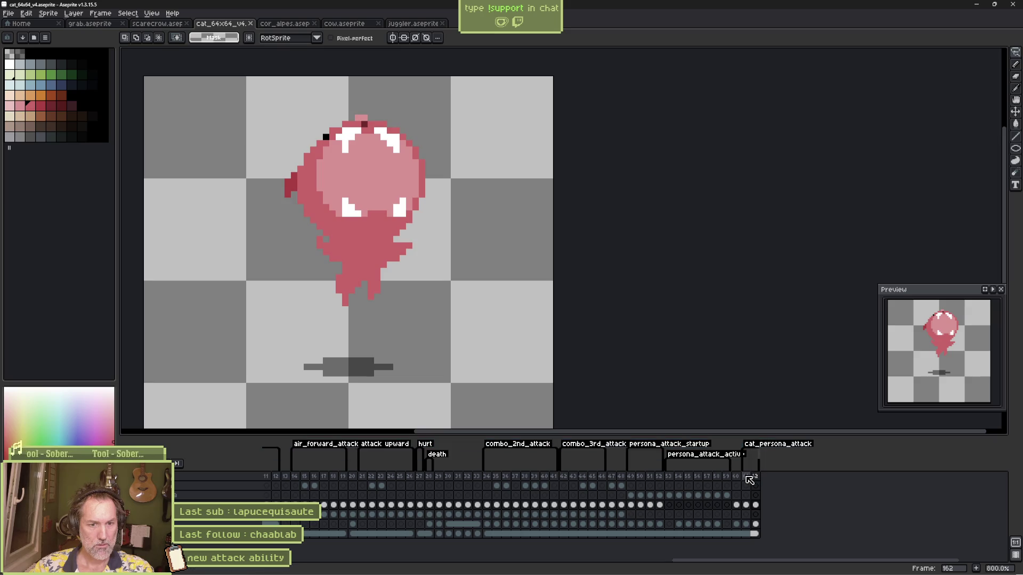
left_click_drag(746, 478, 754, 477)
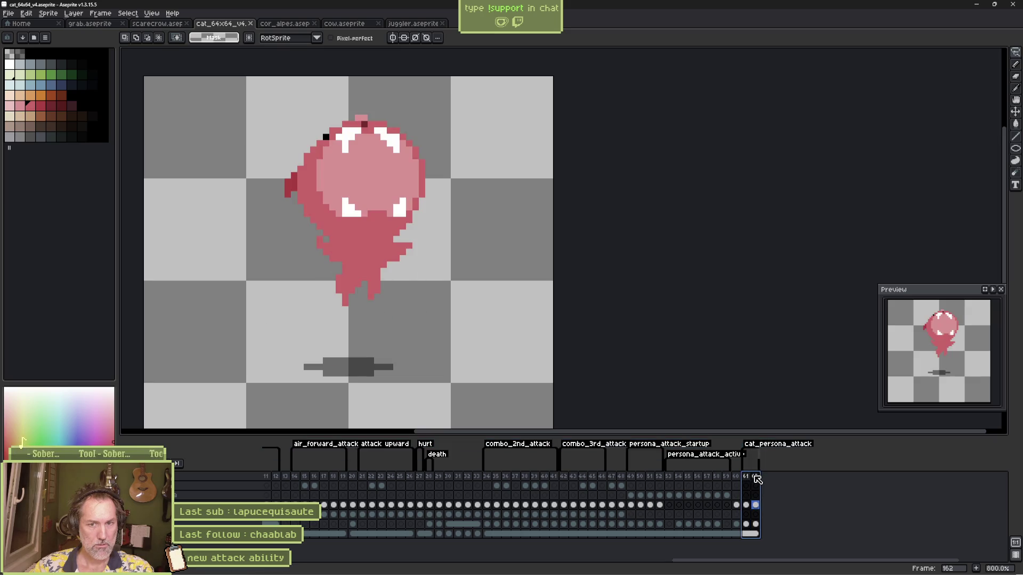
left_click_drag(670, 477, 694, 483)
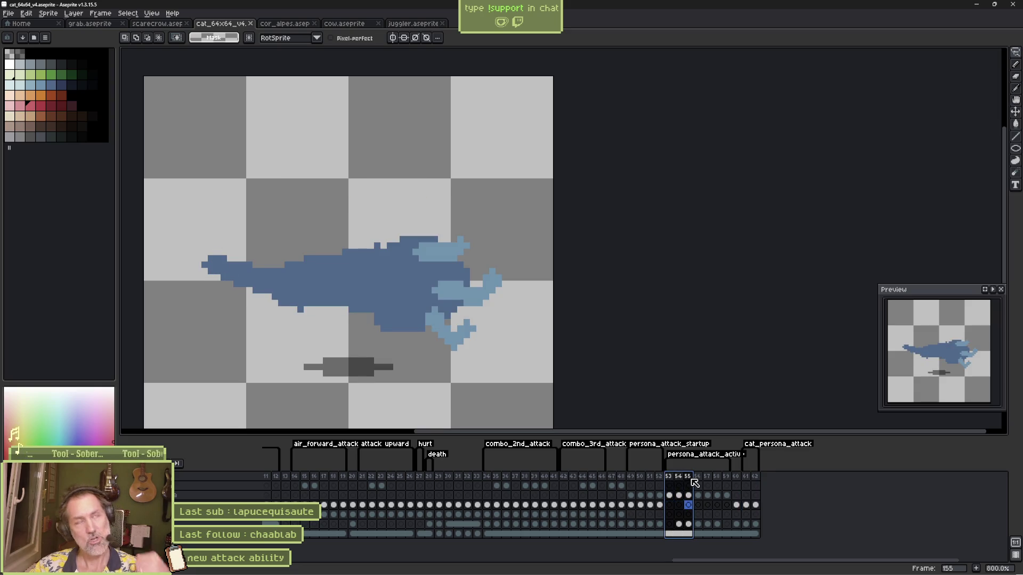
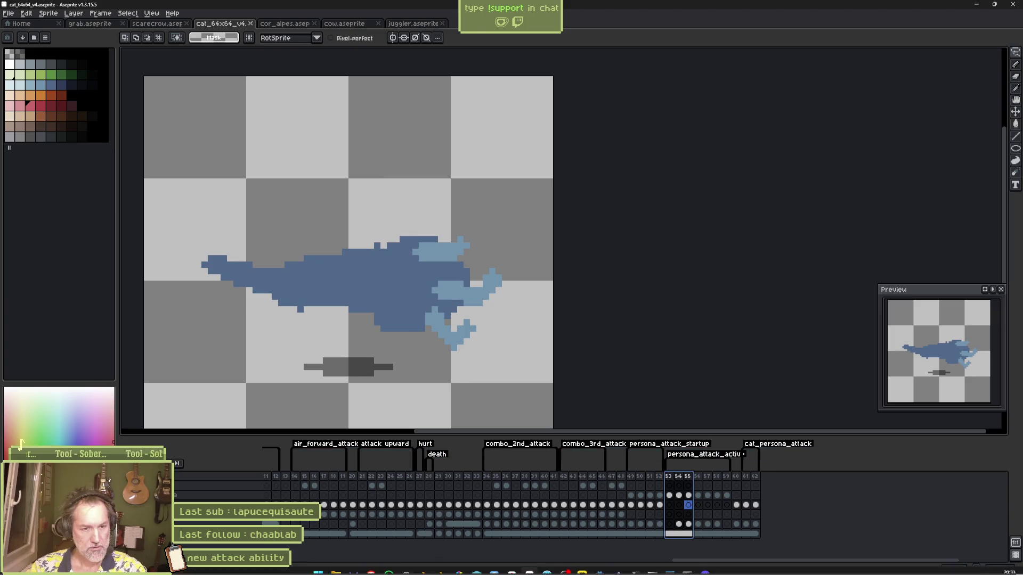
- Check CatSprite's Aseprite import settings in the Player scene, then go back to the sprite in Aseprite
left_click(603, 570)
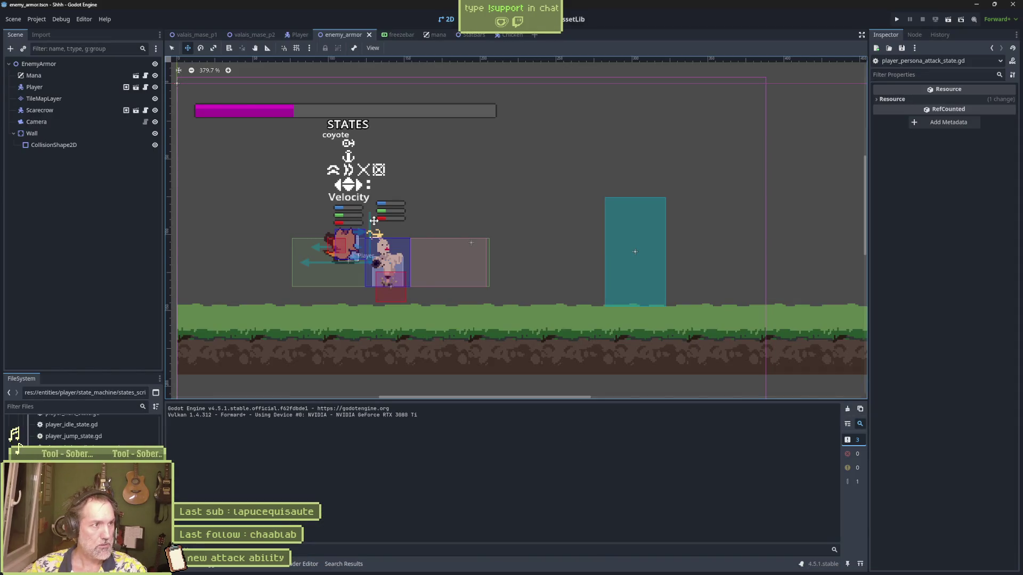
left_click(298, 35)
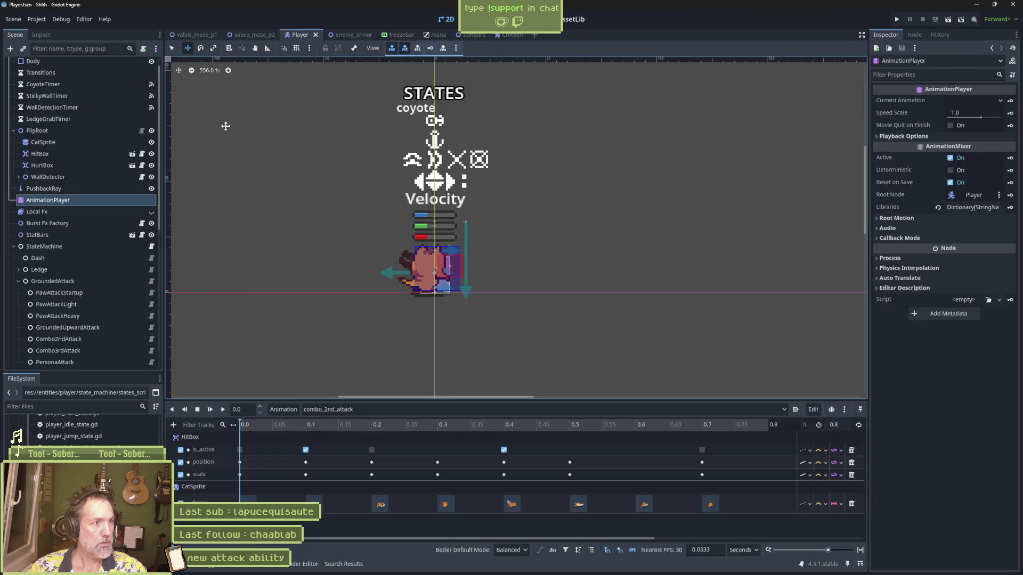
left_click(116, 143)
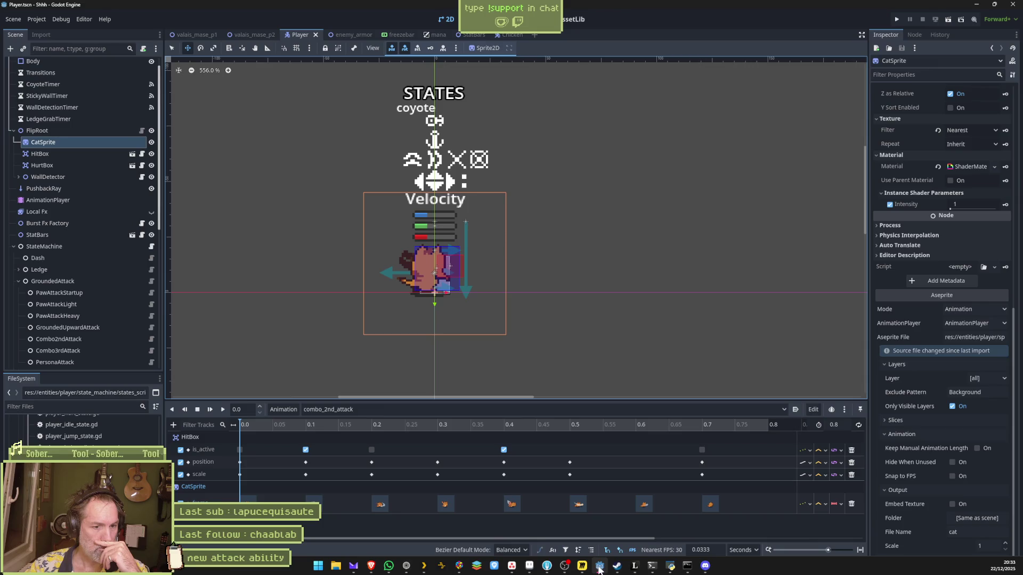
left_click(599, 569)
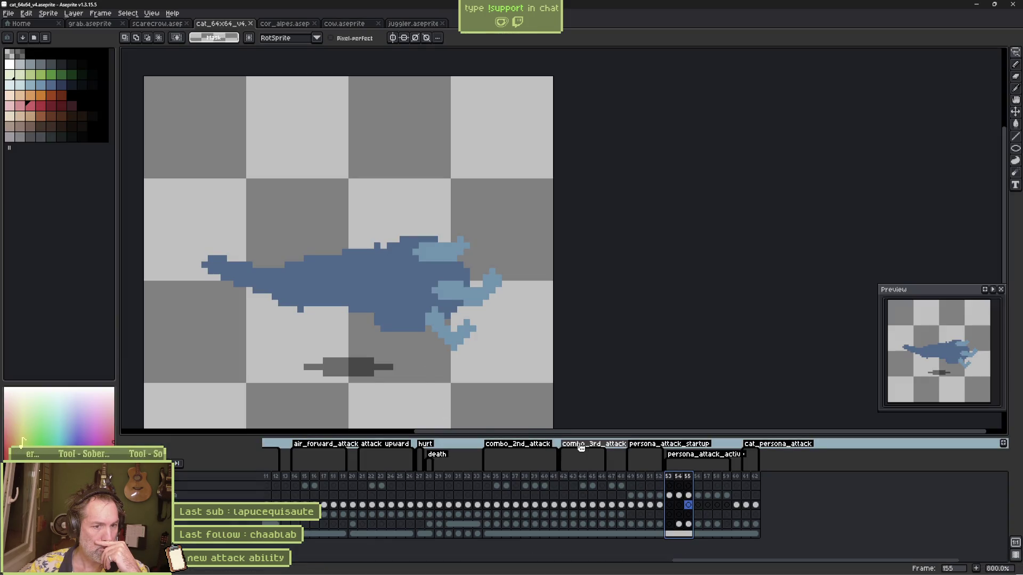
- Leave the combo attack tags unchanged and enable Repeat on the persona_attack_startup tag
double_click(517, 444)
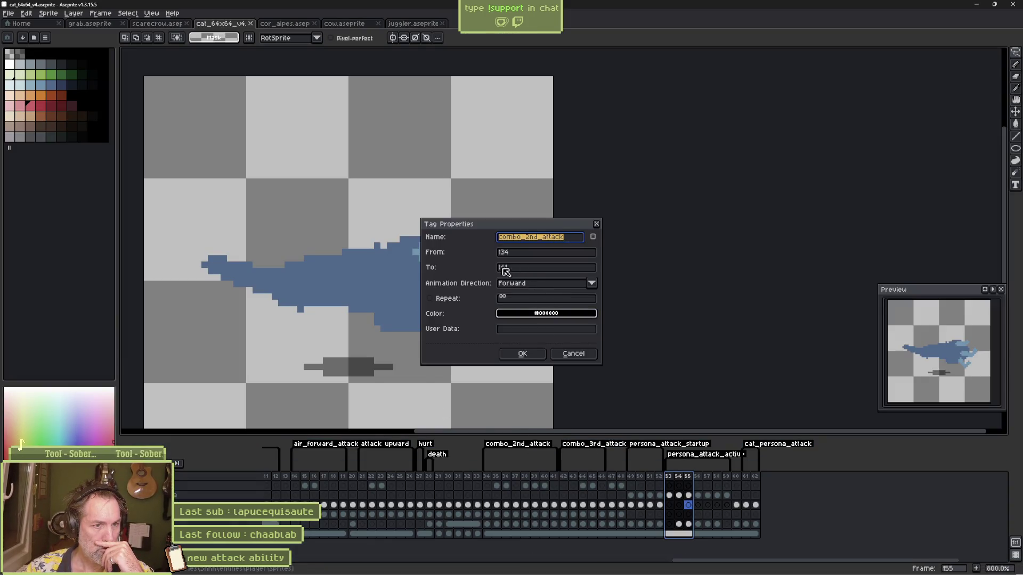
left_click(522, 354)
double_click(598, 444)
left_click(522, 353)
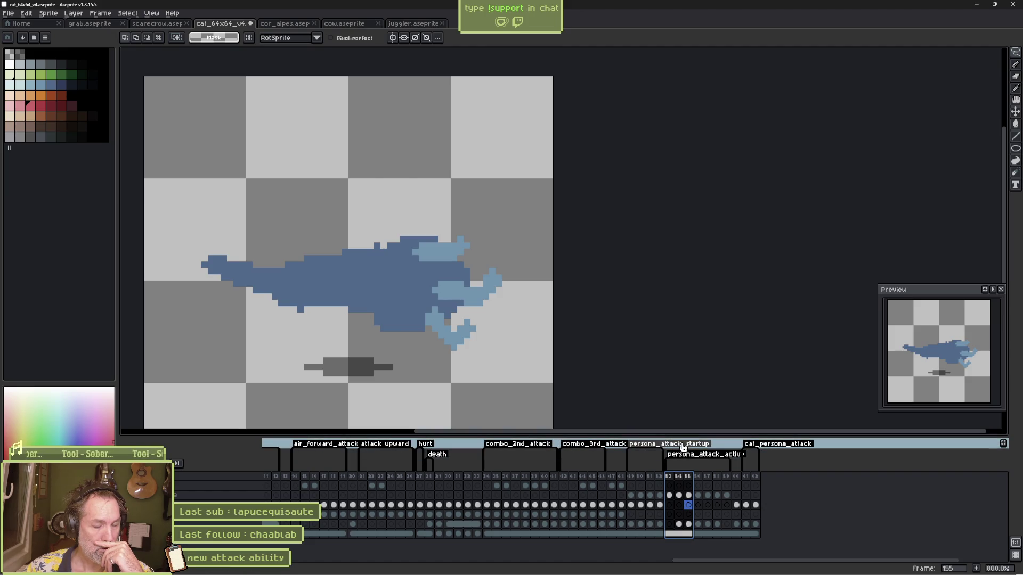
double_click(684, 448)
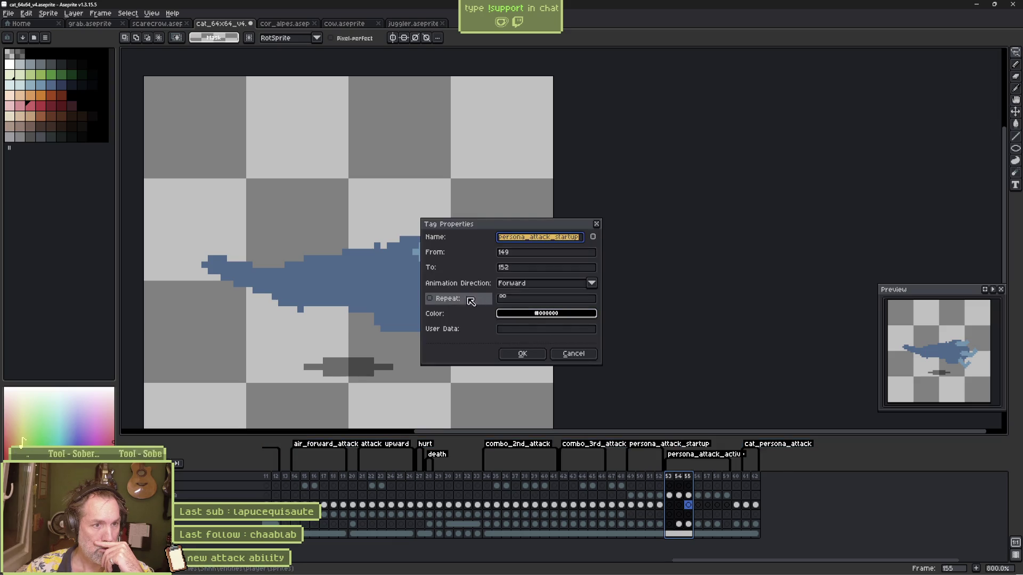
left_click(457, 303)
left_click(522, 353)
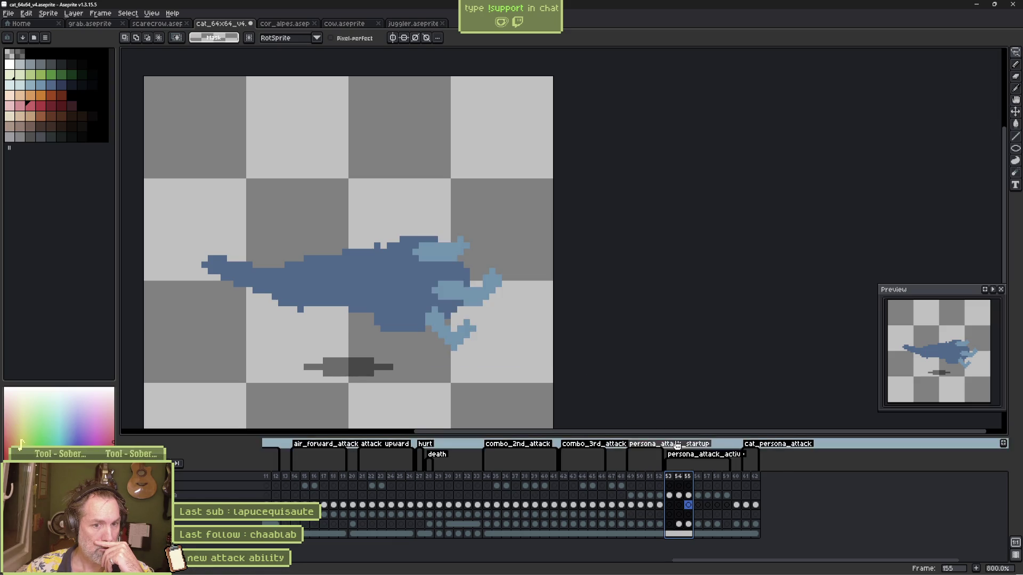
- Enable Repeat on the cat_persona_attack tag, save the sprite and return to Godot
double_click(700, 456)
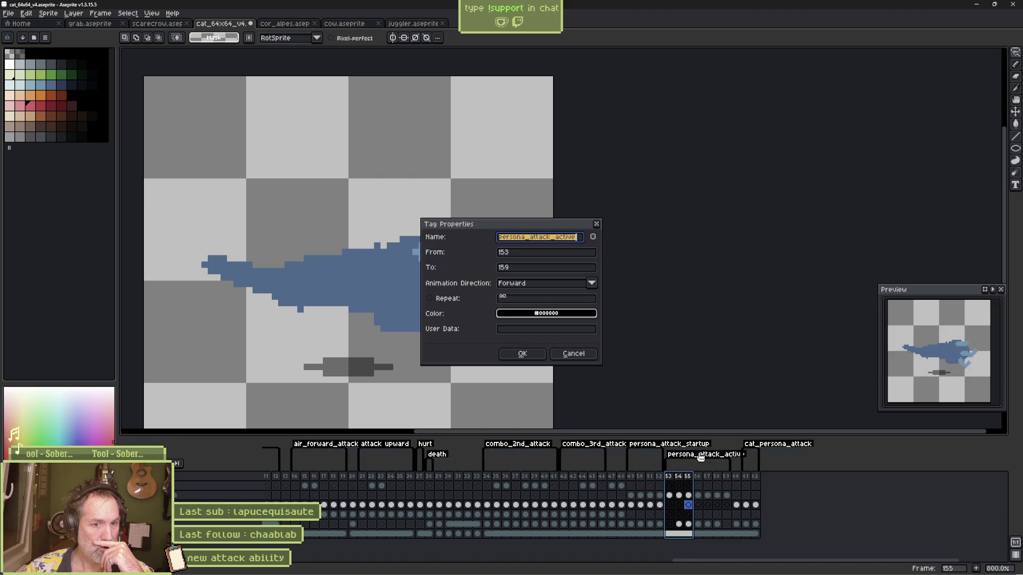
left_click(525, 355)
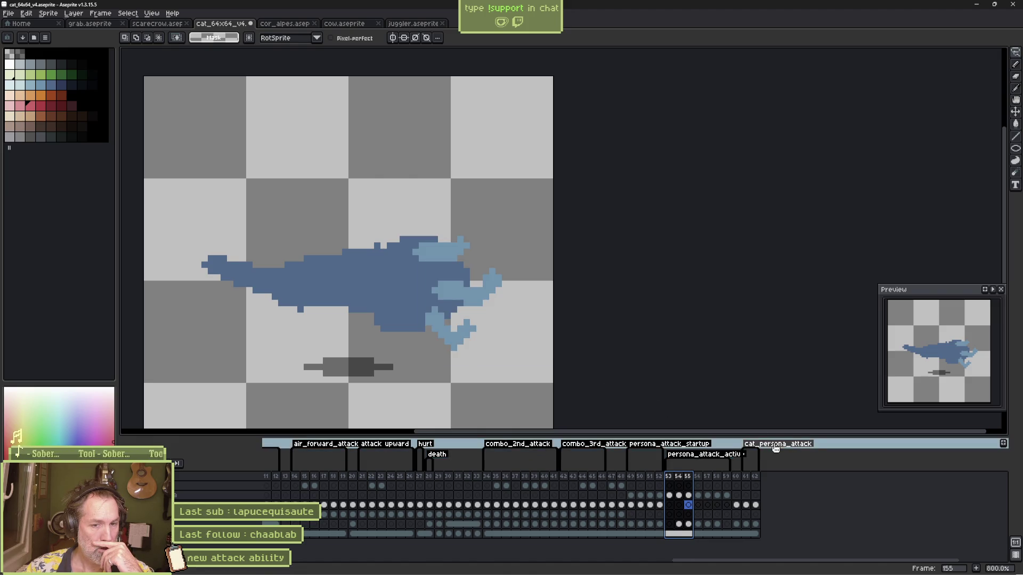
double_click(775, 446)
left_click(458, 298)
left_click(523, 353)
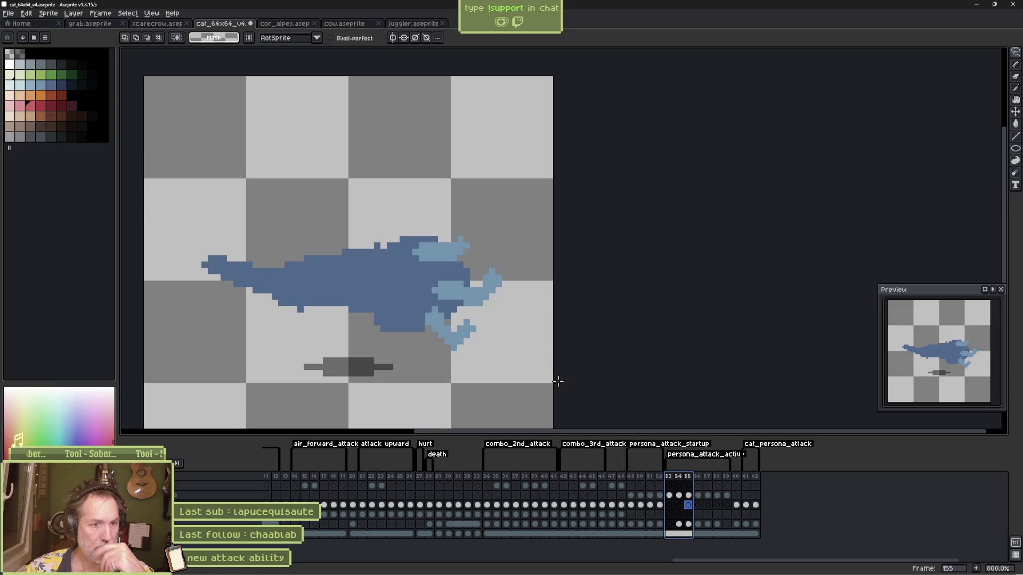
key("ctrl+s")
key("alt+Tab")
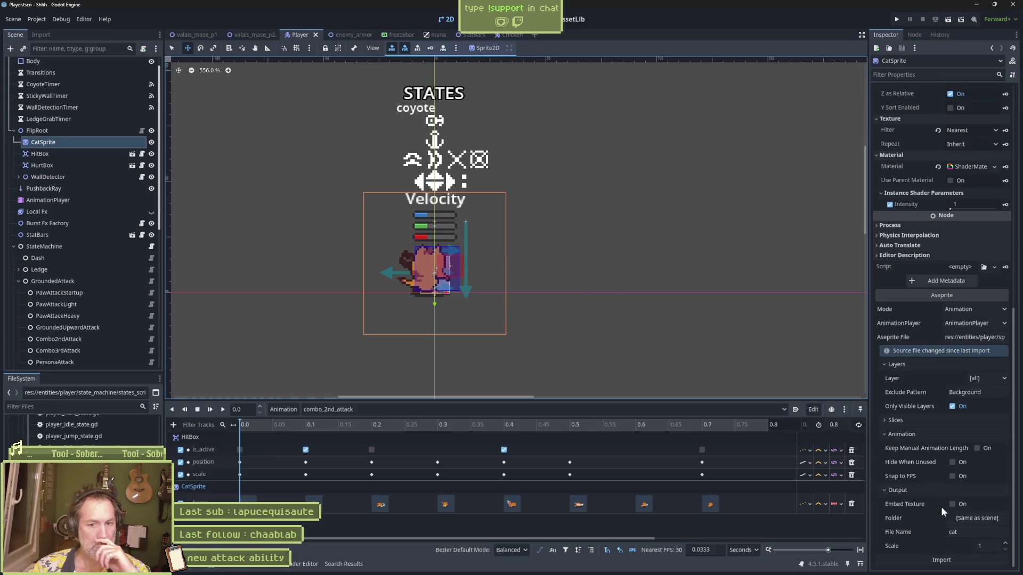
- Reimport the cat sprite and set the PersonaAttack state's animation name to cat_persona_attack
left_click(958, 557)
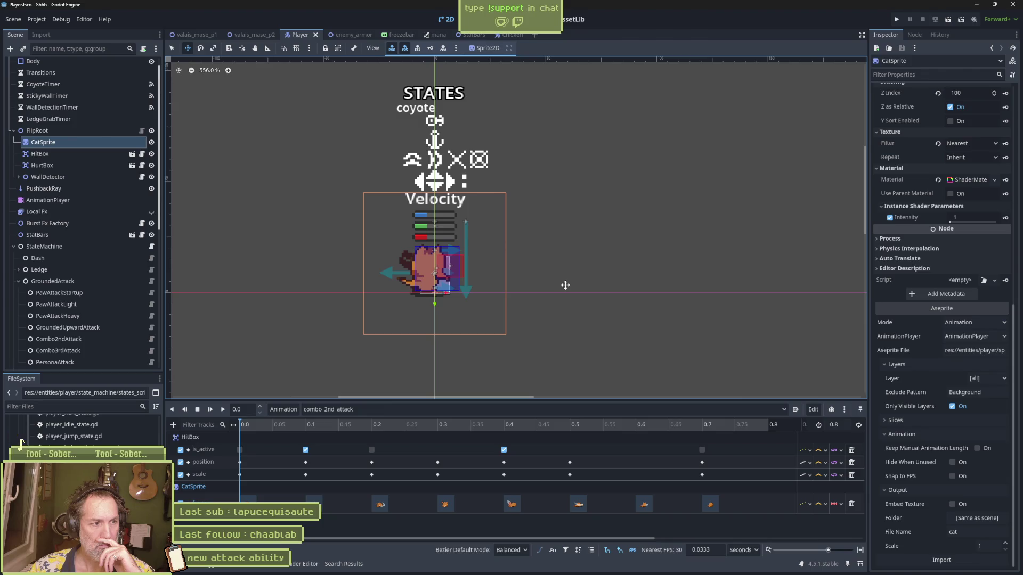
scroll(107, 296, "down", 3)
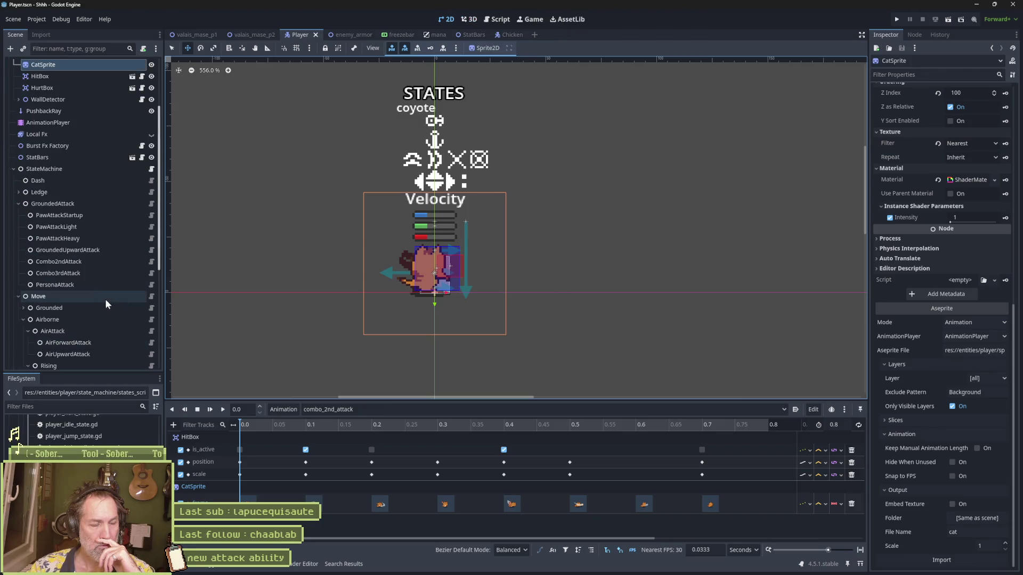
left_click(68, 285)
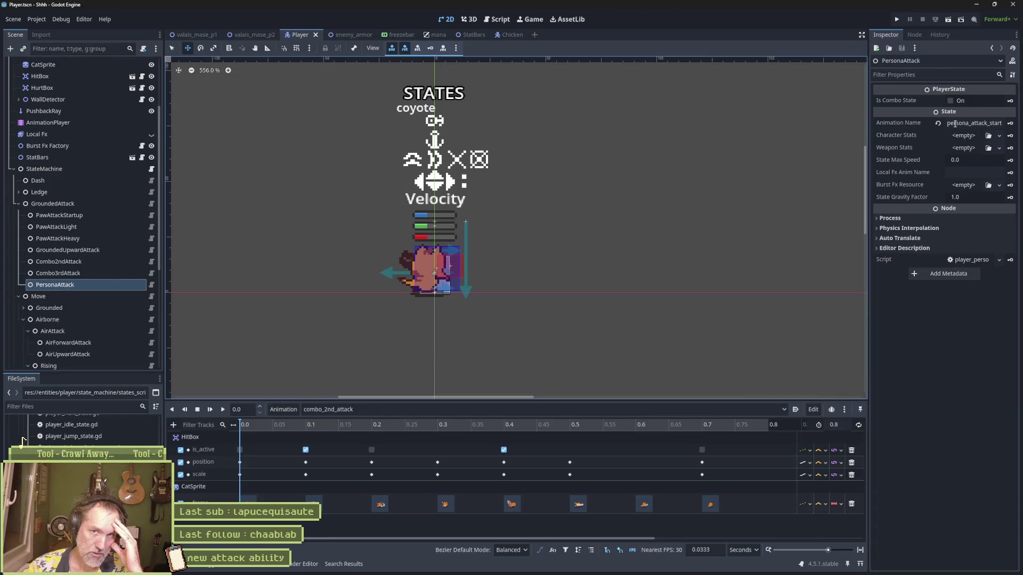
mouse_move(772, 573)
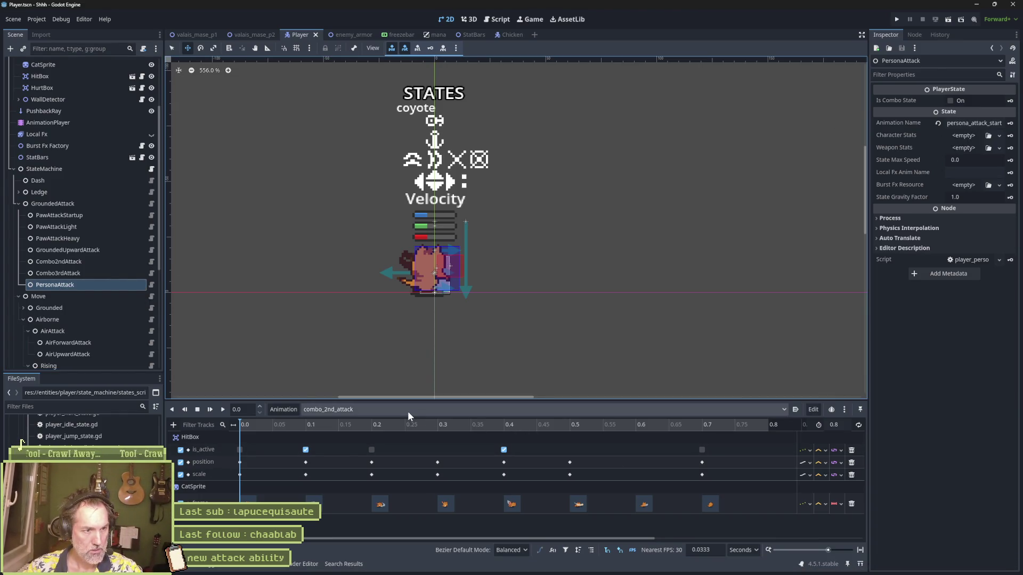
left_click(408, 411)
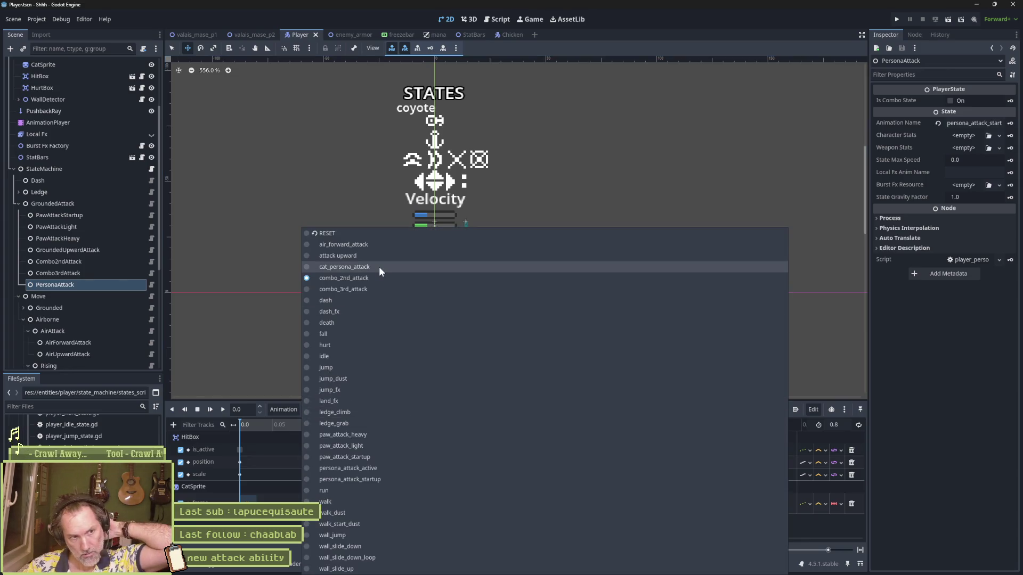
left_click(980, 130)
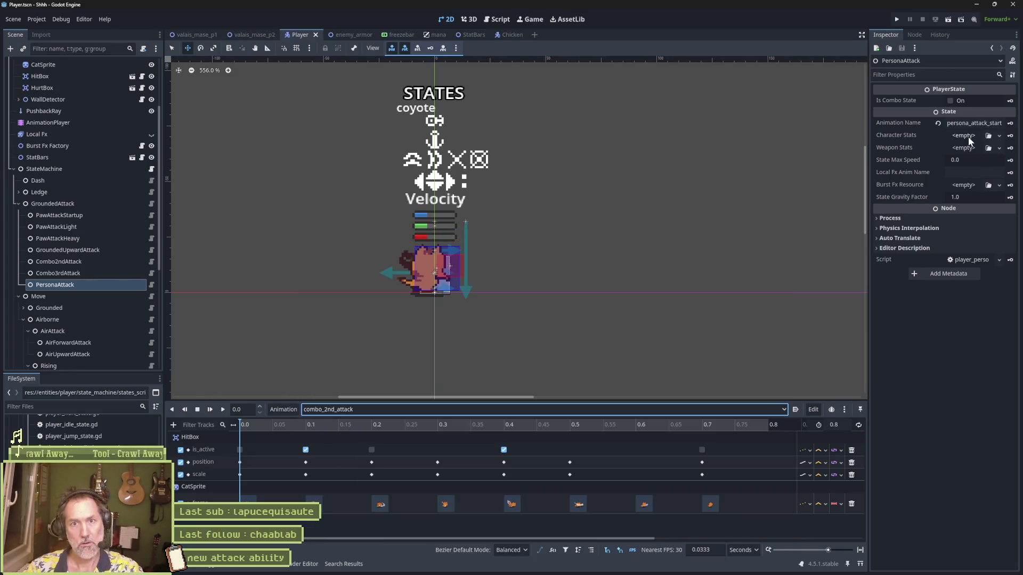
left_click(962, 124)
key("BackSpace")
key("BackSpace")
key("BackSpace")
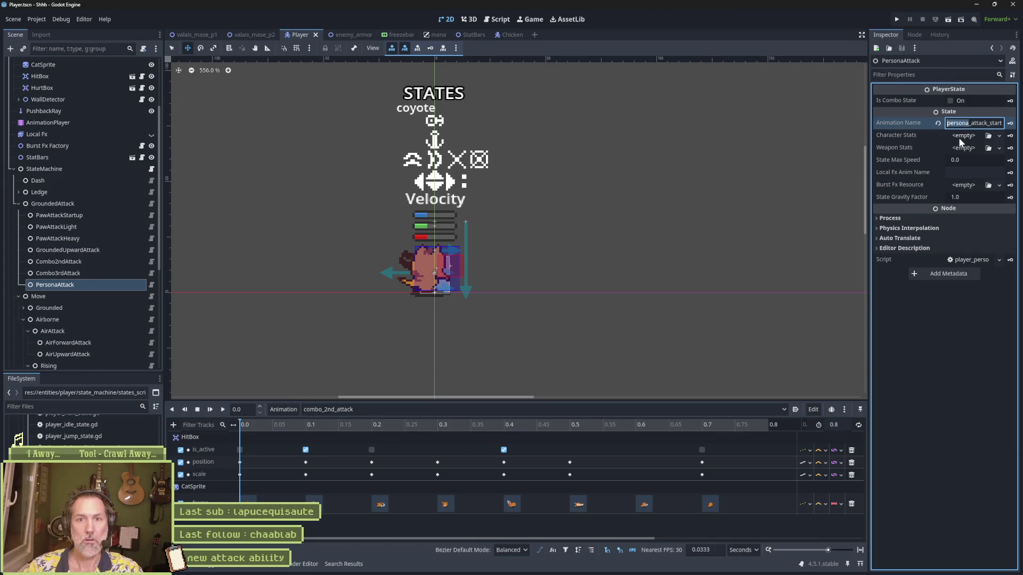
type("_persona")
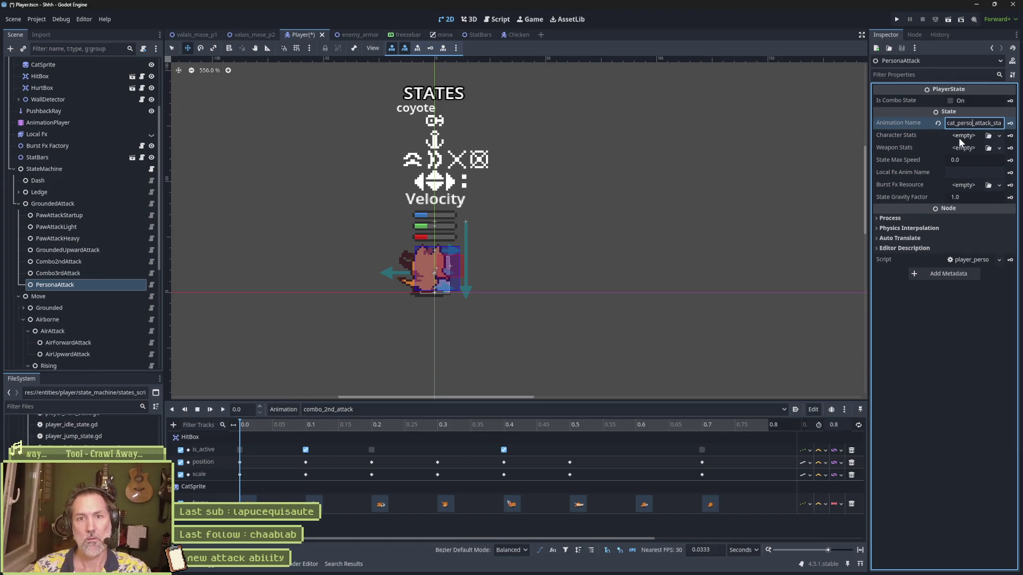
key("Right")
key("Right")
key("Right")
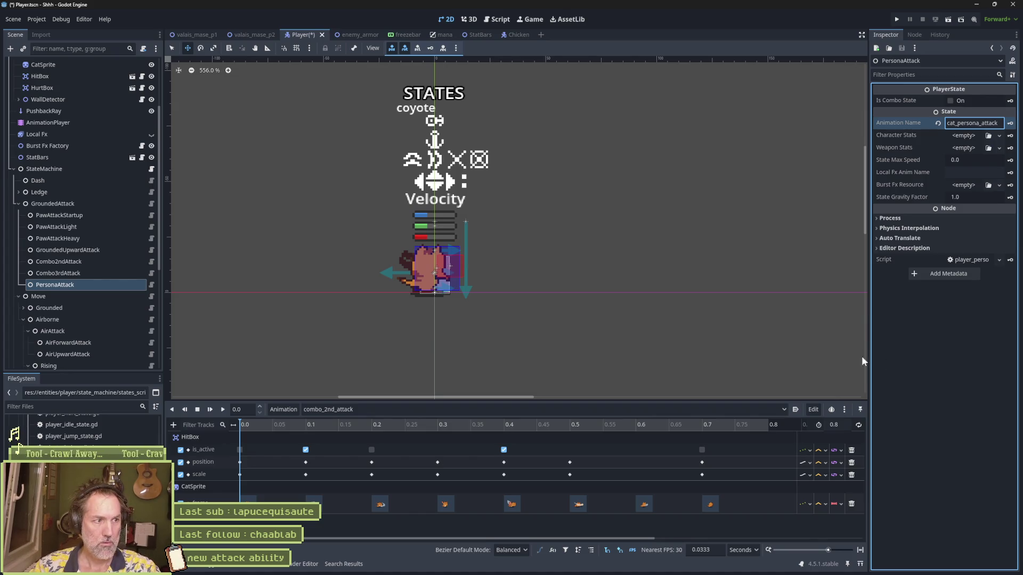
- Rename the PersonaAttack node to CatPersonaAttack and open the state machine script
left_click(59, 285)
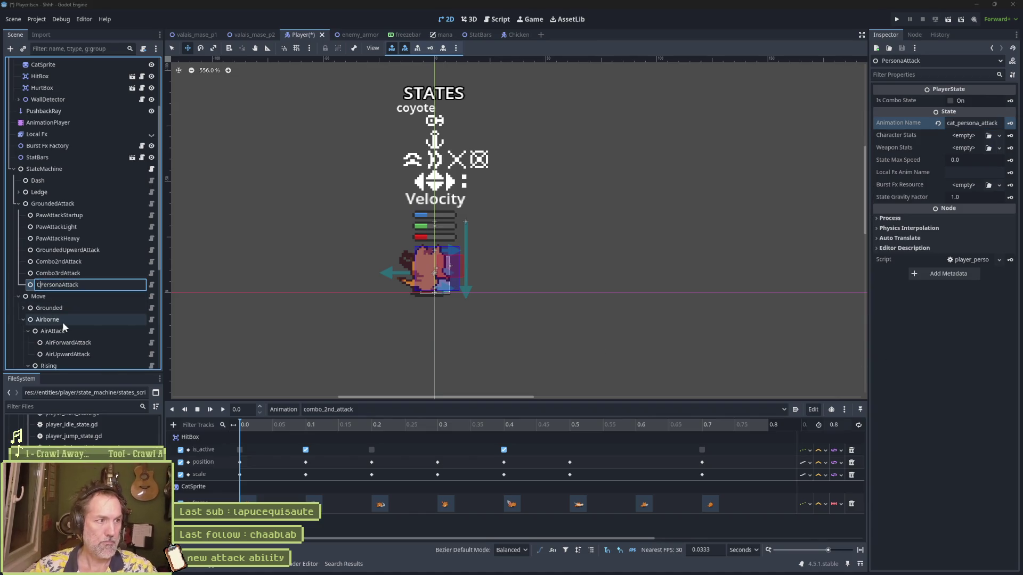
type("at")
key("Return")
key("ctrl+s")
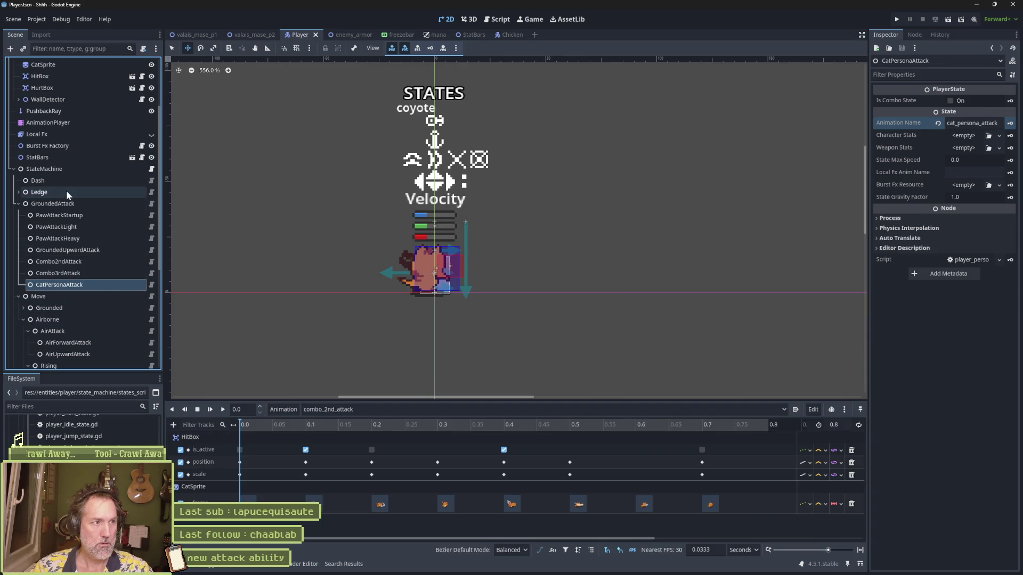
left_click(151, 169)
scroll(472, 213, "down", 4)
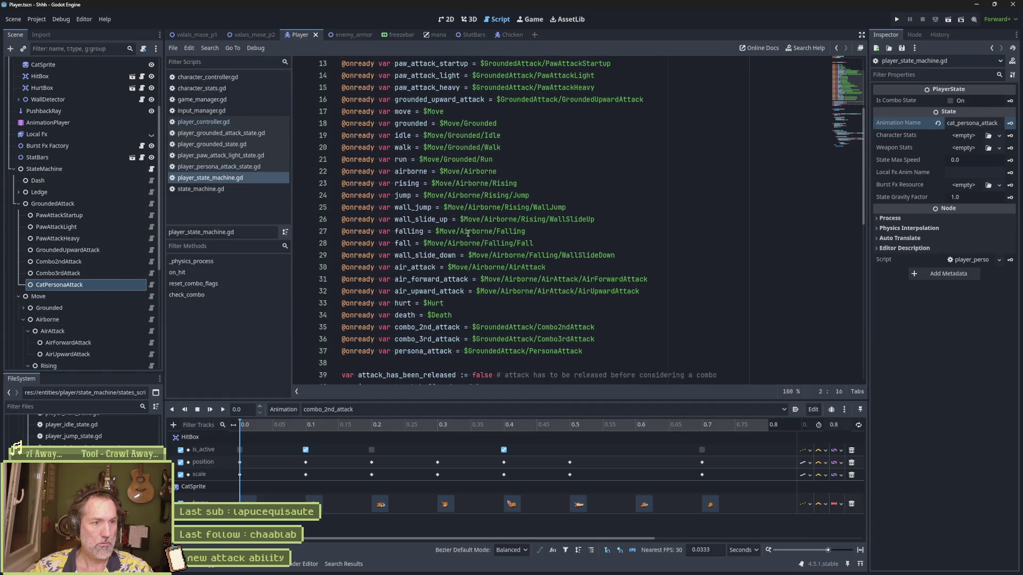
- In player_state_machine.gd, rename the variable to cat_persona_attack with node path CatPersonaAttack
left_click(395, 354)
type("cat_")
key("ctrl+shift+Left")
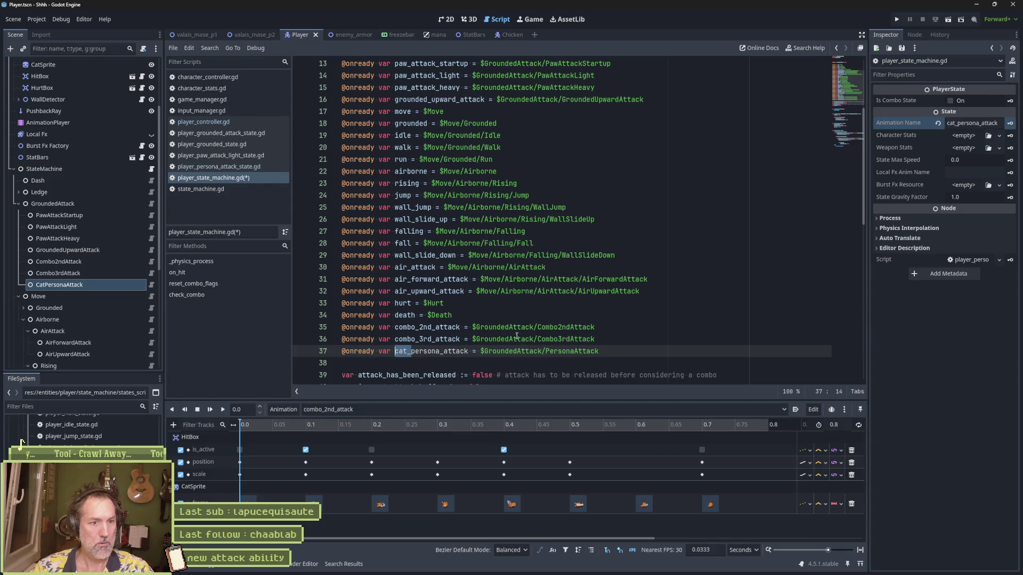
left_click(545, 351)
type("Cat")
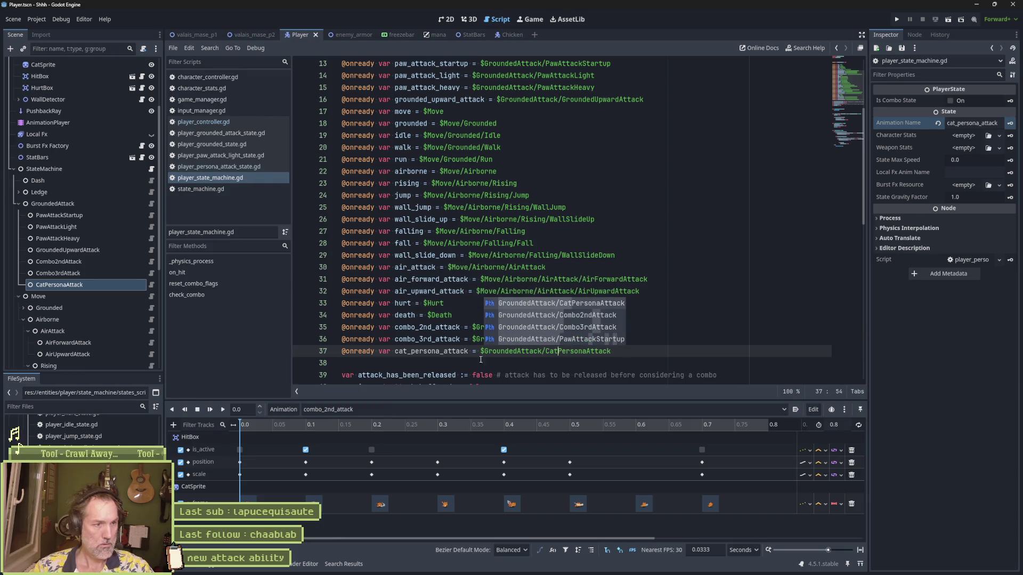
double_click(571, 302)
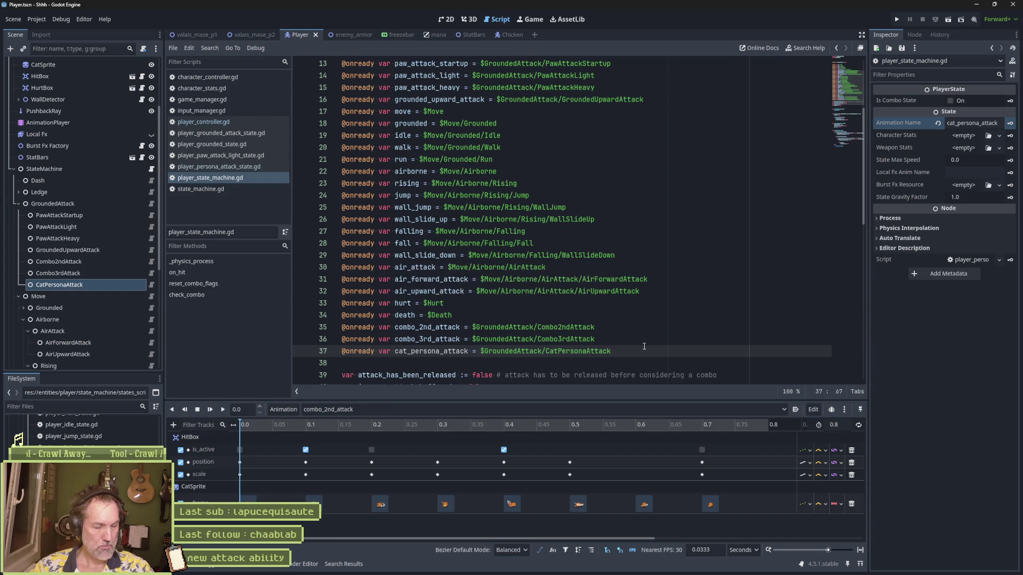
scroll(600, 331, "down", 3)
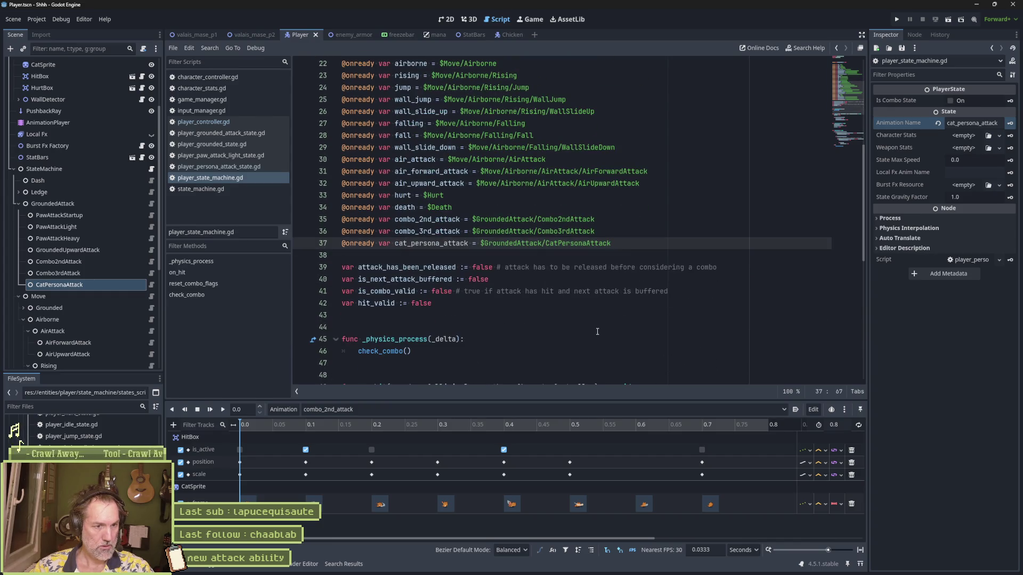
double_click(414, 246)
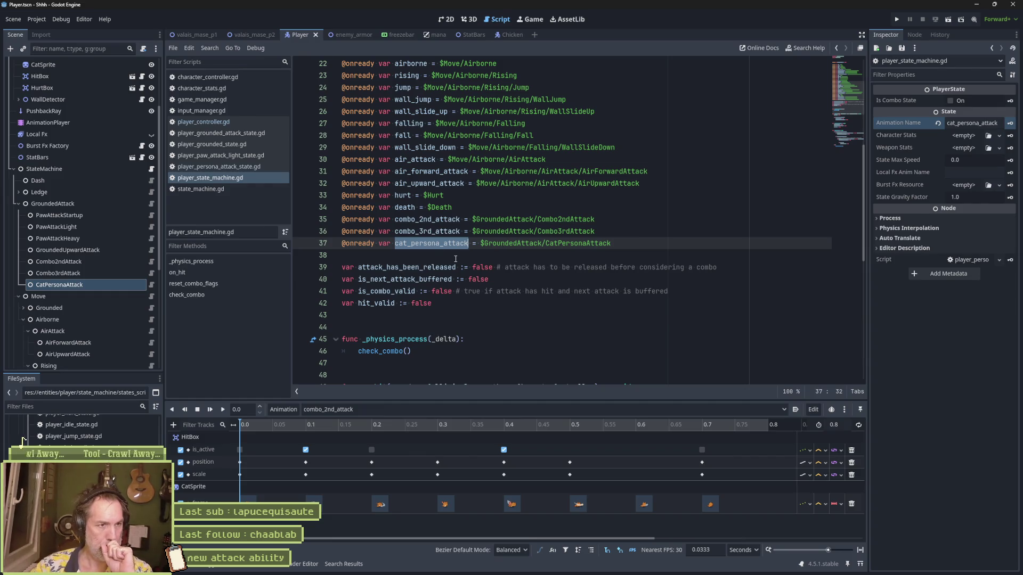
- Review persona_attack_startup in player_persona_attack_state.gd, then switch to the enemy_armor scene
left_click(152, 285)
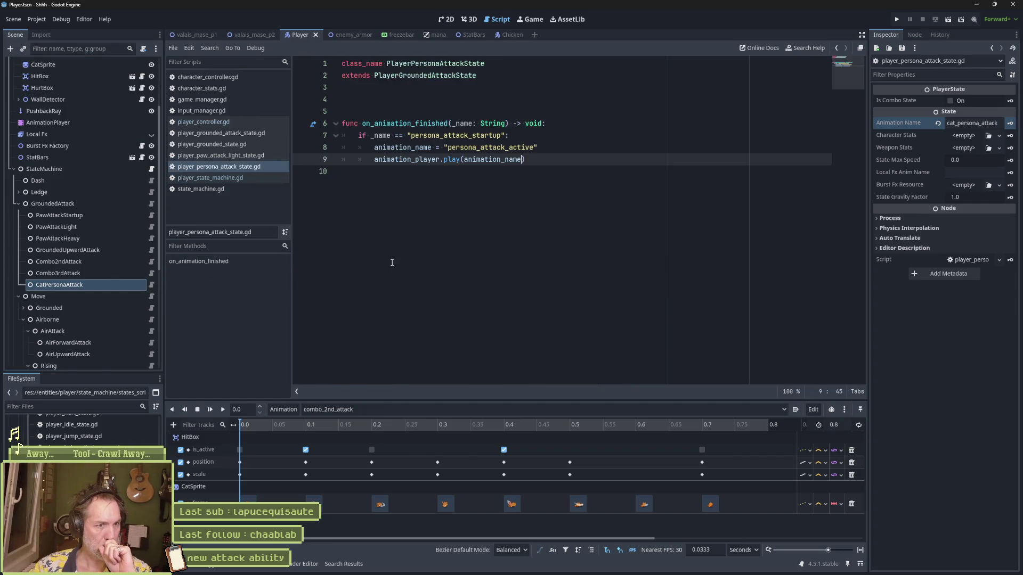
left_click(418, 143)
left_click(459, 133)
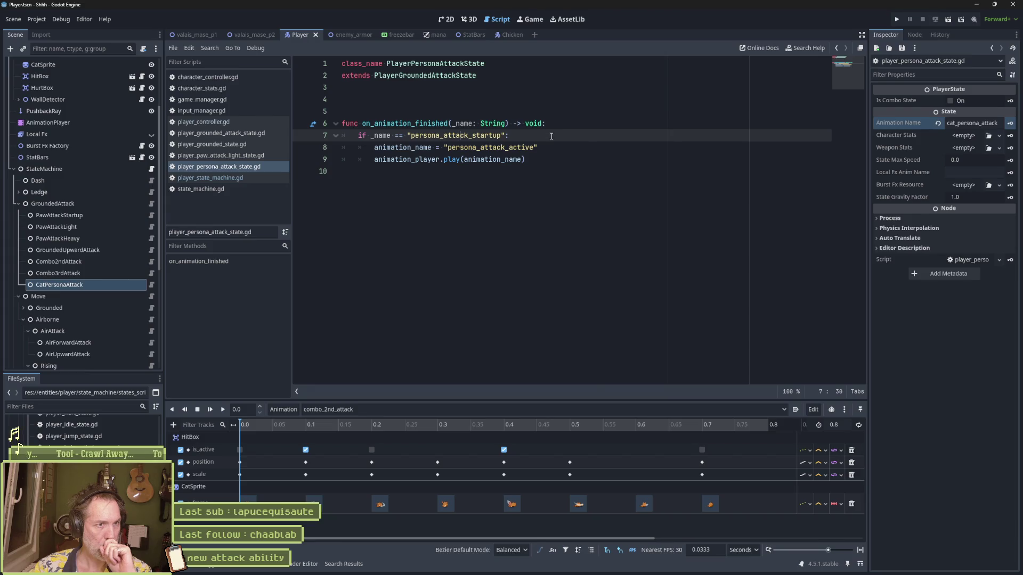
double_click(460, 138)
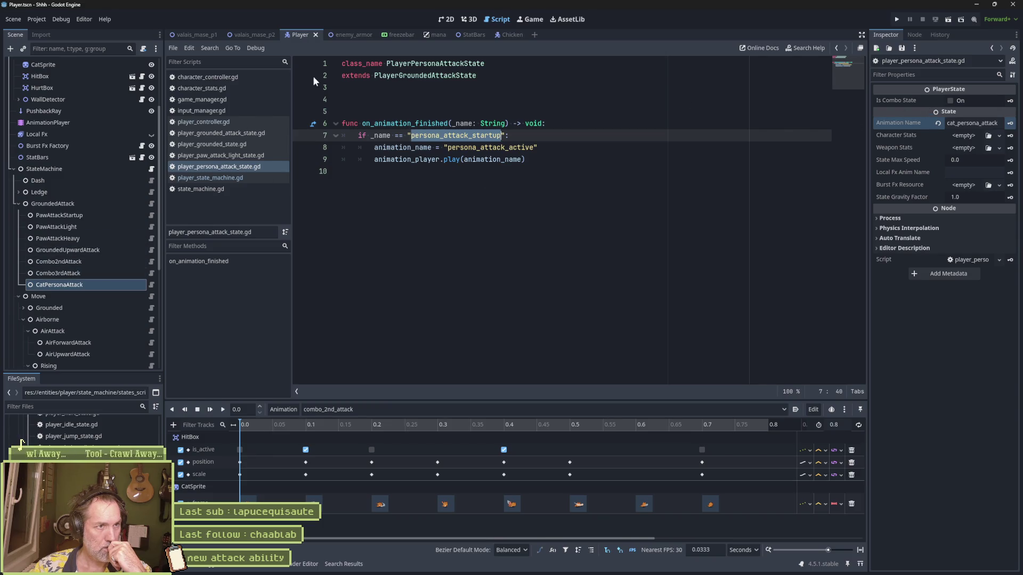
left_click(343, 35)
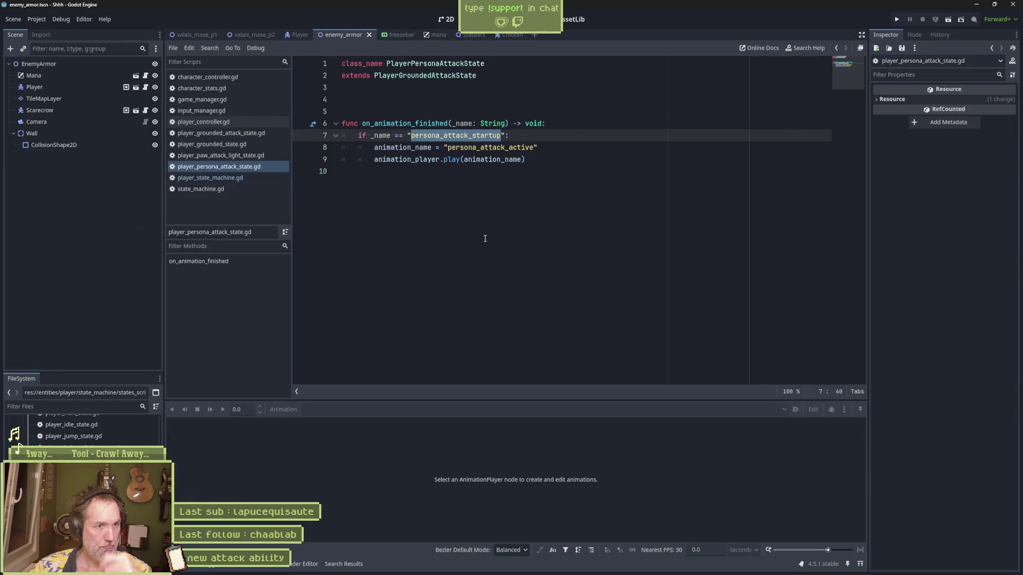
- Test-run the enemy_armor scene with a basic attack and a persona attack
key("F6")
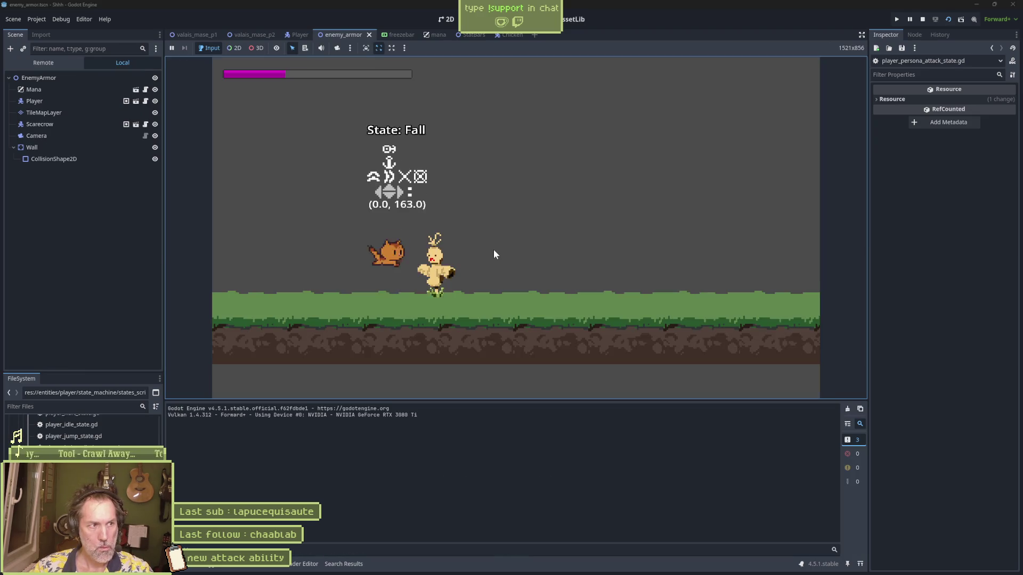
left_click(494, 249)
right_click(493, 249)
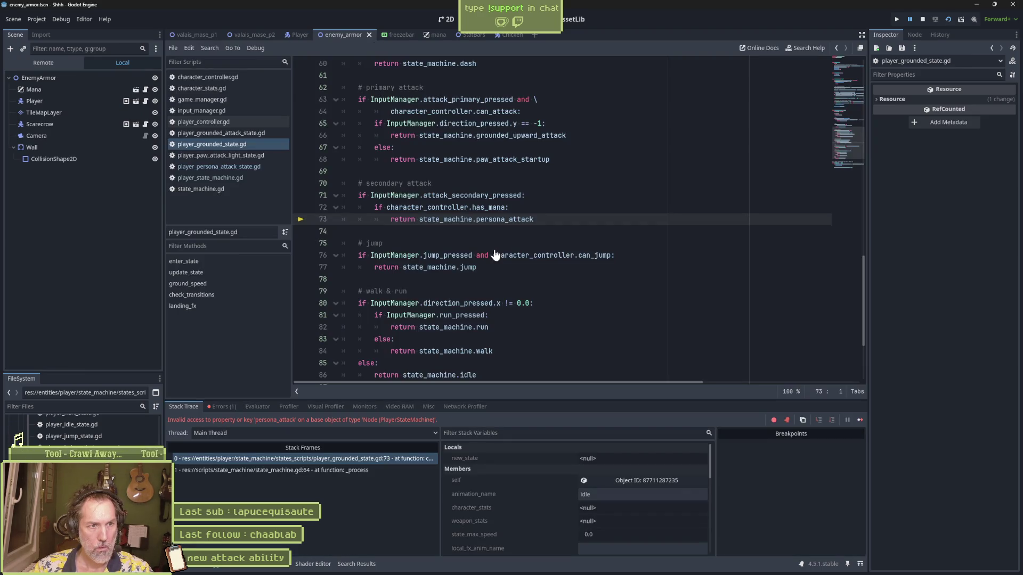
key("F8")
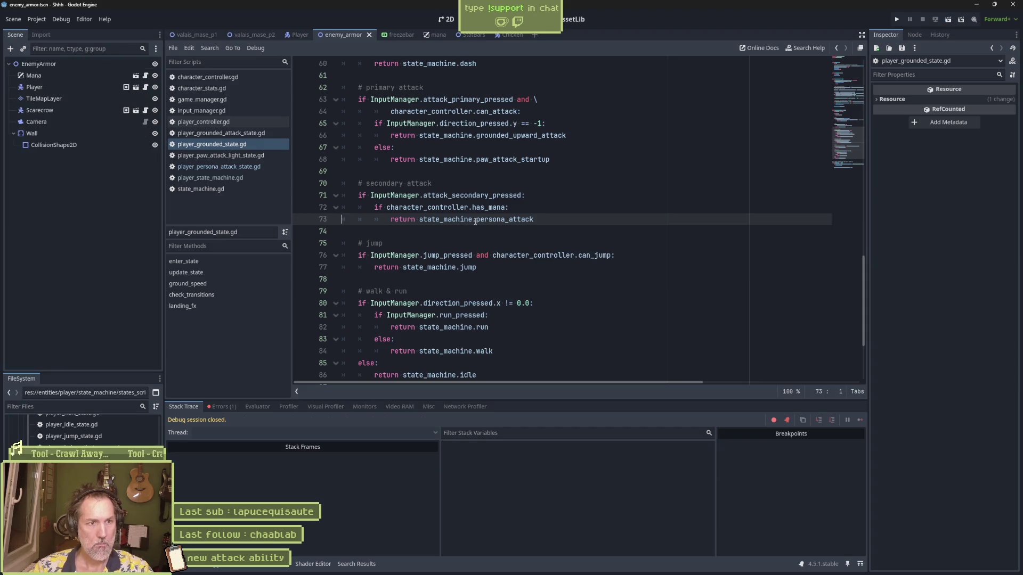
- Change line 73 to state_machine.cat_persona_attack, rerun the attack test, and return to Player
type("cat_")
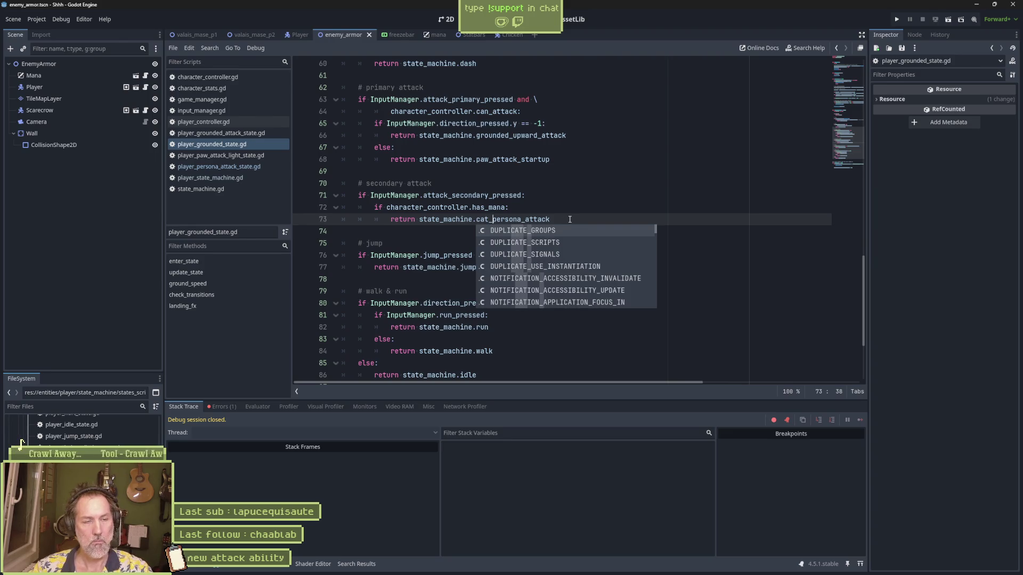
key("Escape")
key("F6")
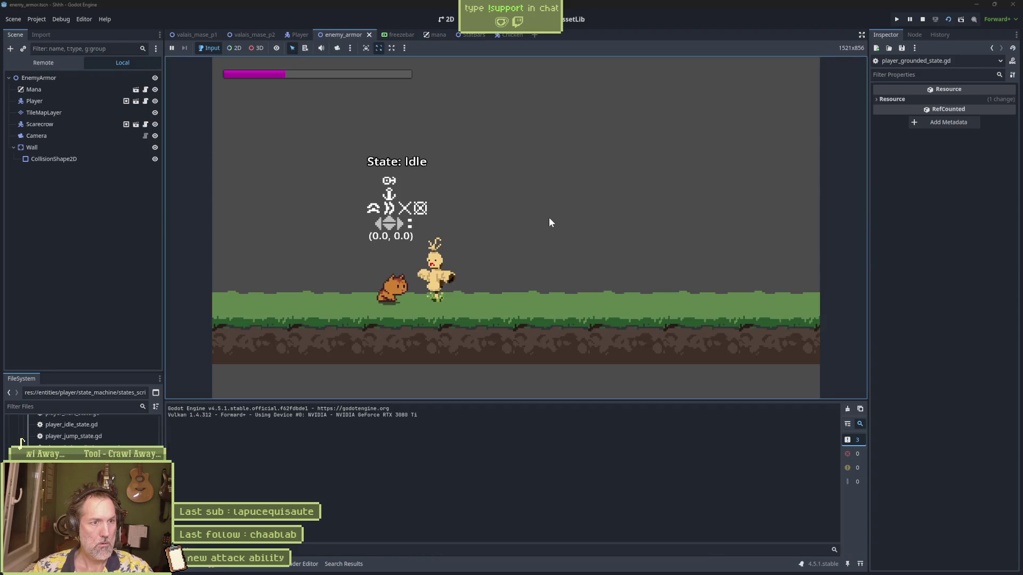
left_click(549, 218)
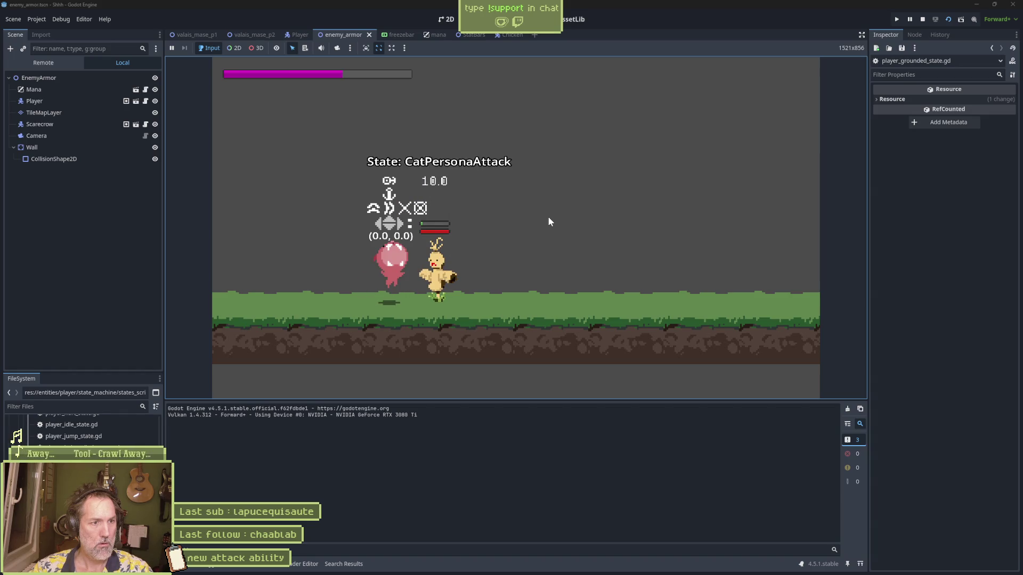
key("F8")
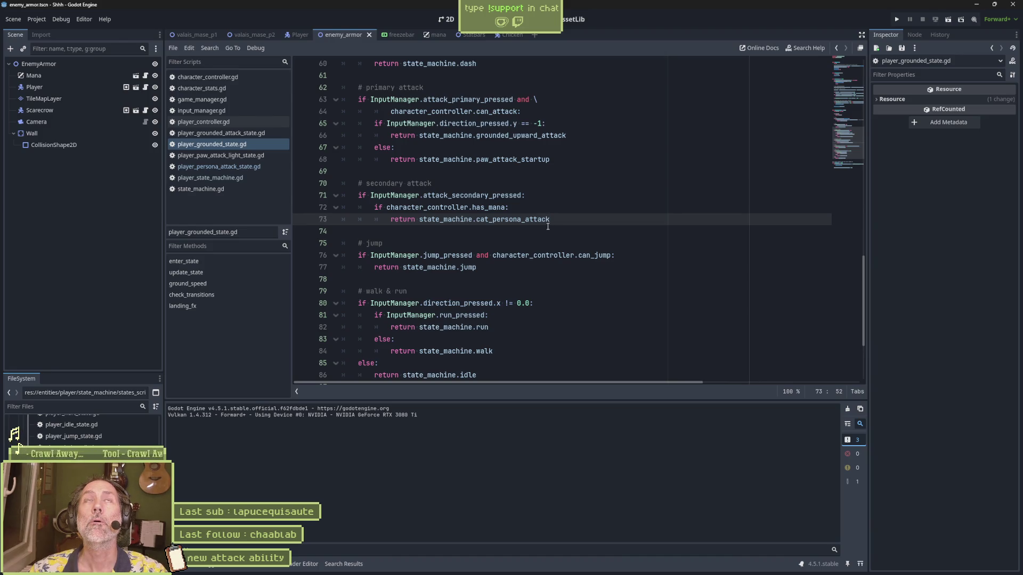
left_click(292, 35)
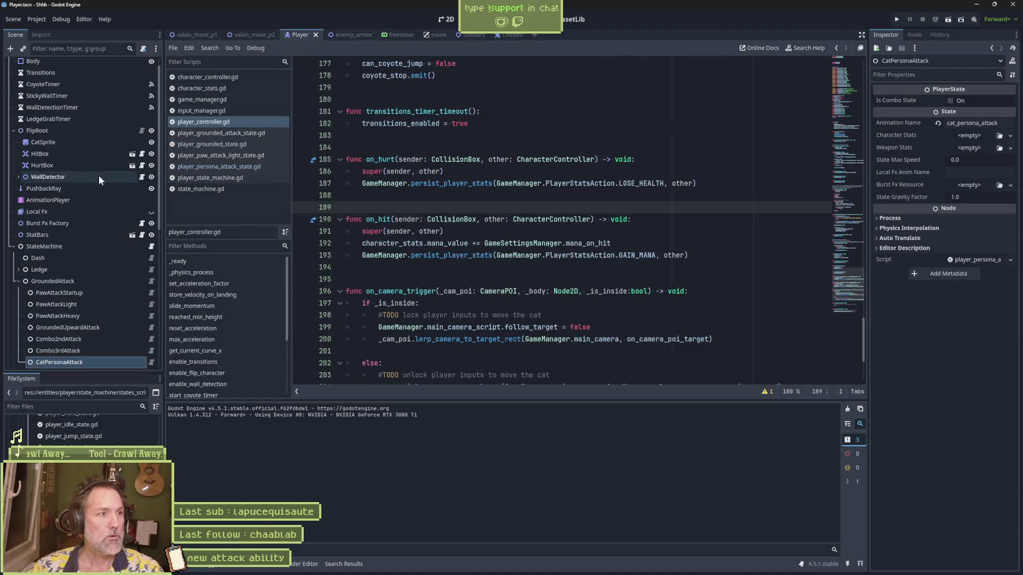
- Set the AnimationPlayer's cat_persona_attack animation length to 1.0 seconds and fit the timeline
left_click(81, 201)
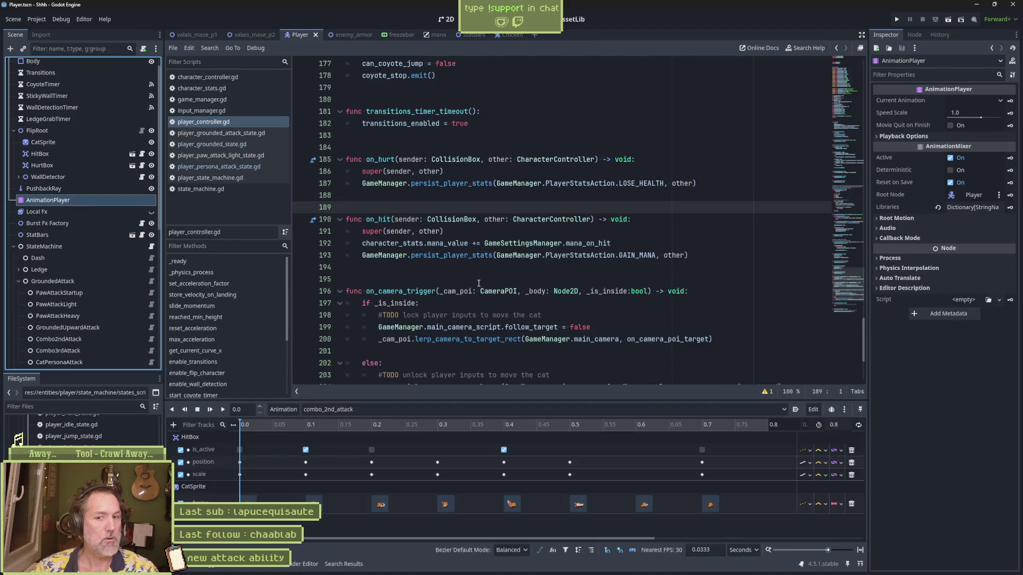
left_click(493, 410)
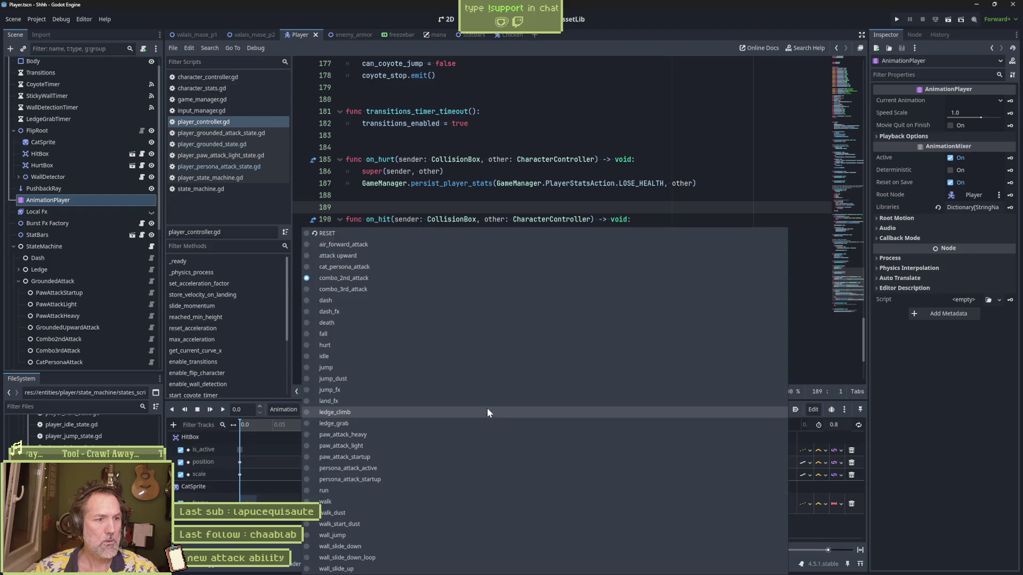
left_click(433, 266)
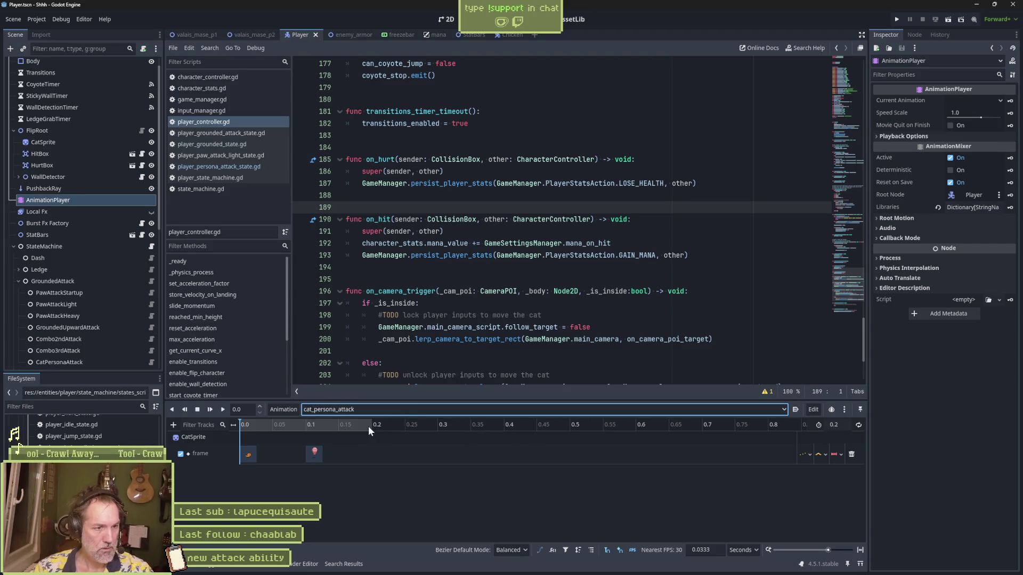
left_click(845, 425)
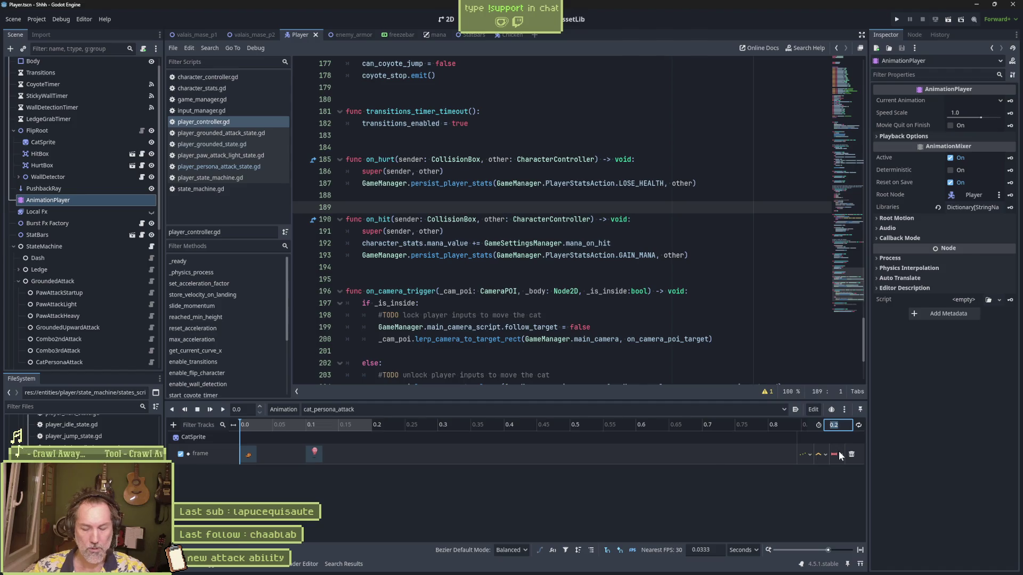
type("1")
key("Return")
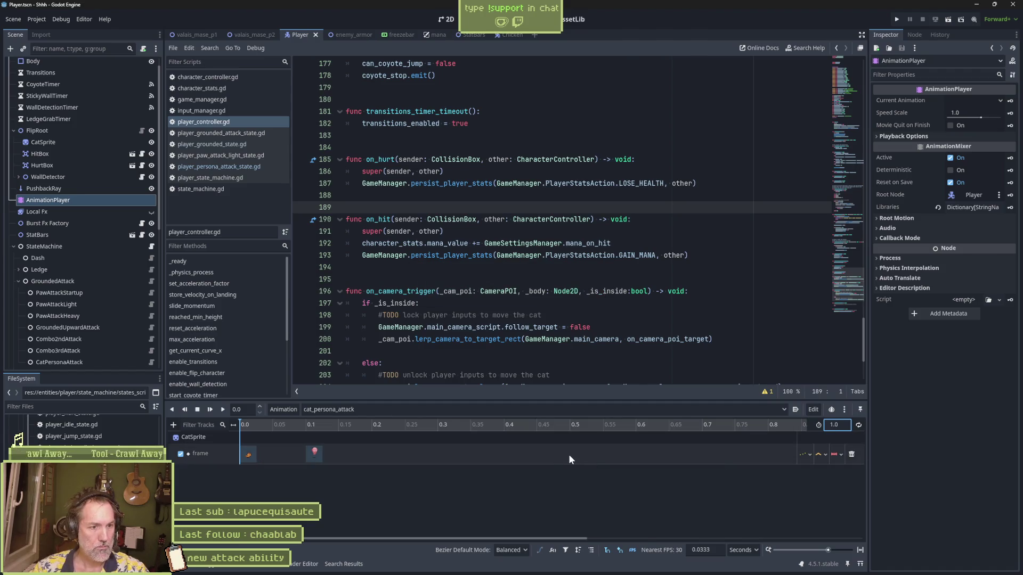
left_click(859, 550)
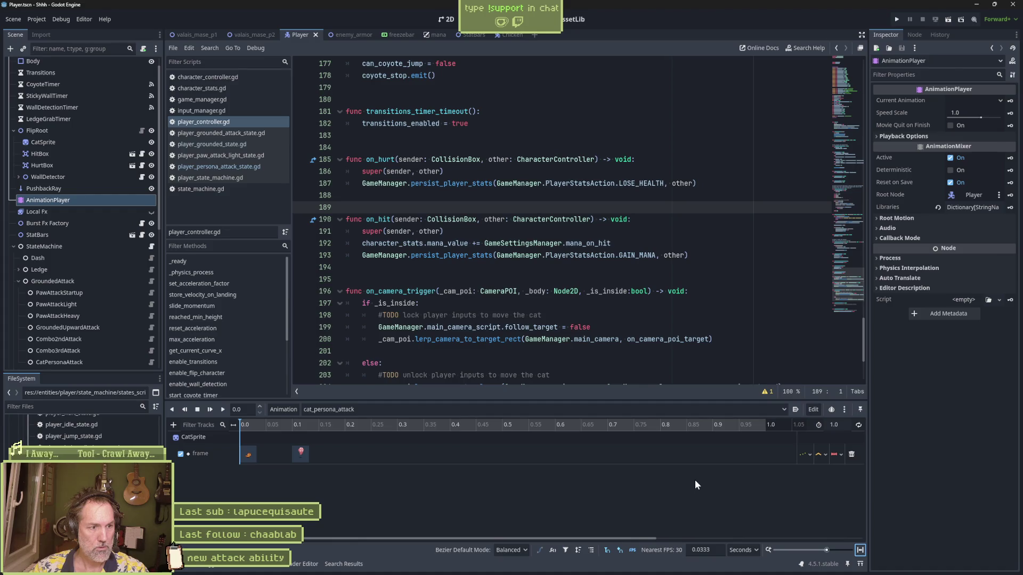
- Delete the 0.0 frame key, move the remaining key to 0.0, and save the Player scene
left_click(248, 454)
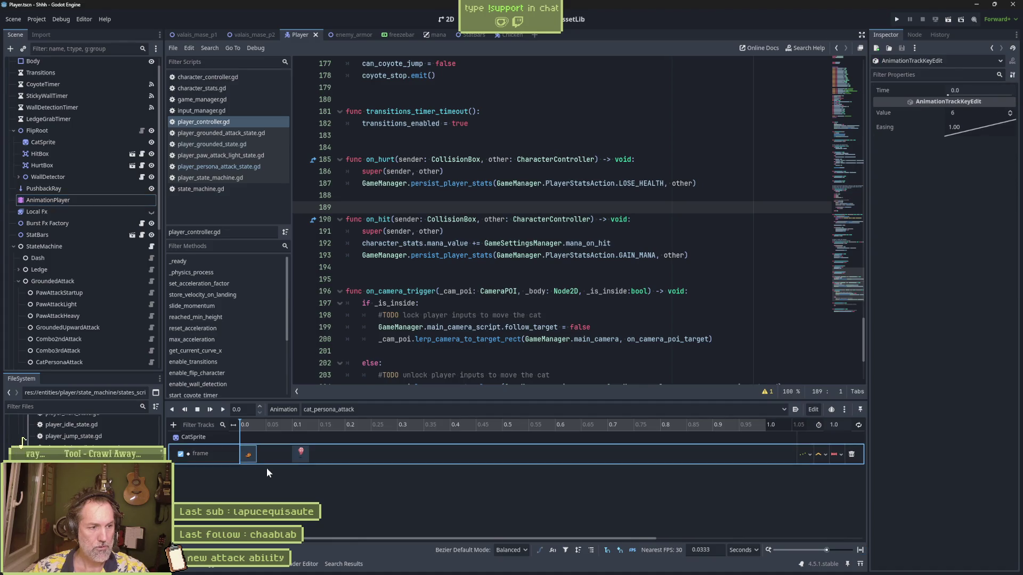
key("Delete")
left_click_drag(301, 453, 244, 457)
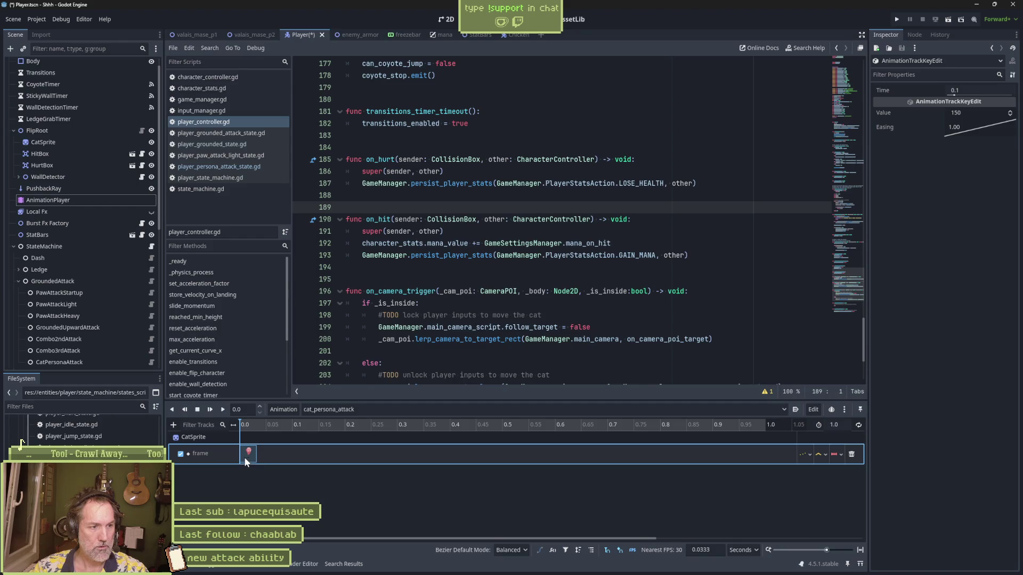
key("ctrl+s")
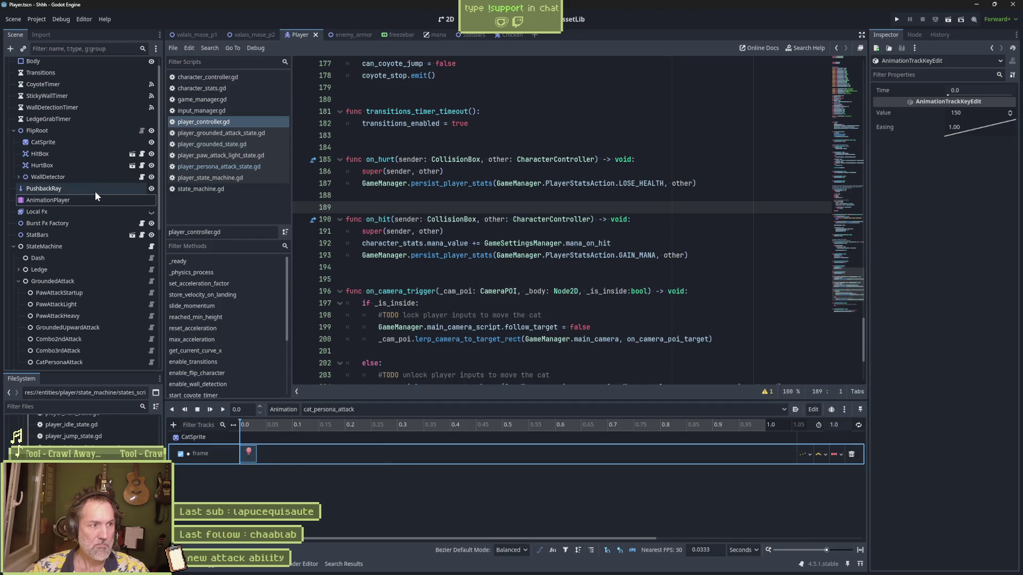
scroll(88, 240, "down", 5)
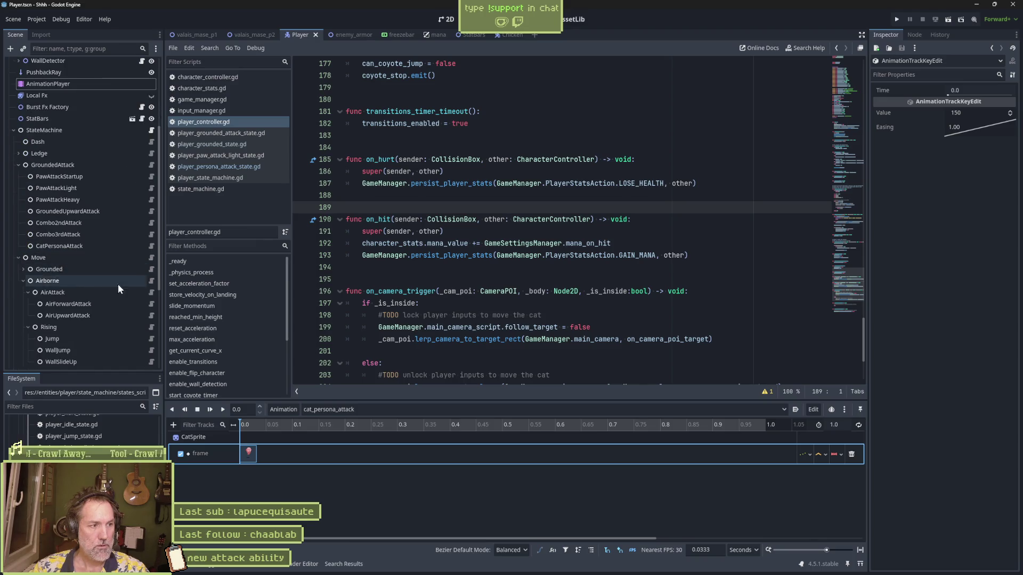
left_click(151, 246)
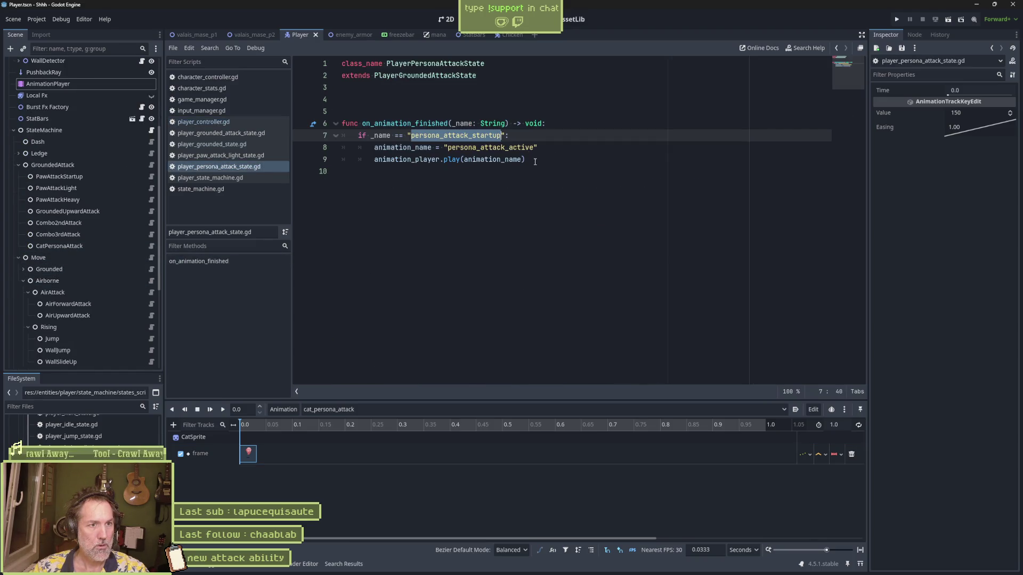
- Replace the if block in on_animation_finished with a state_machine.switch_state call
mouse_move(535, 162)
left_mouse_down()
mouse_move(373, 150)
mouse_move(357, 139)
left_mouse_up()
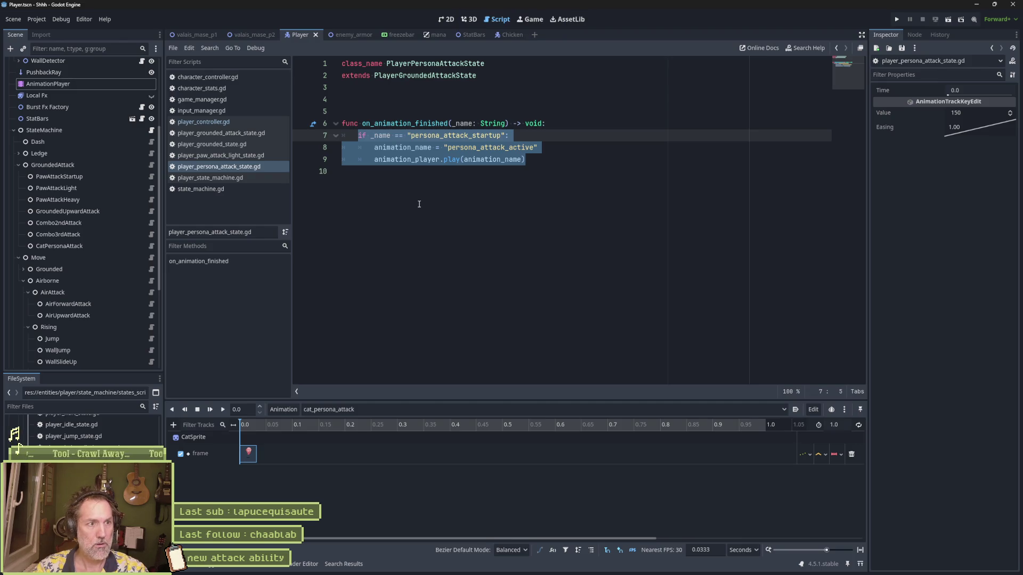
type("sta")
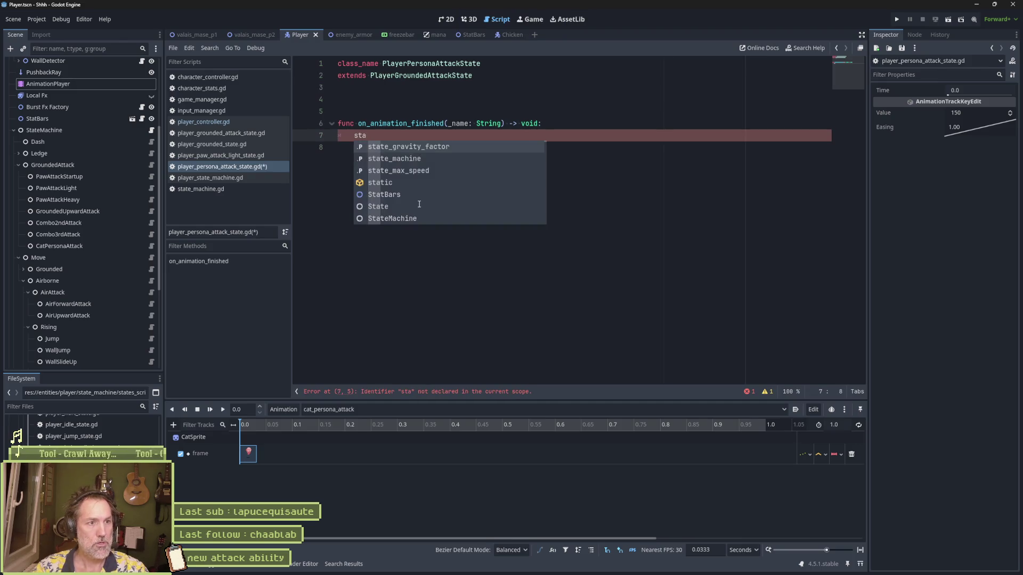
key("Down")
key("Return")
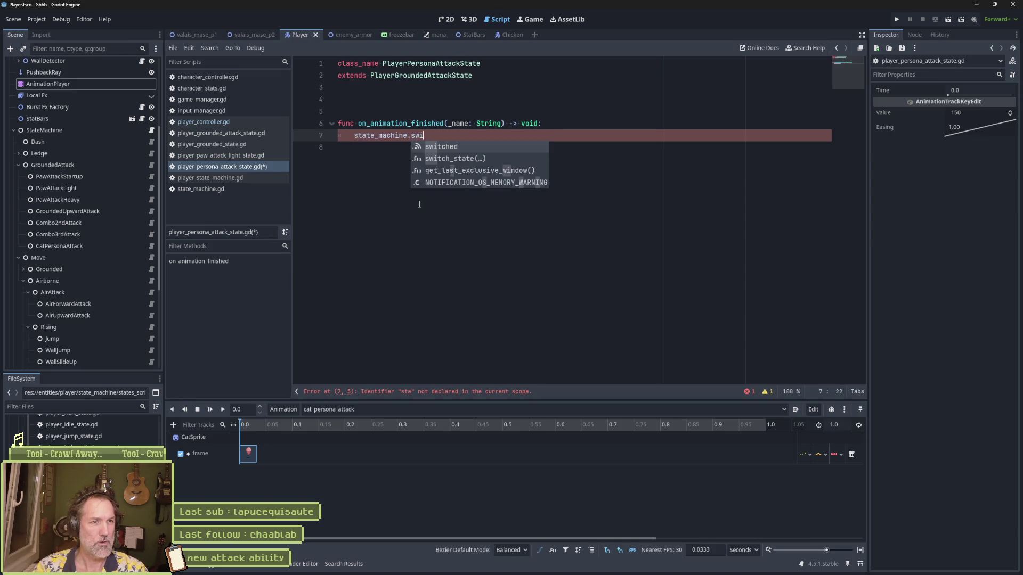
key("Down")
key("Return")
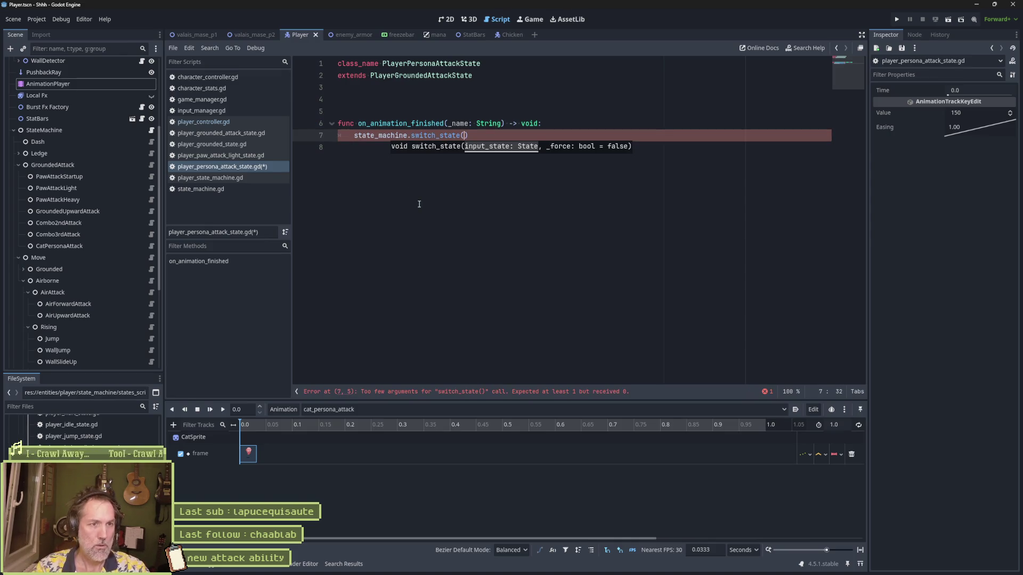
- Pass state_machine.idle as the switch_state argument and run the game with F5
type("state")
key("Down")
key("Return")
type(".")
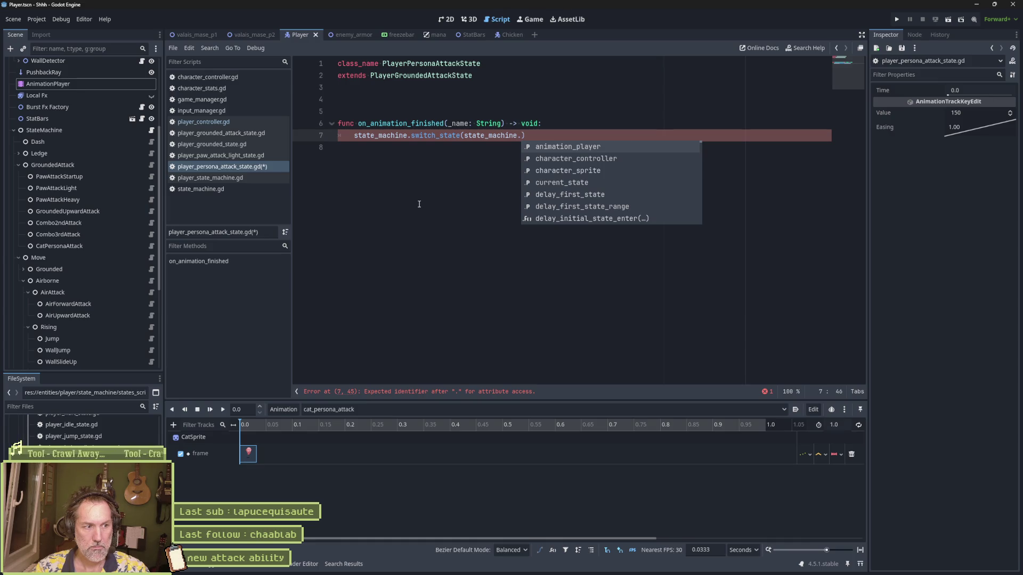
type("idle")
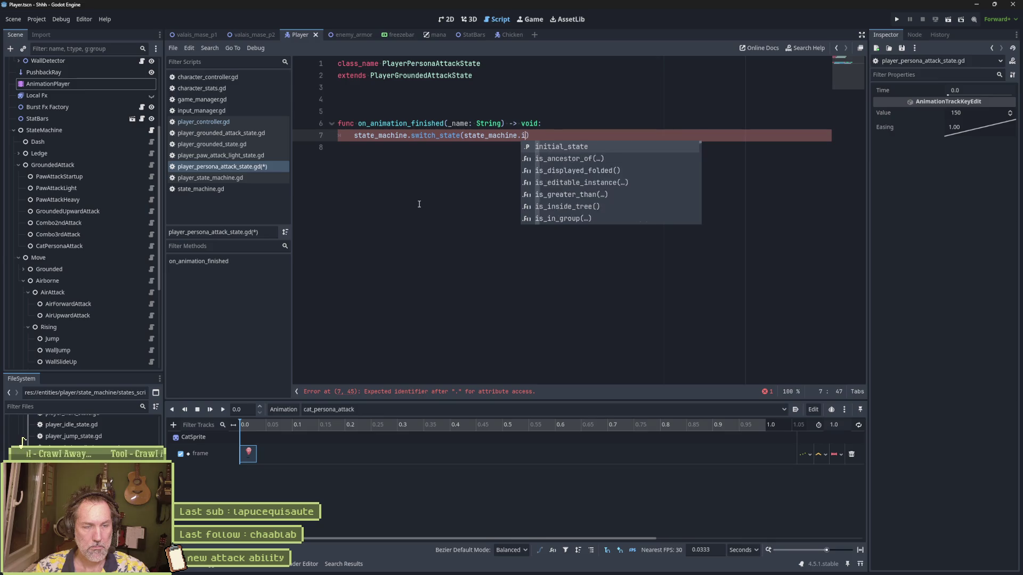
left_click(454, 149)
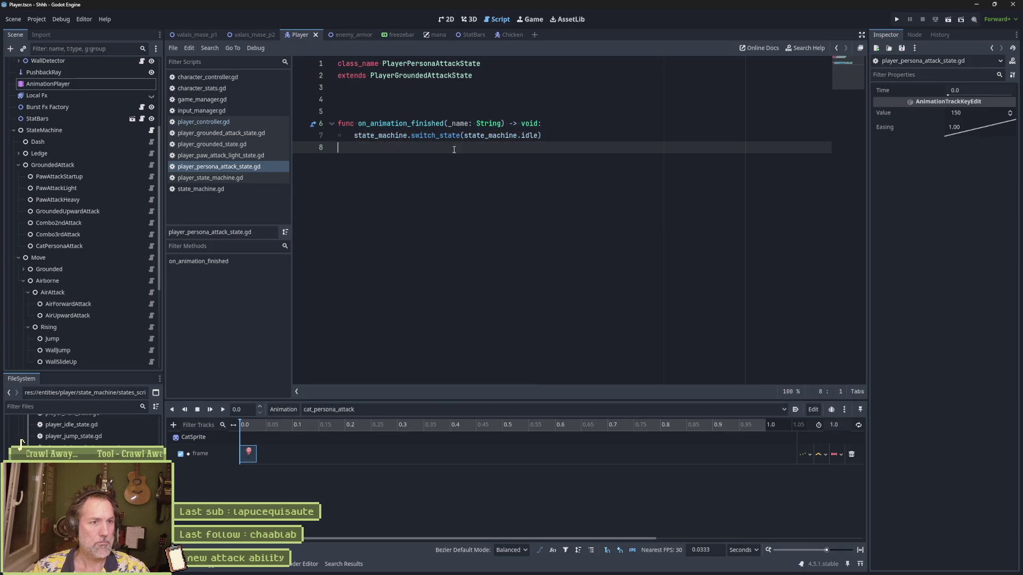
key("F5")
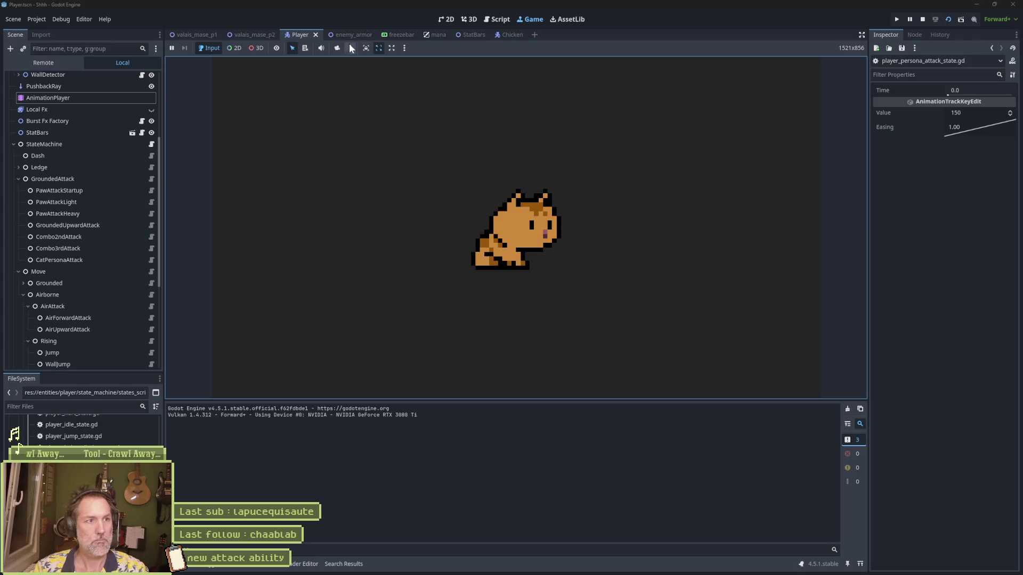
- Run enemy_armor, hit the scarecrow with the J and K attacks, then stop the game
key("F6")
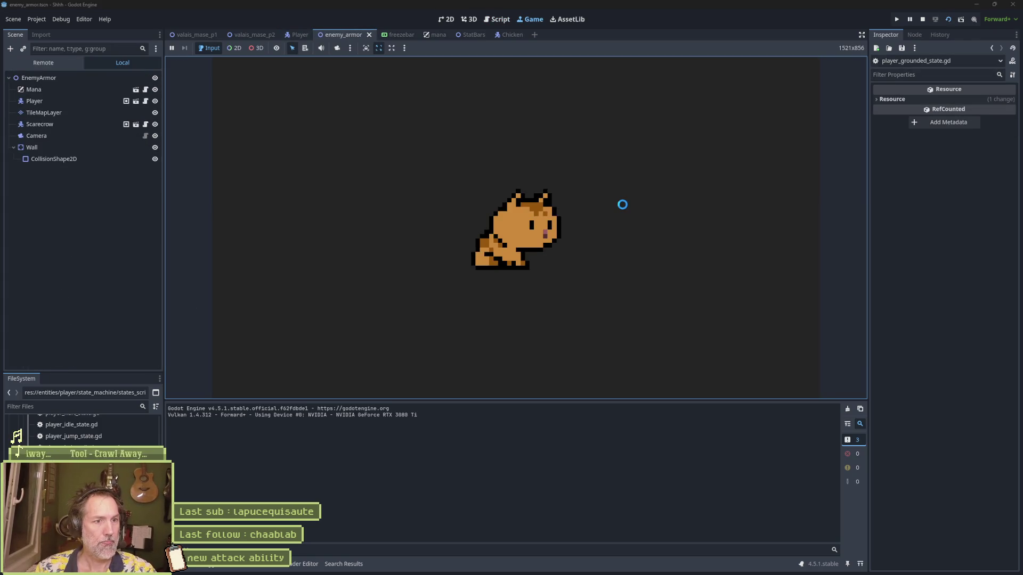
key("j")
key("k")
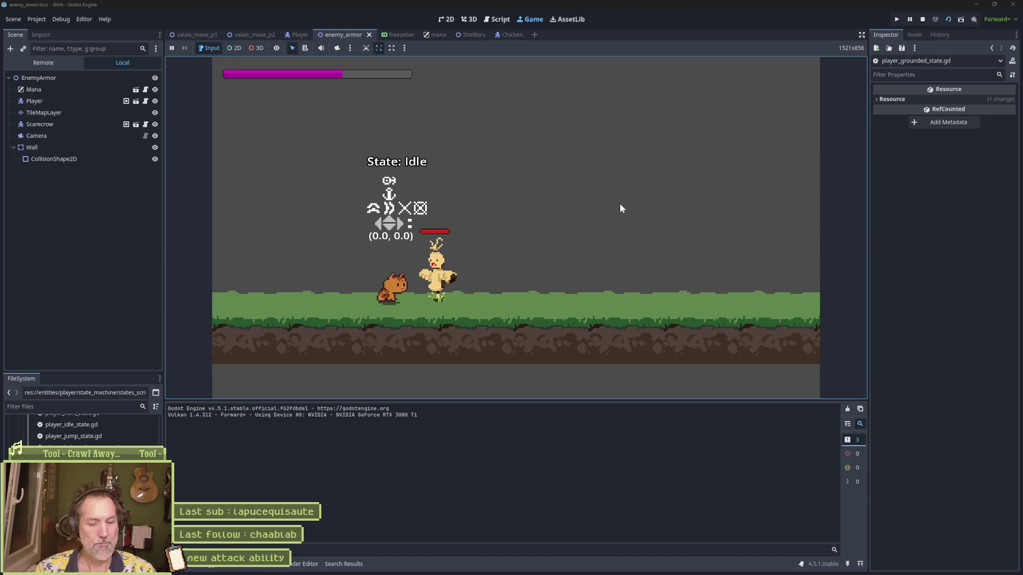
key("F8")
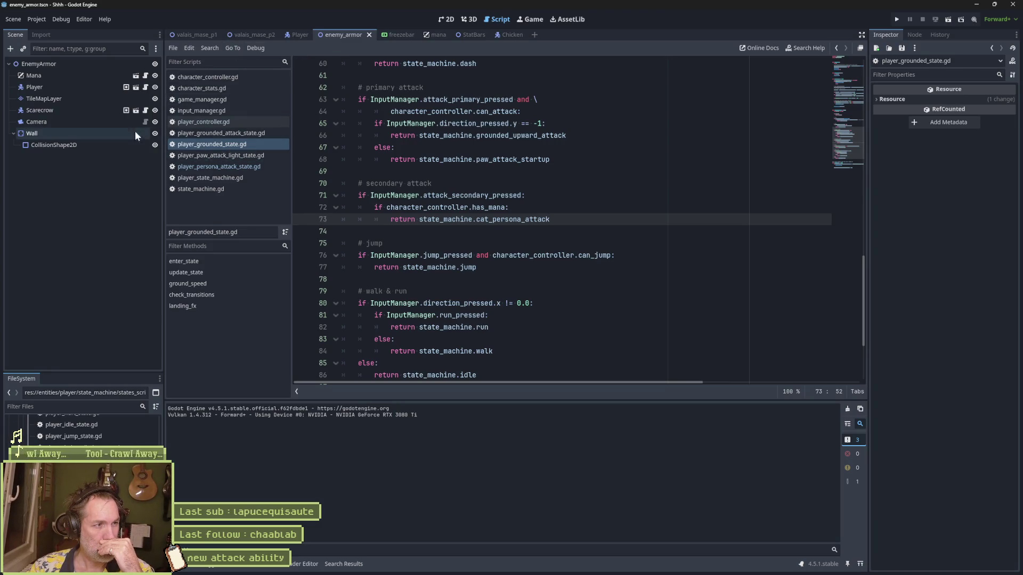
- Open CatPersonaAttack's player_persona_attack_state.gd and make room above the animation-finished function
left_click(293, 35)
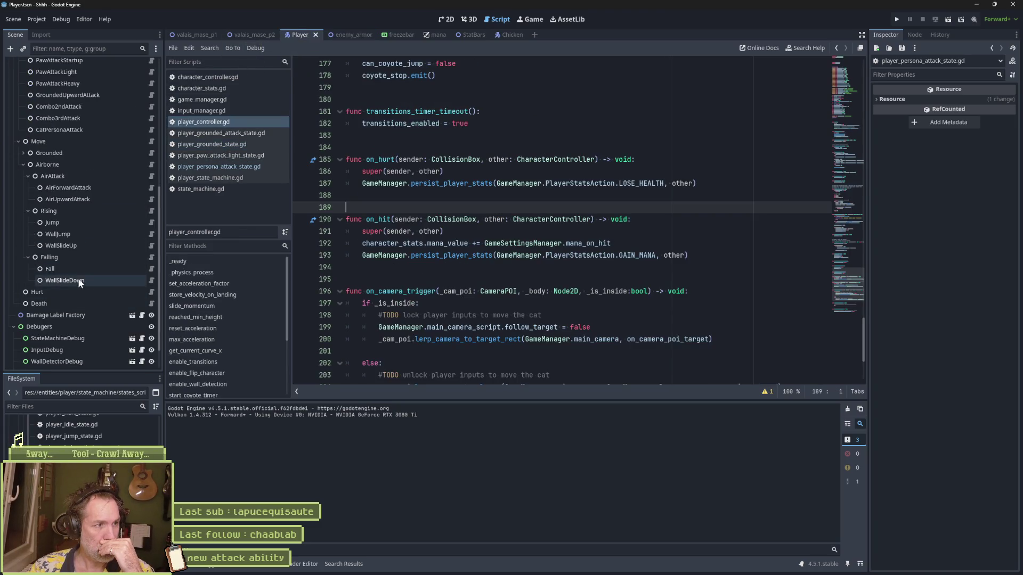
left_click(66, 127)
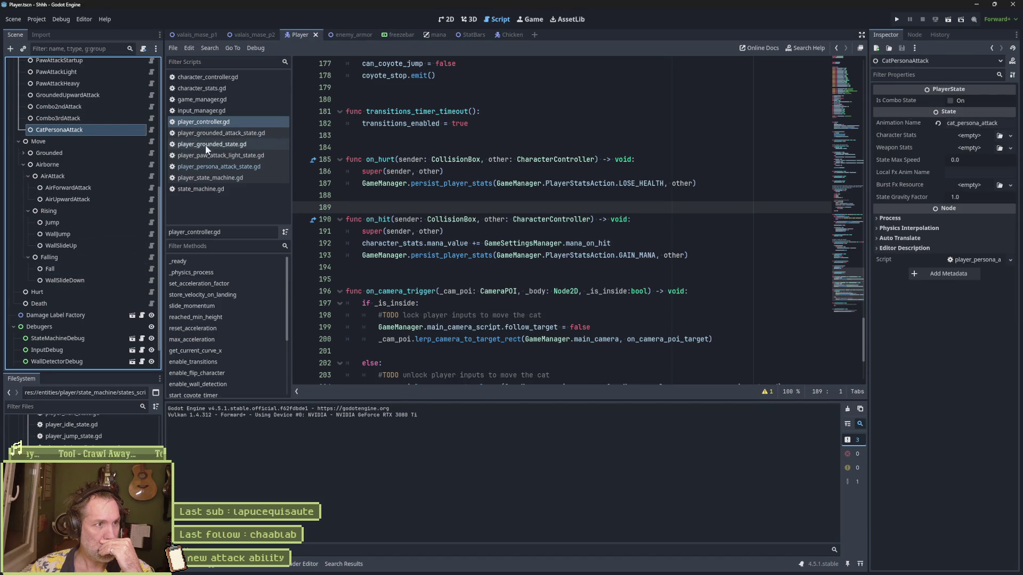
left_click(151, 131)
left_click(495, 111)
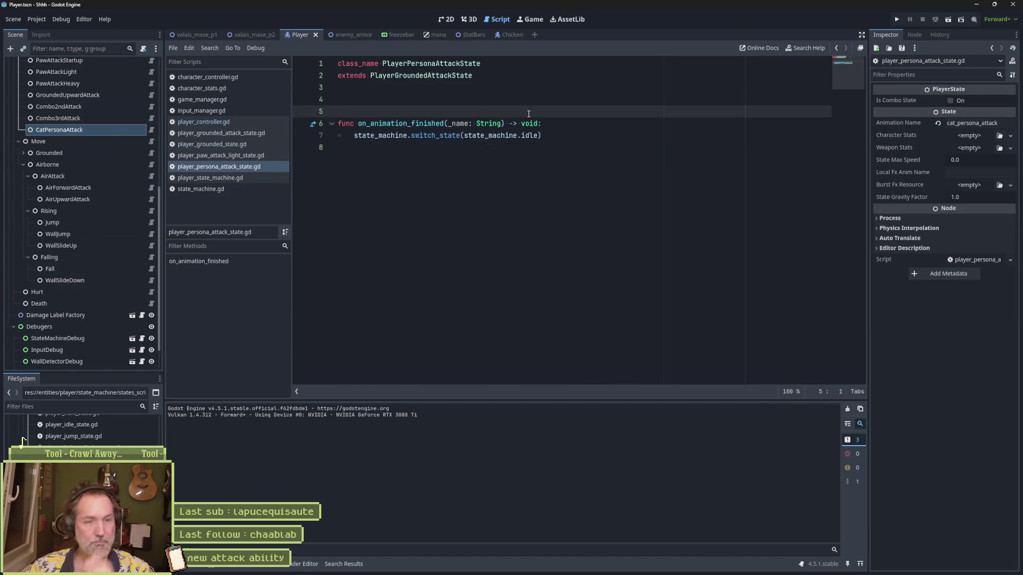
key("Return")
key("Return")
key("Return")
key("Up")
key("Up")
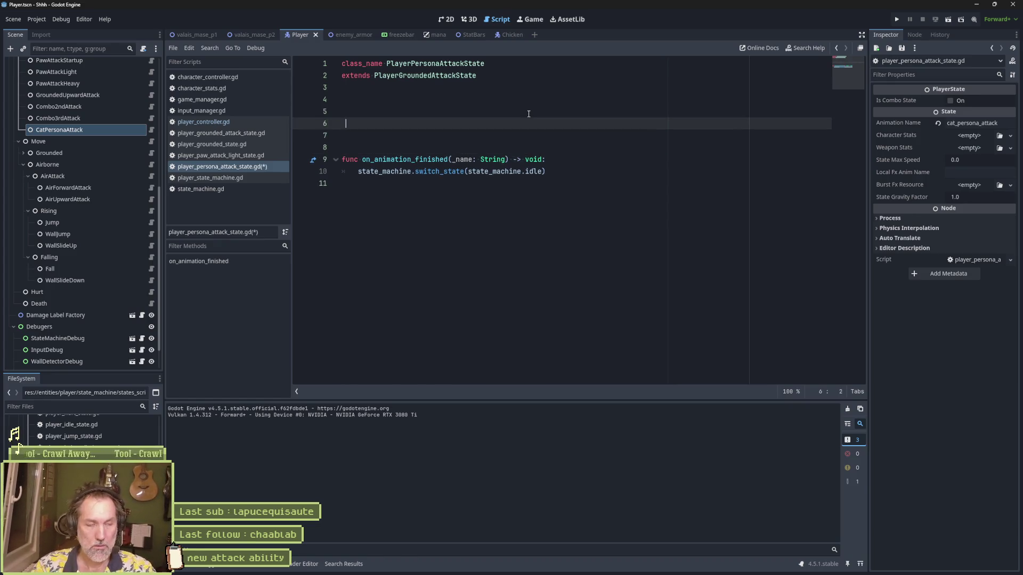
- Declare 'var persona_projectile: PackedScene' on line 6 with blank lines below it
type("var ")
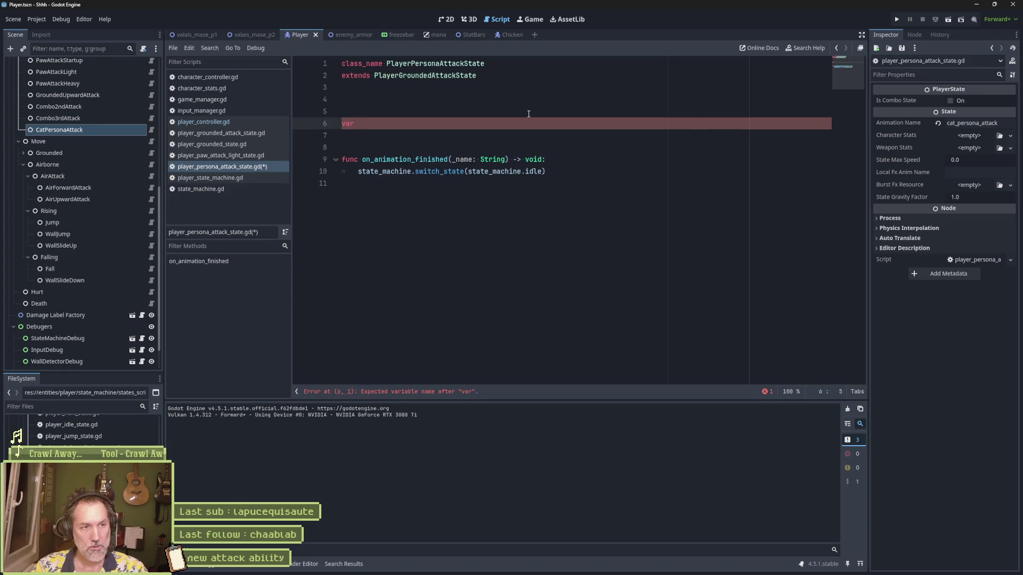
type("per")
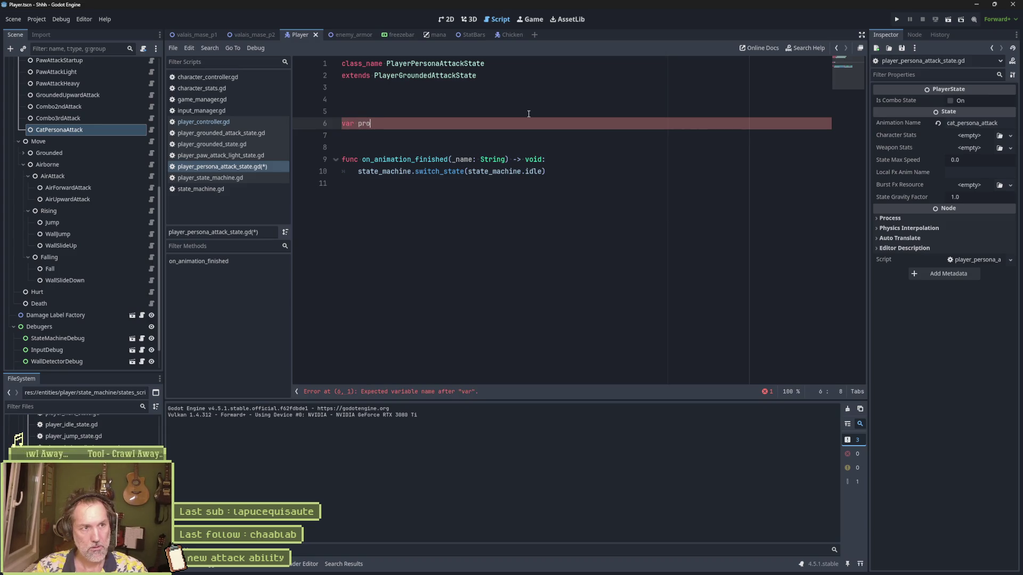
type("sona_projectile: Pack")
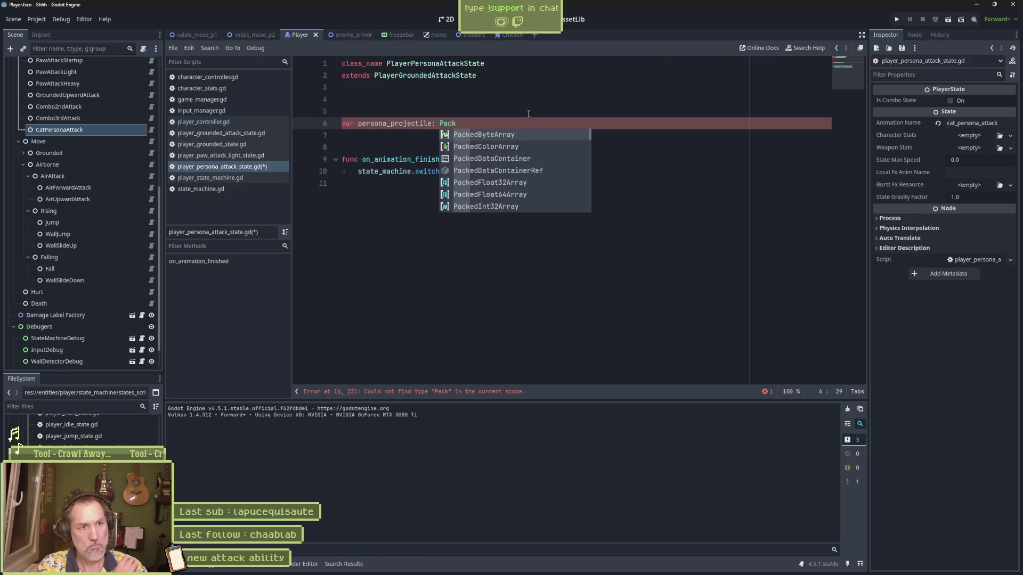
type("edS")
key("Return")
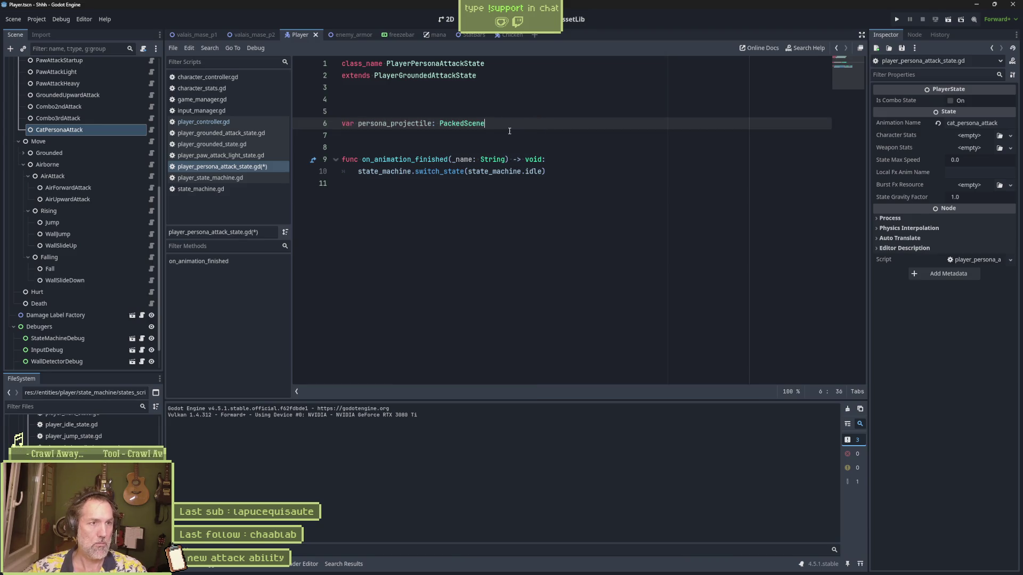
double_click(417, 124)
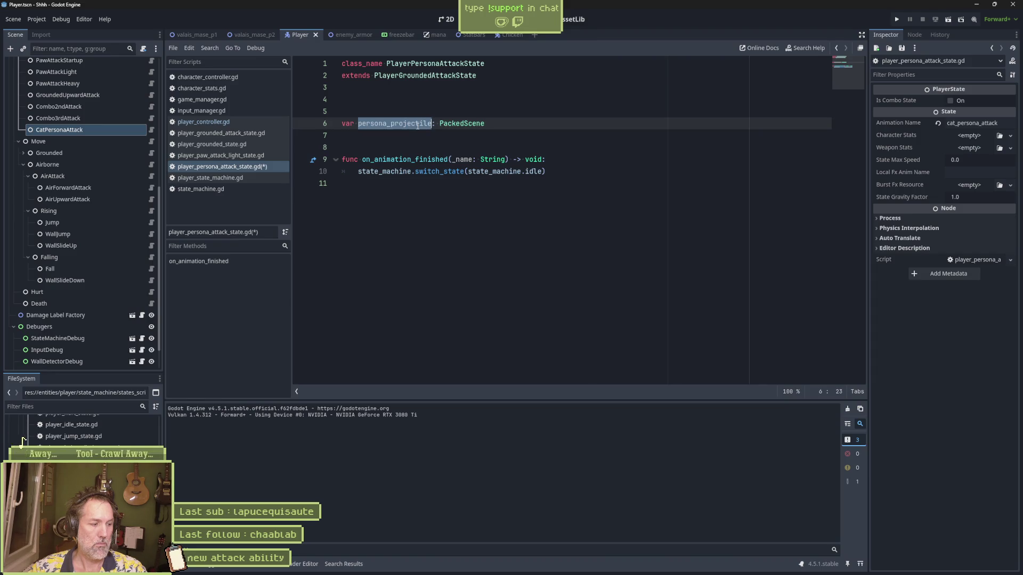
left_click(511, 136)
key("Return")
key("Return")
key("Return")
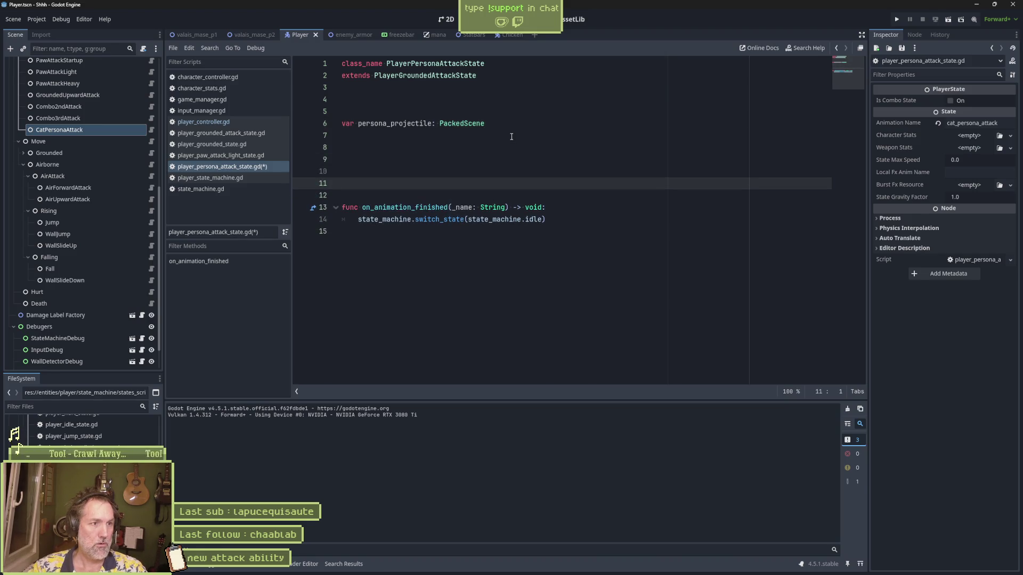
- Add an enter_state function whose body starts with super()
key("Up")
type("func ent")
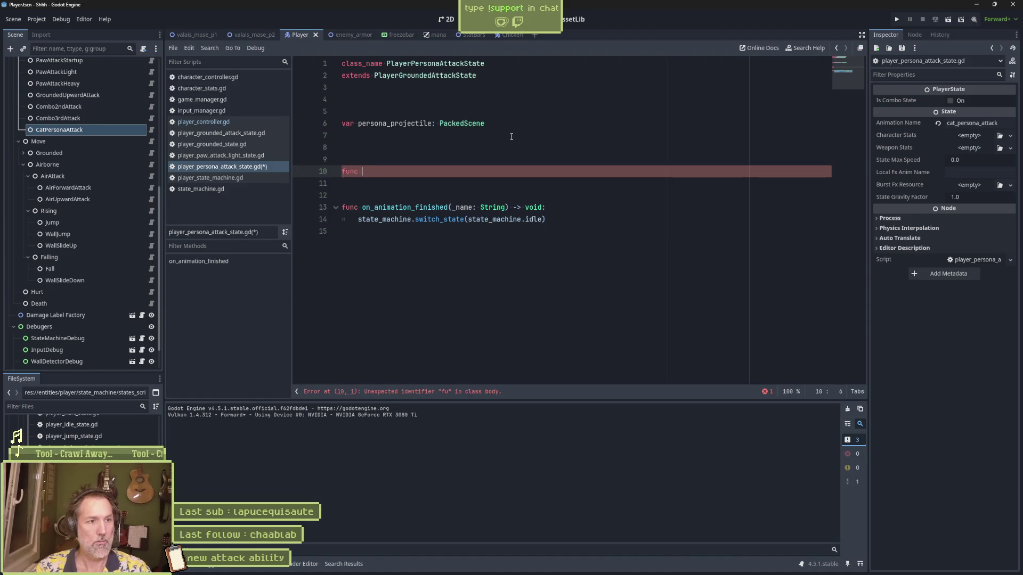
key("Return")
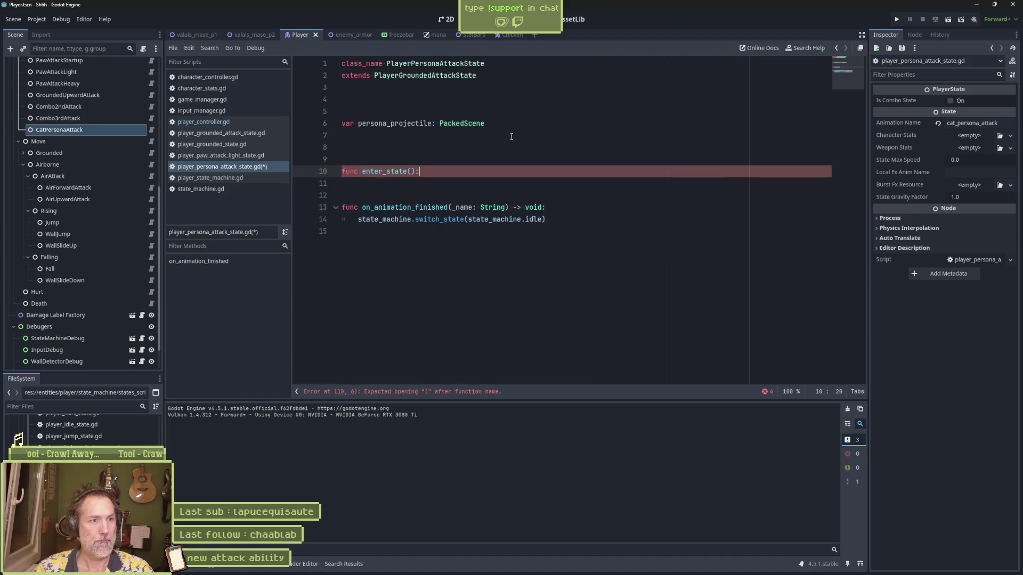
key("Return")
type("super()")
key("Return")
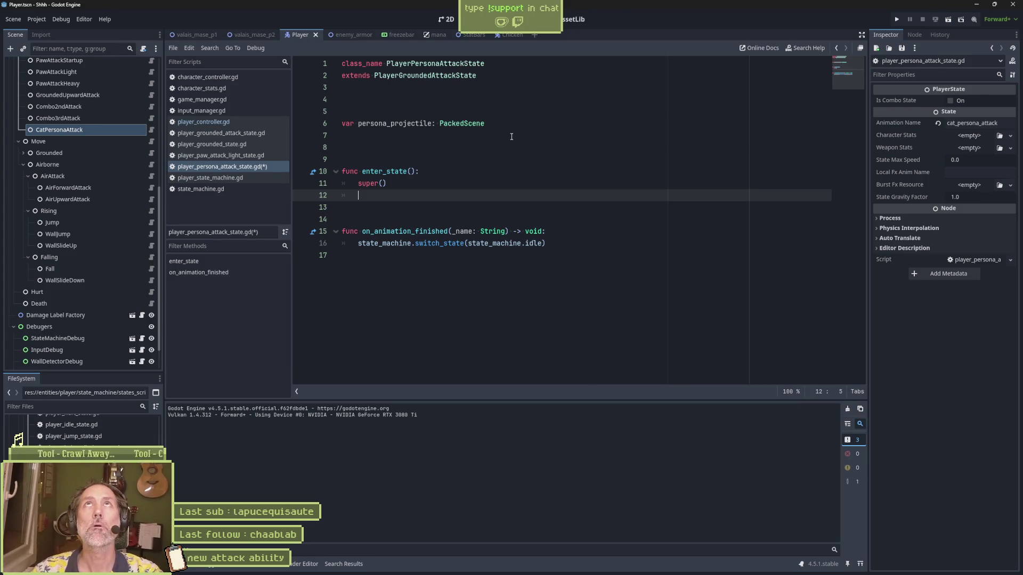
- Rename the variable to persona_projectile_scene and call persona_projectile_scene.instantiate() on line 12
left_click(433, 124)
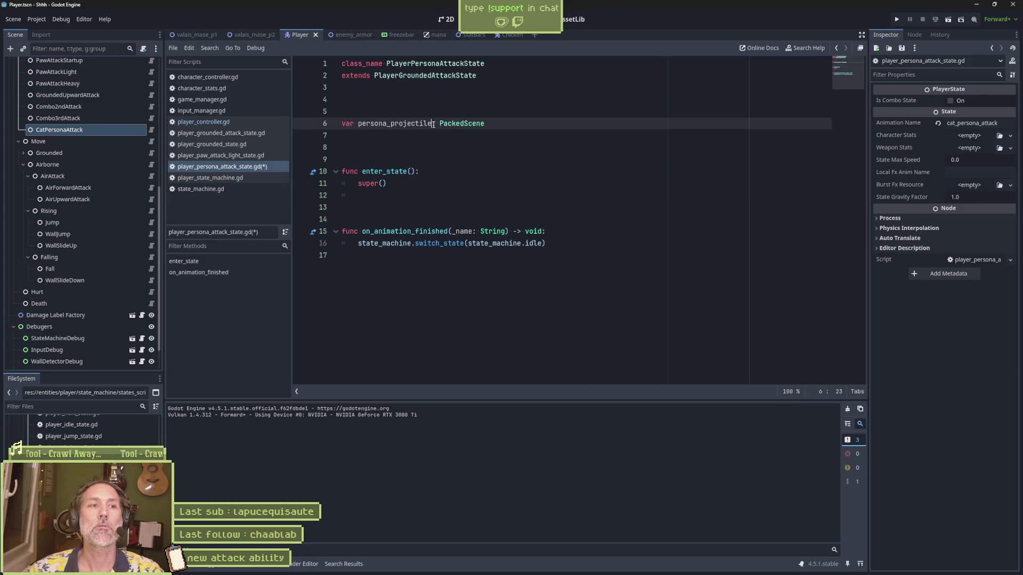
type("_scen")
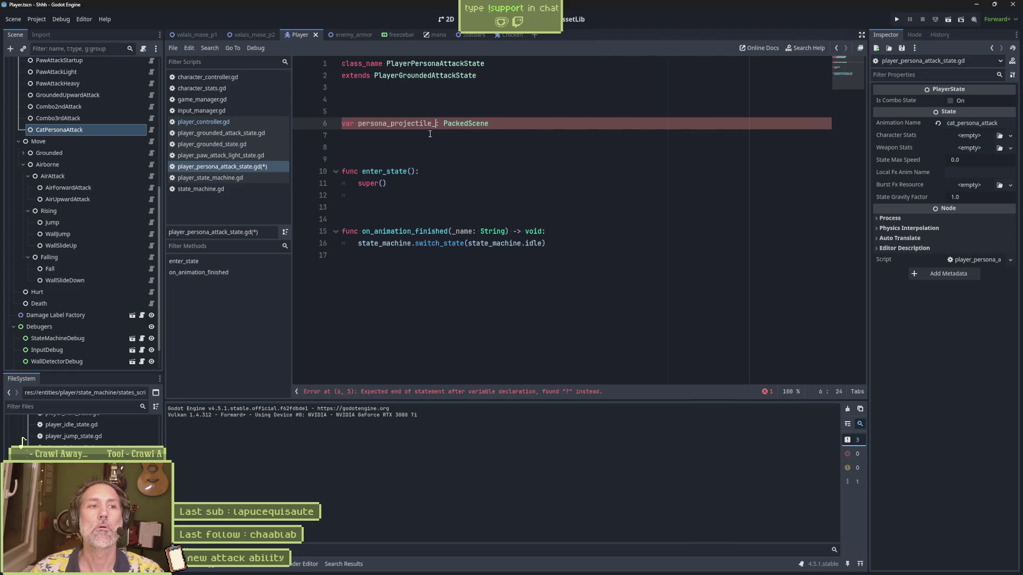
type("e")
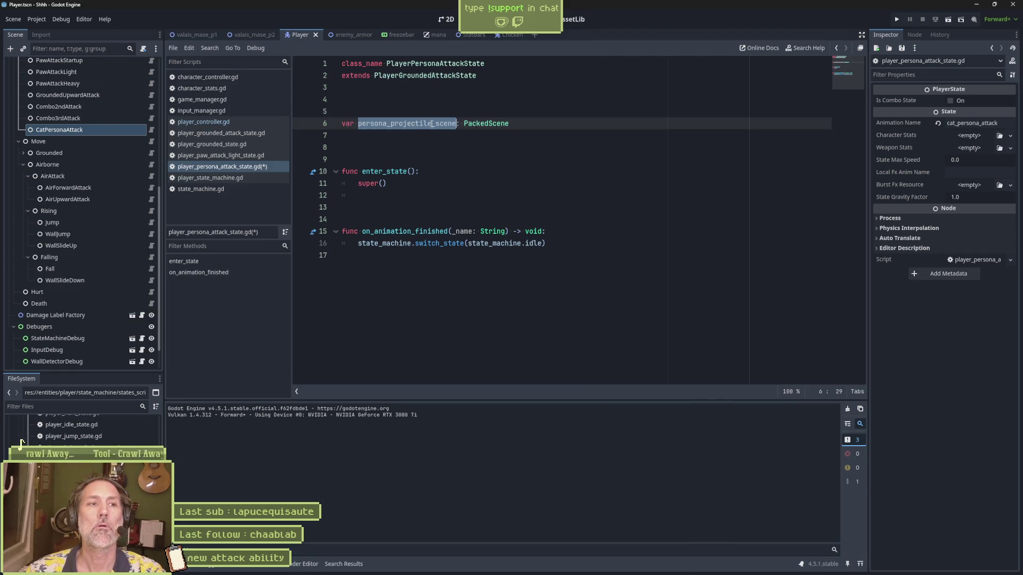
left_click(409, 196)
type("persona_projectile_scene")
type(".inst")
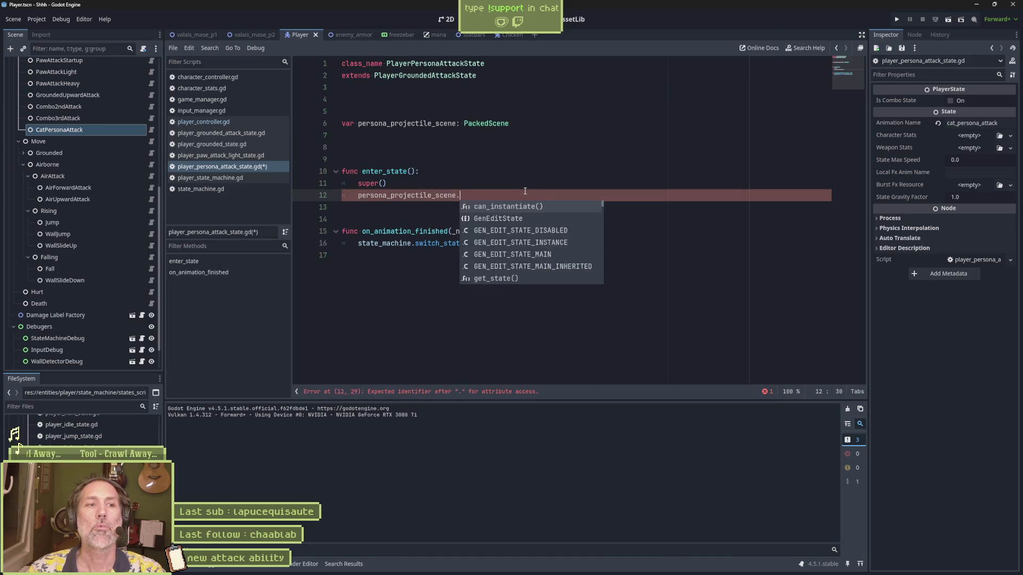
key("Return")
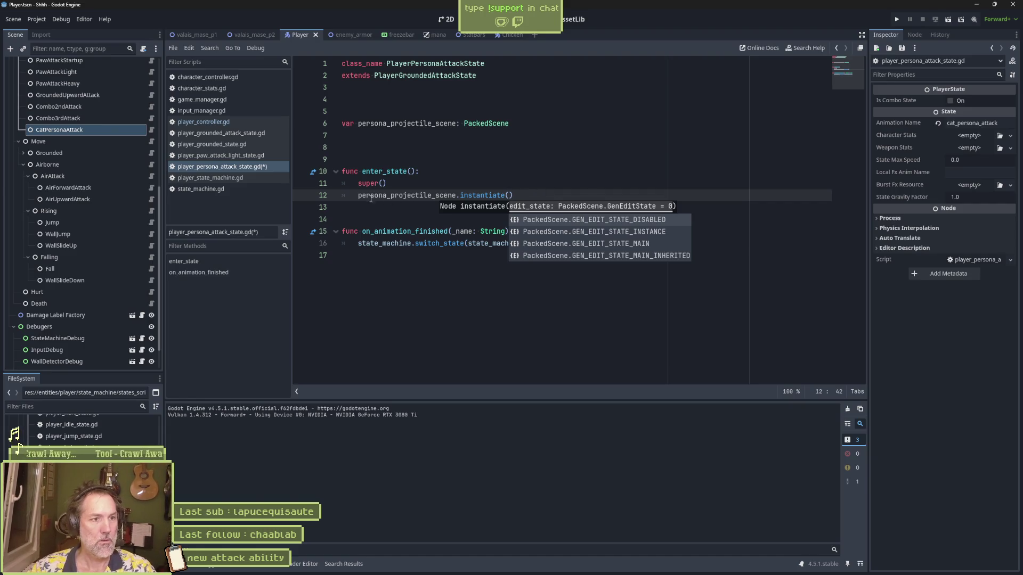
key("Home")
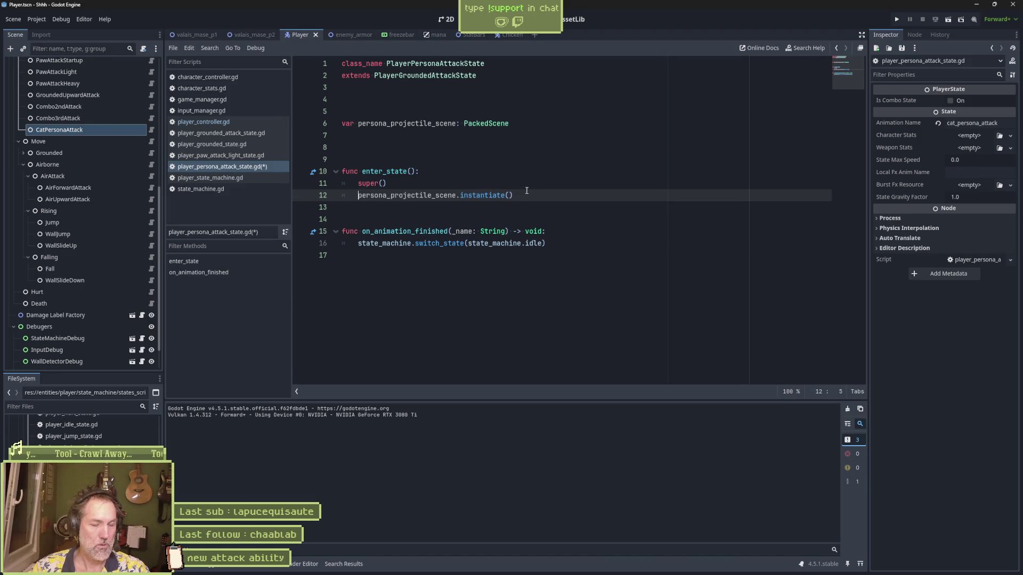
- Store the instantiated scene in 'var projectile_instance =' and start line 13
type("var pr")
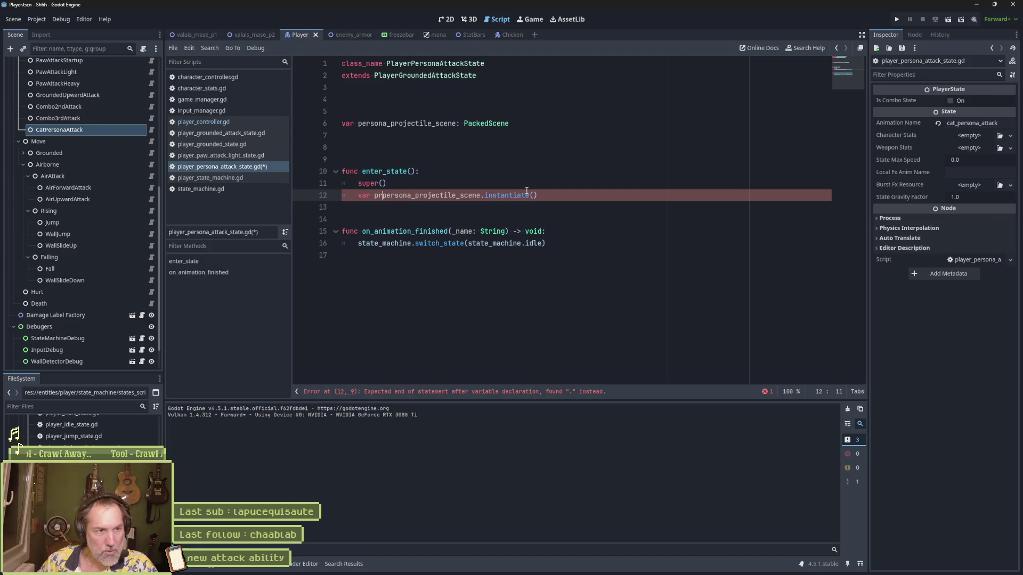
type("ojectile_instance =")
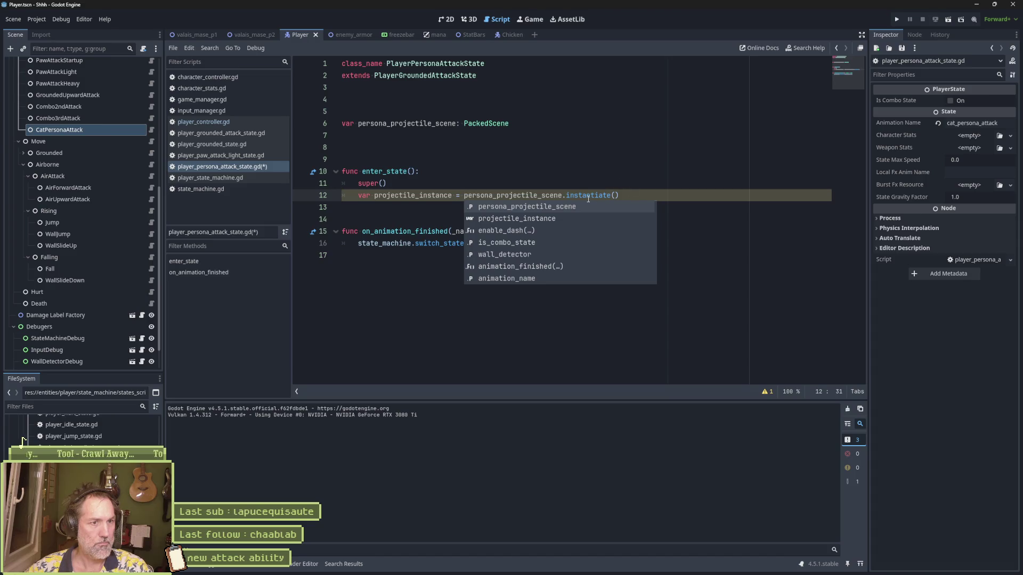
key("Left")
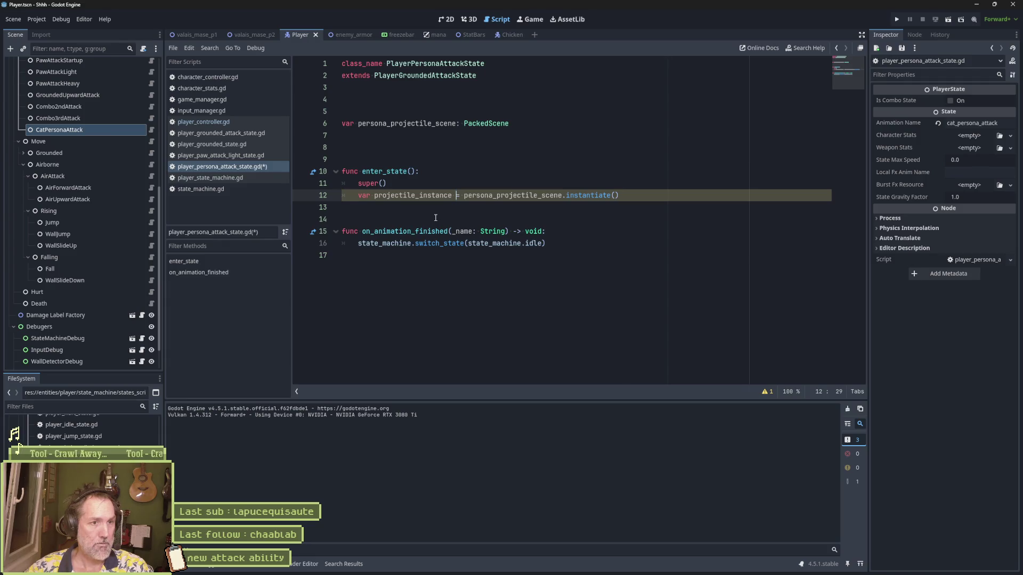
left_click(632, 194)
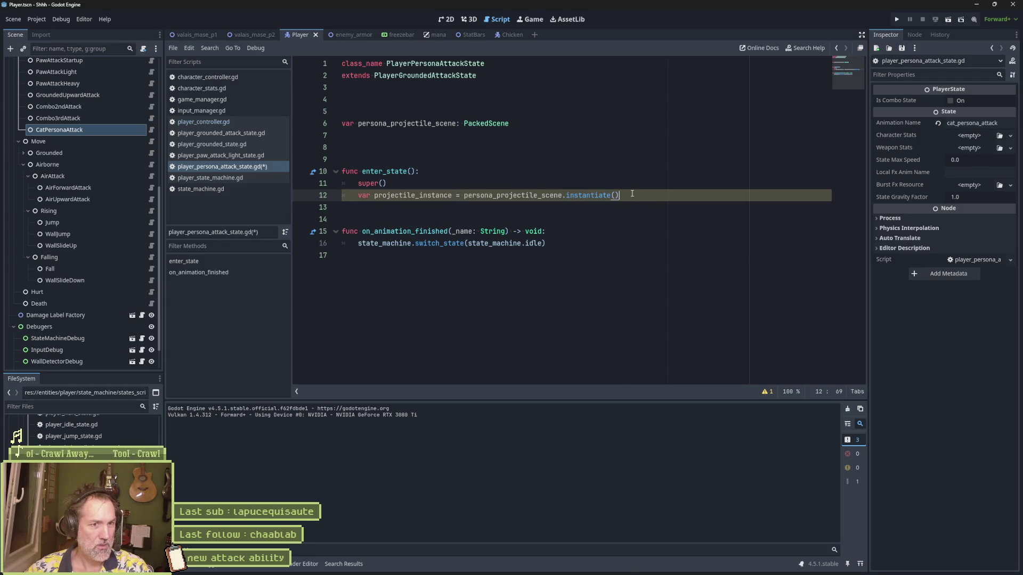
key("Return")
type("oj")
key("Return")
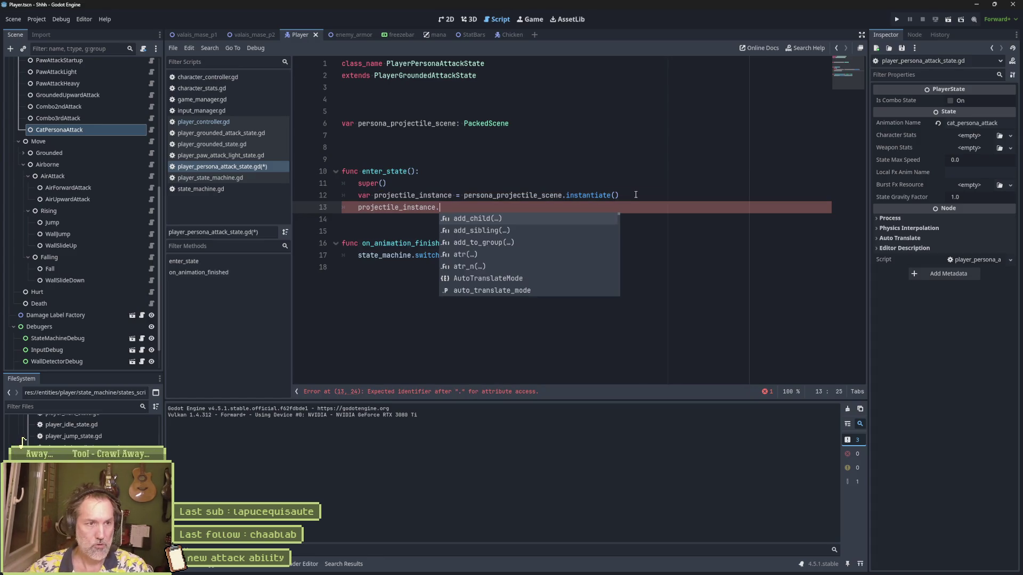
- Begin line 13 with get_tree().current_scene
key("shift+Home")
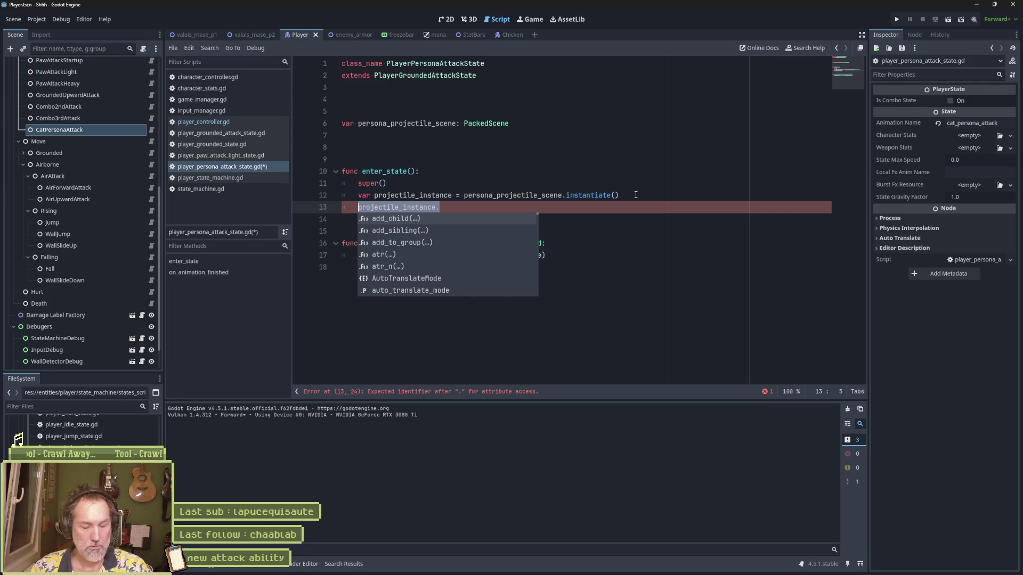
type("scen")
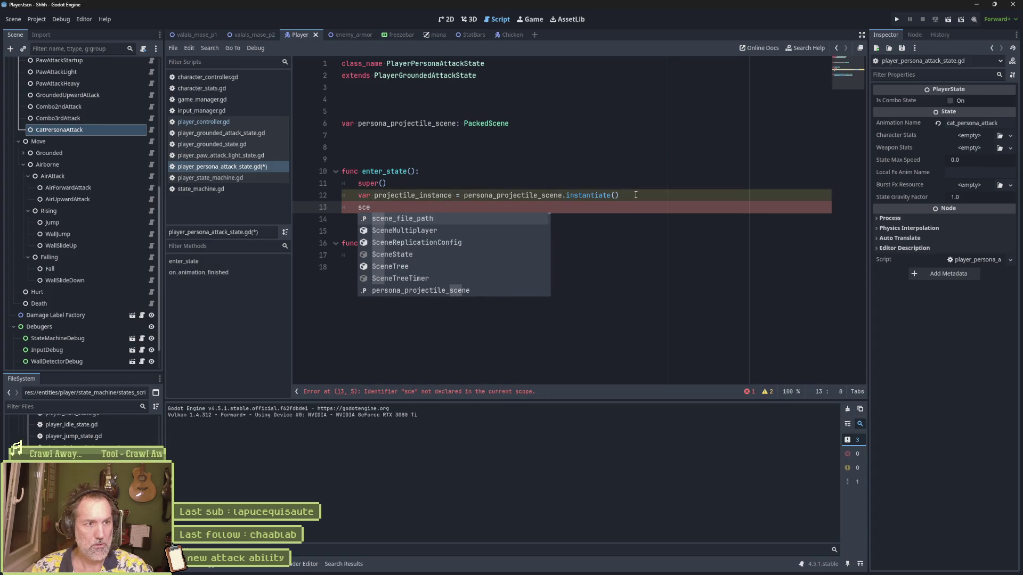
type("e")
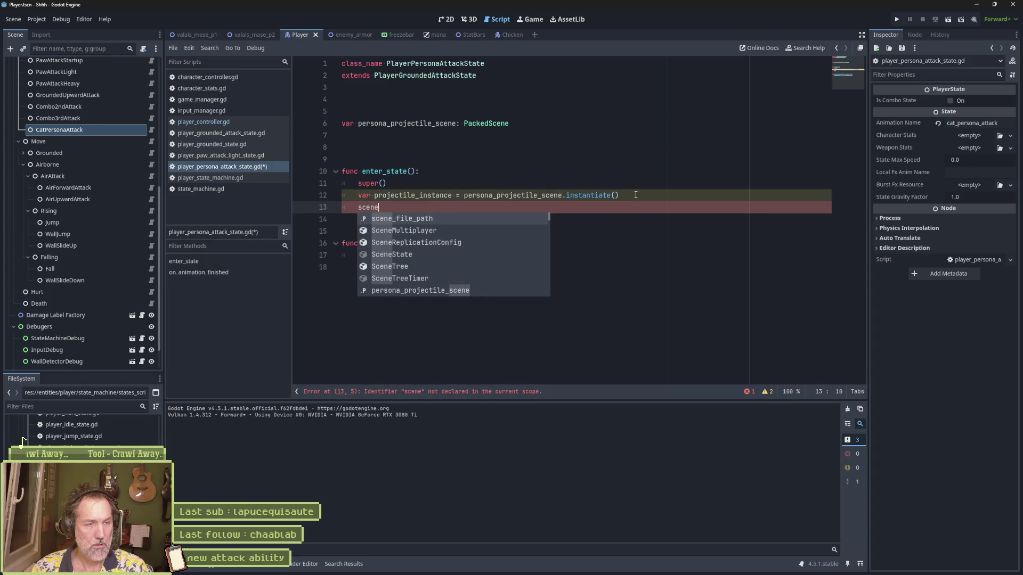
key("BackSpace")
key("BackSpace")
key("BackSpace")
type("tre")
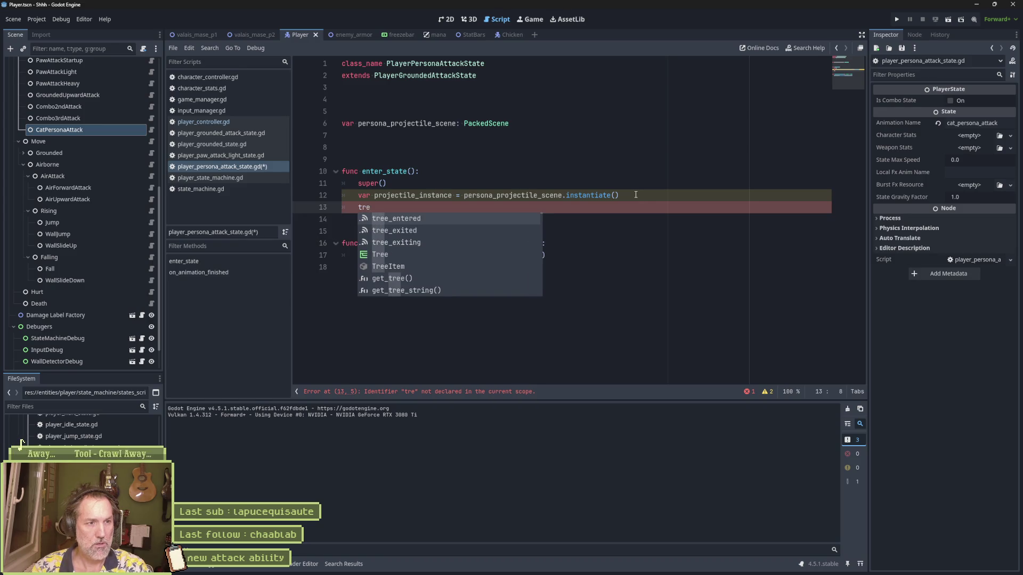
key("Down")
key("Down")
key("Down")
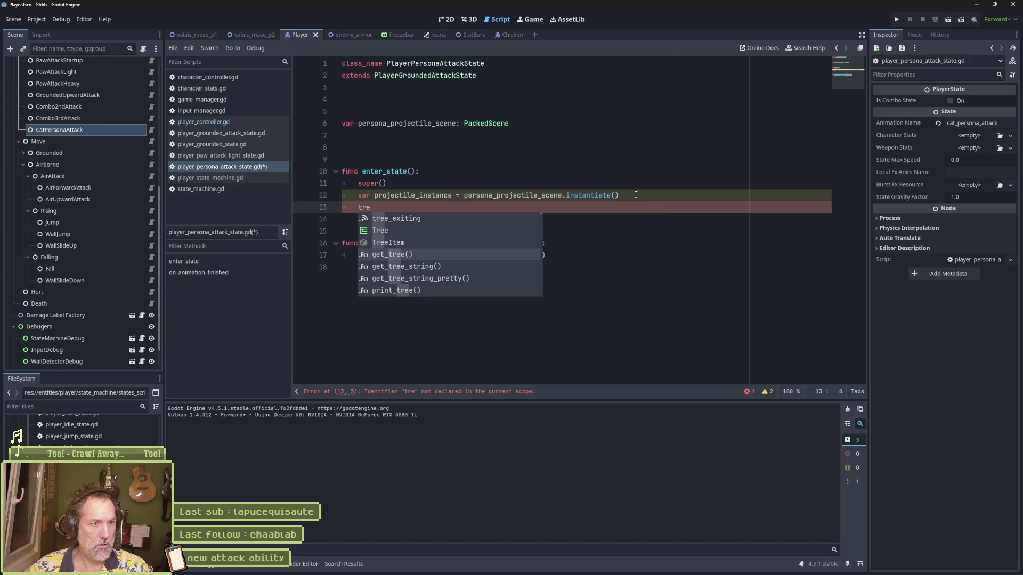
key("Return")
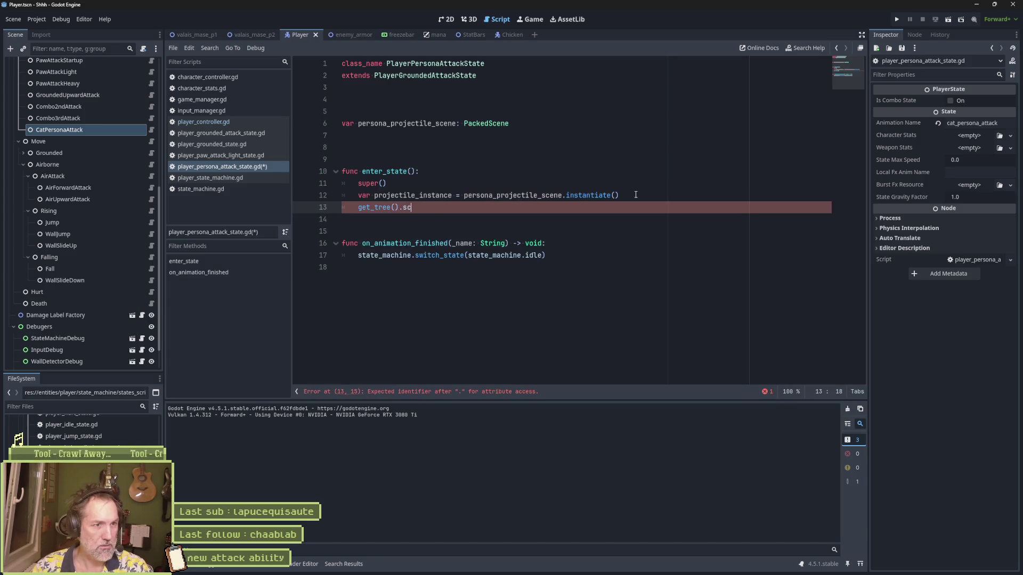
type(".sce")
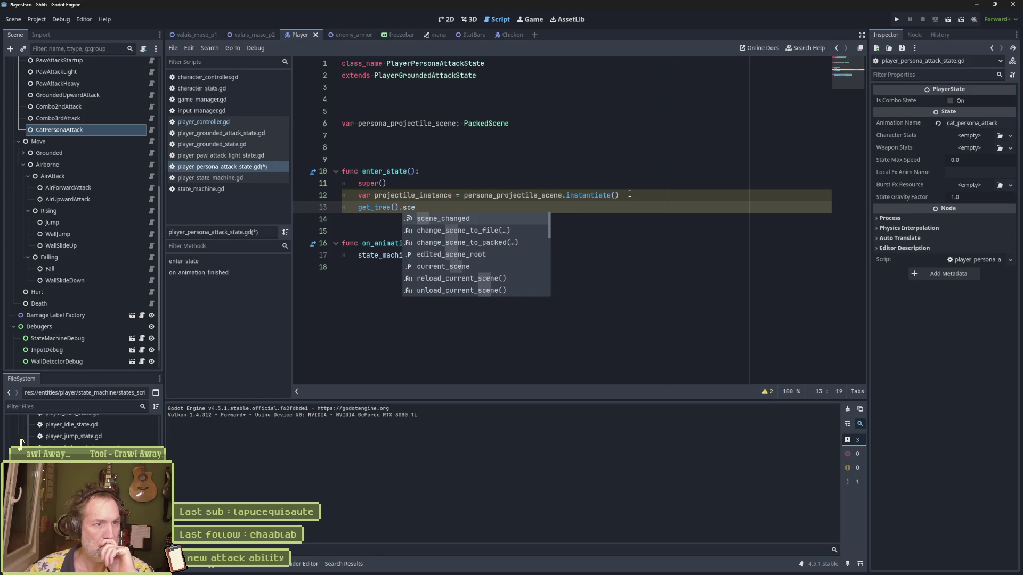
scroll(504, 241, "down", 9)
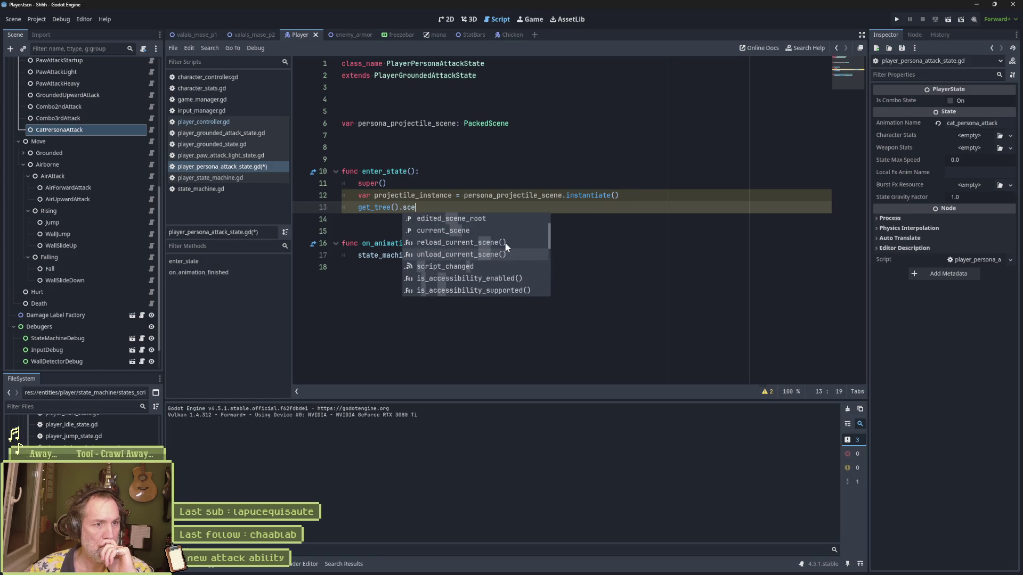
scroll(504, 242, "down", 3)
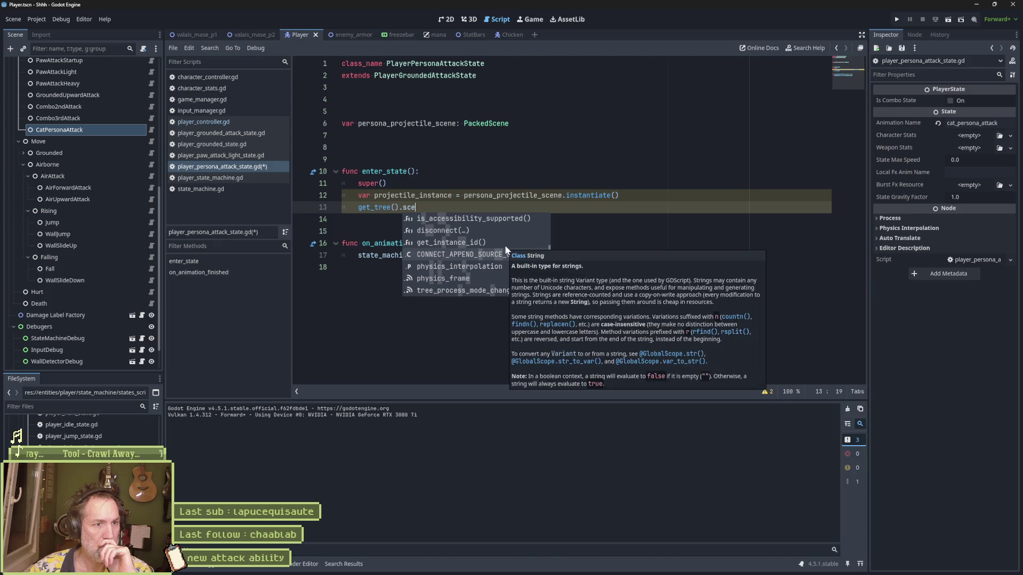
scroll(526, 241, "down", 10)
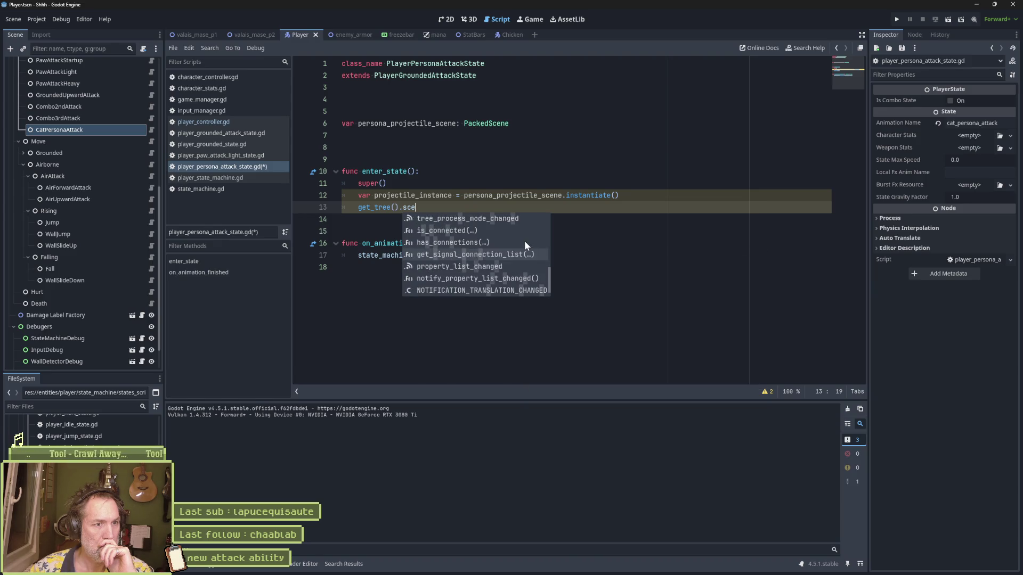
scroll(523, 244, "up", 15)
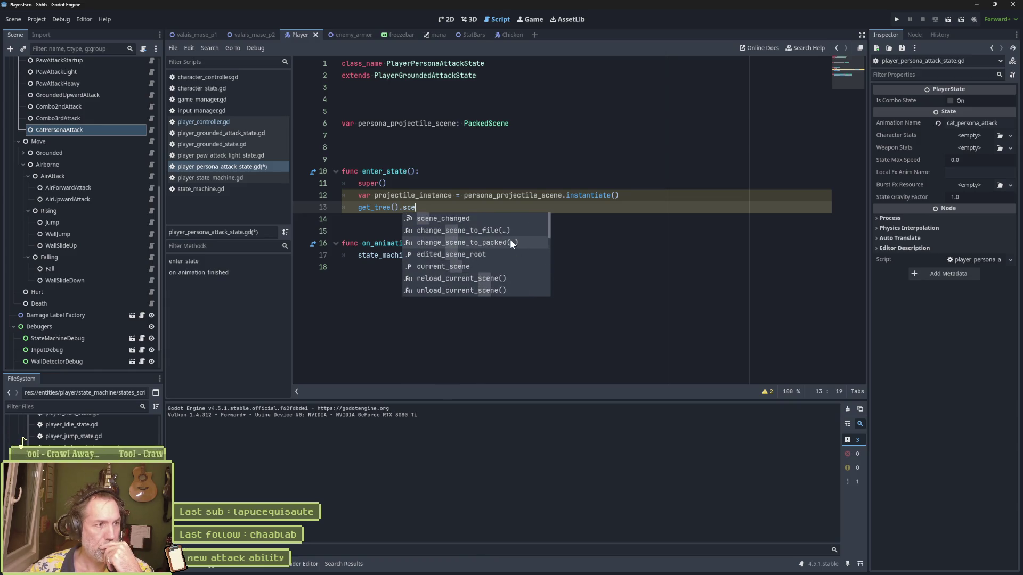
mouse_move(501, 245)
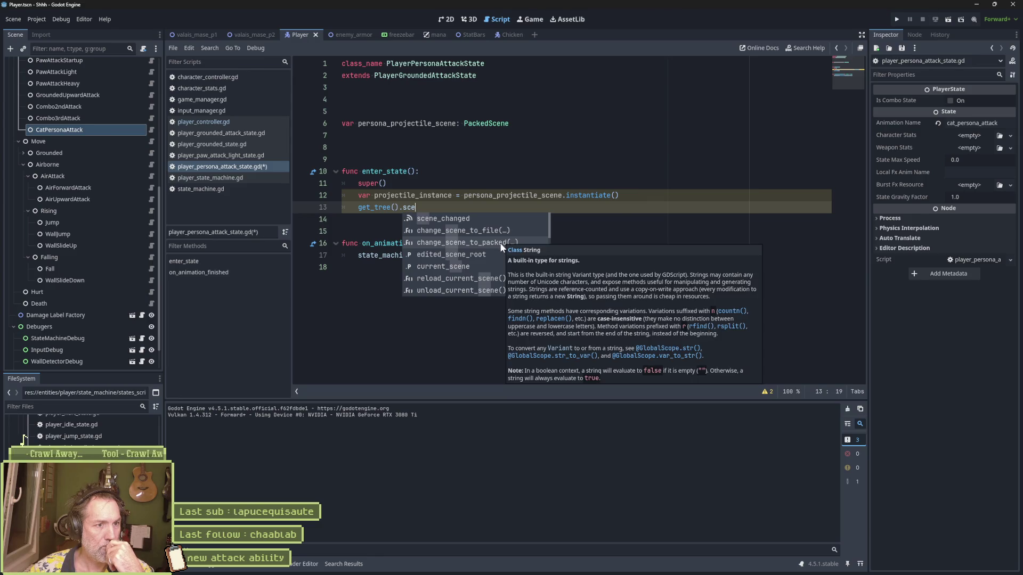
double_click(458, 268)
- Complete line 13 with .add_child(projectile_instance) and save the script
type(".")
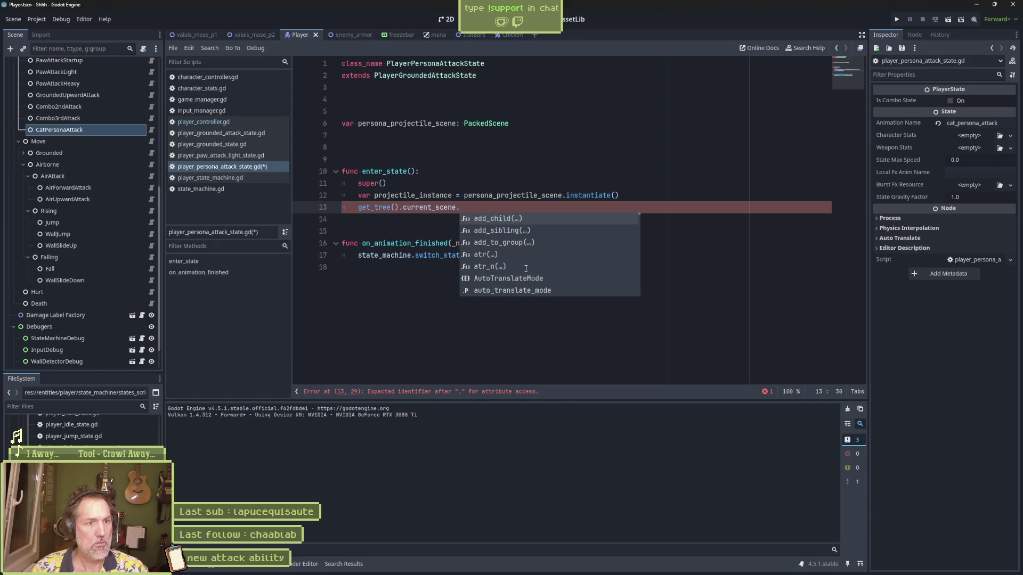
type("rooo")
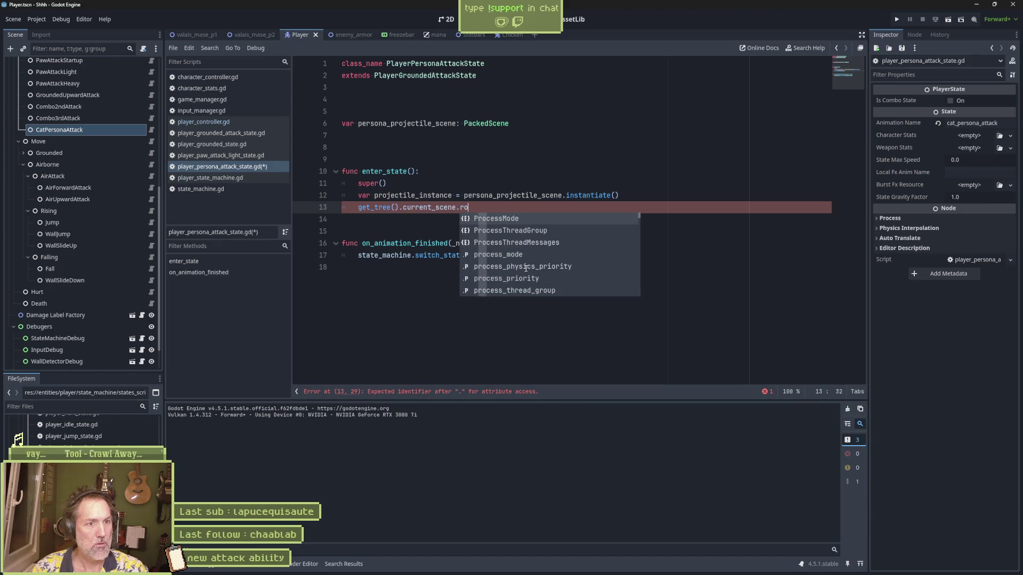
key("BackSpace")
key("BackSpace")
key("BackSpace")
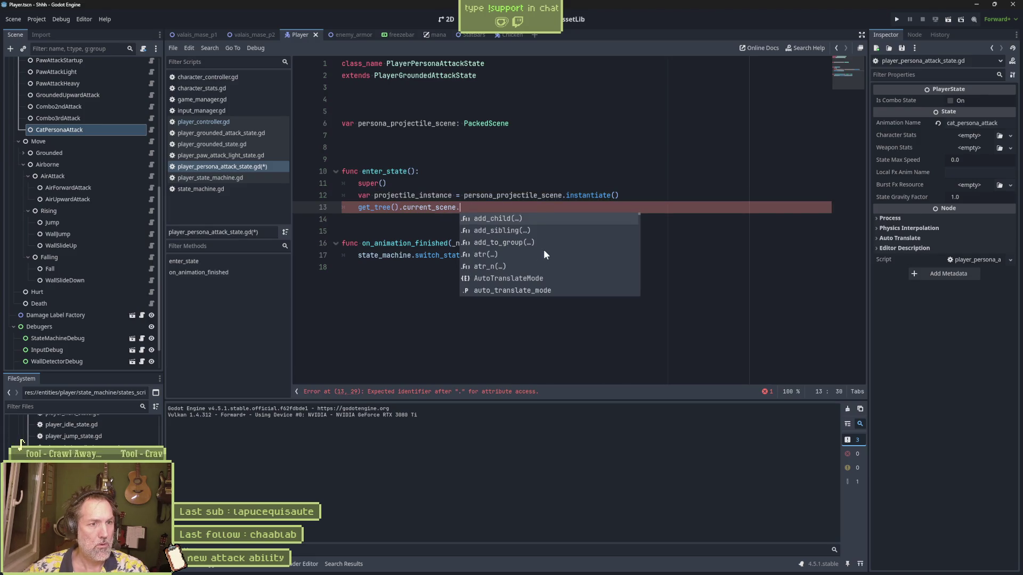
key("Return")
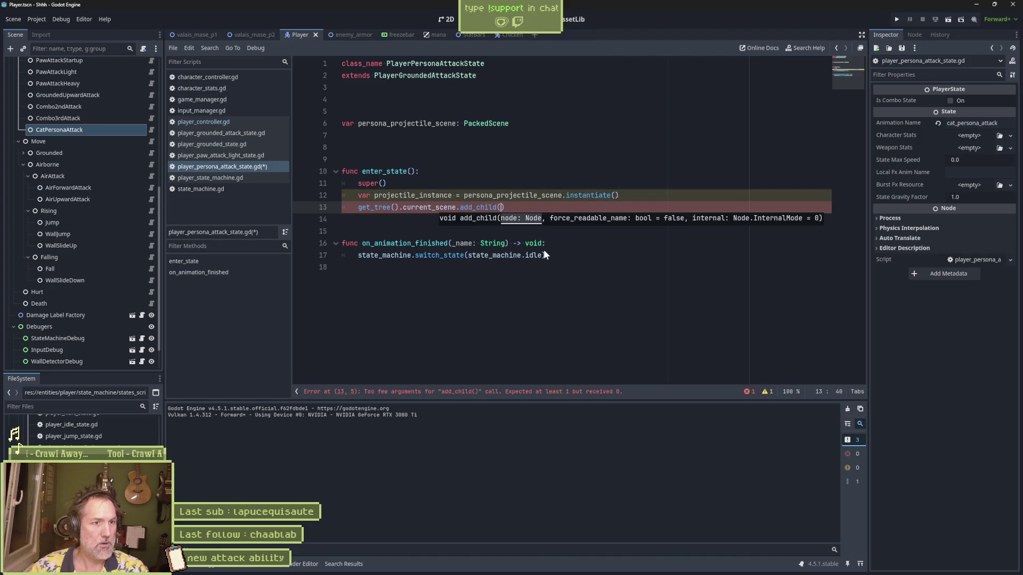
type("proj")
key("Return")
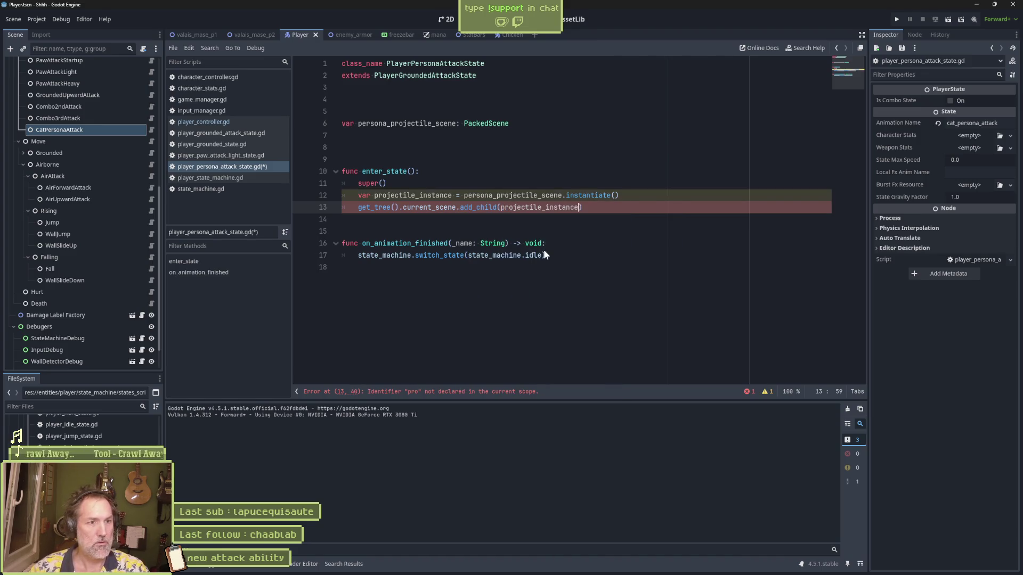
key("ctrl+s")
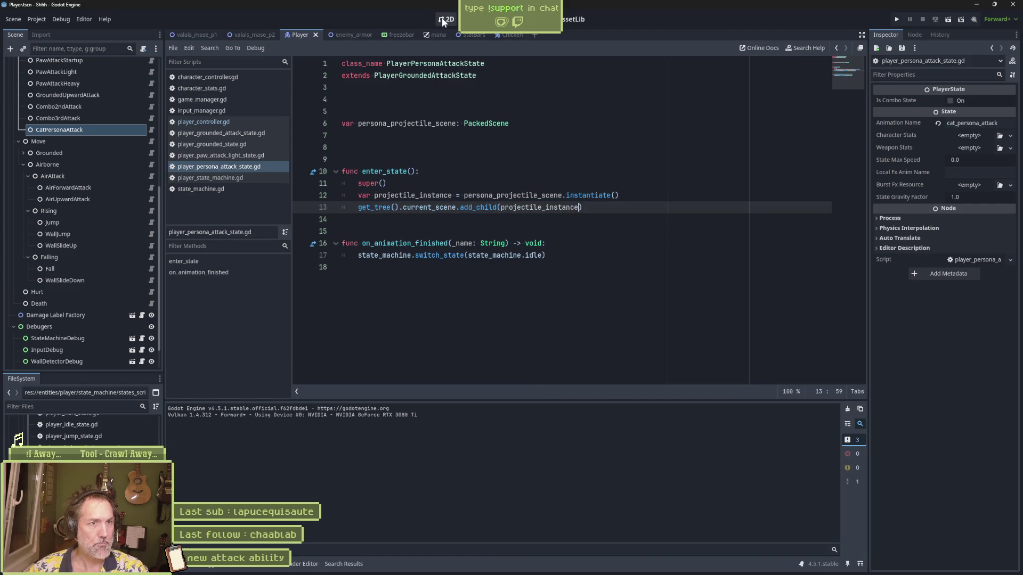
left_click(349, 35)
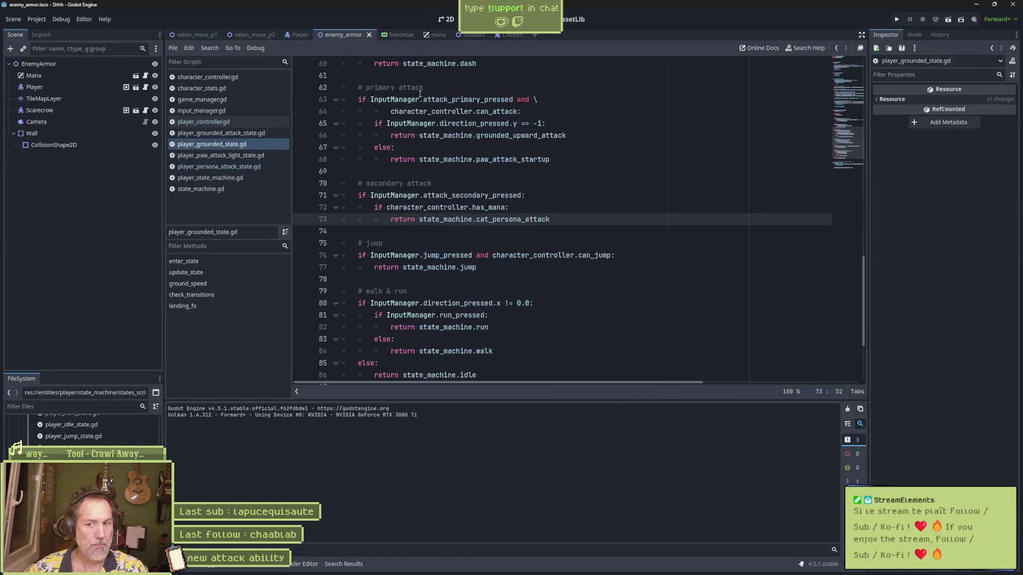
- Test-run the enemy_armor scene with F6, then stop it
left_click(568, 279)
key("F6")
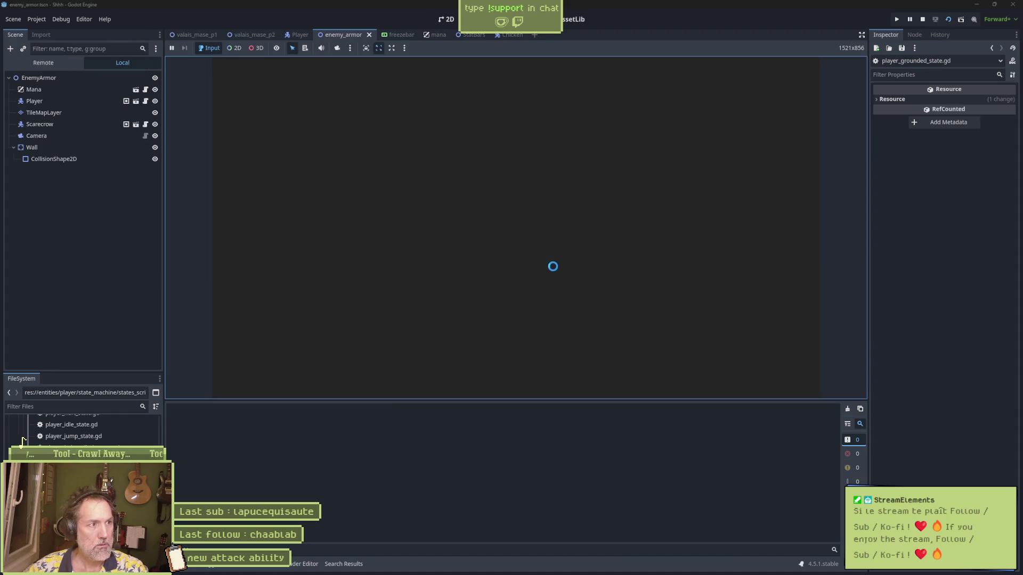
key("F8")
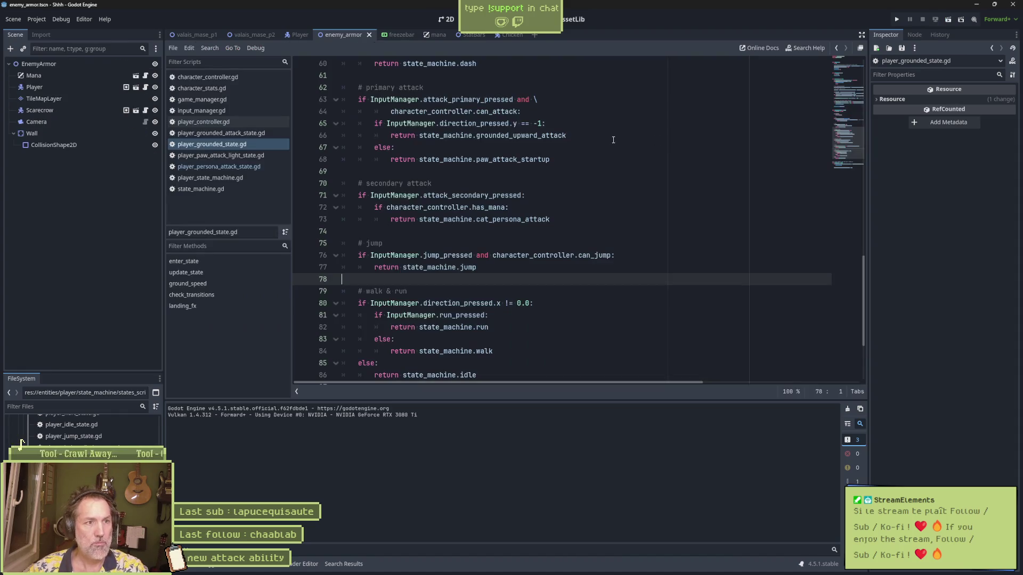
- Open the Player scene and select its CatPersonaAttack state node
left_click(77, 86)
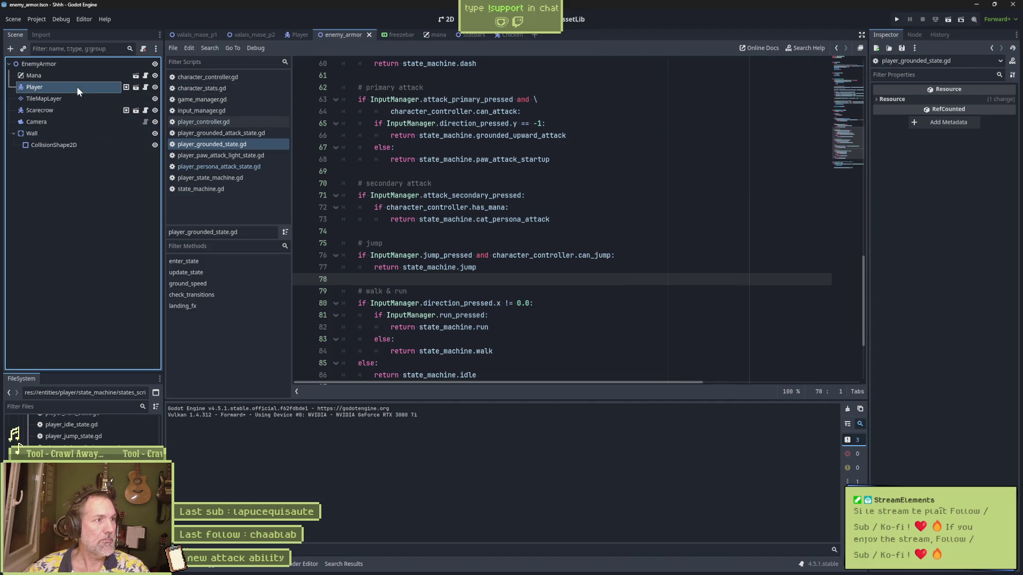
left_click(135, 87)
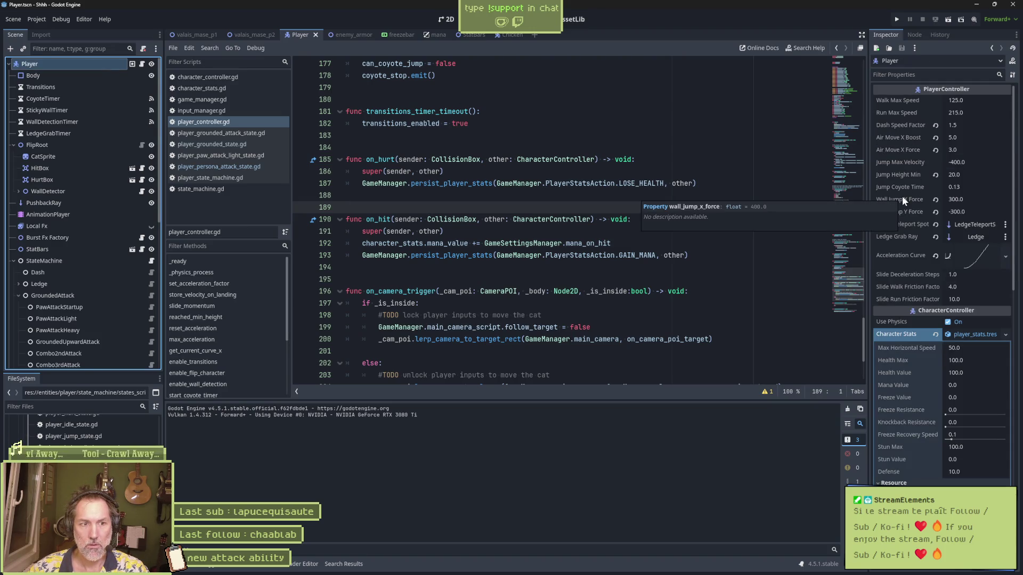
scroll(80, 315, "down", 5)
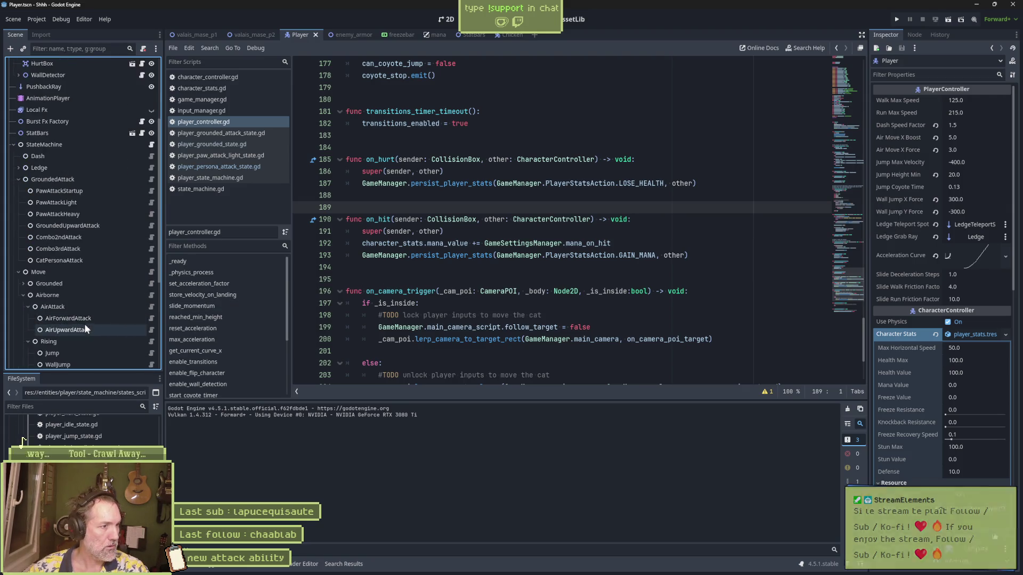
left_click(88, 261)
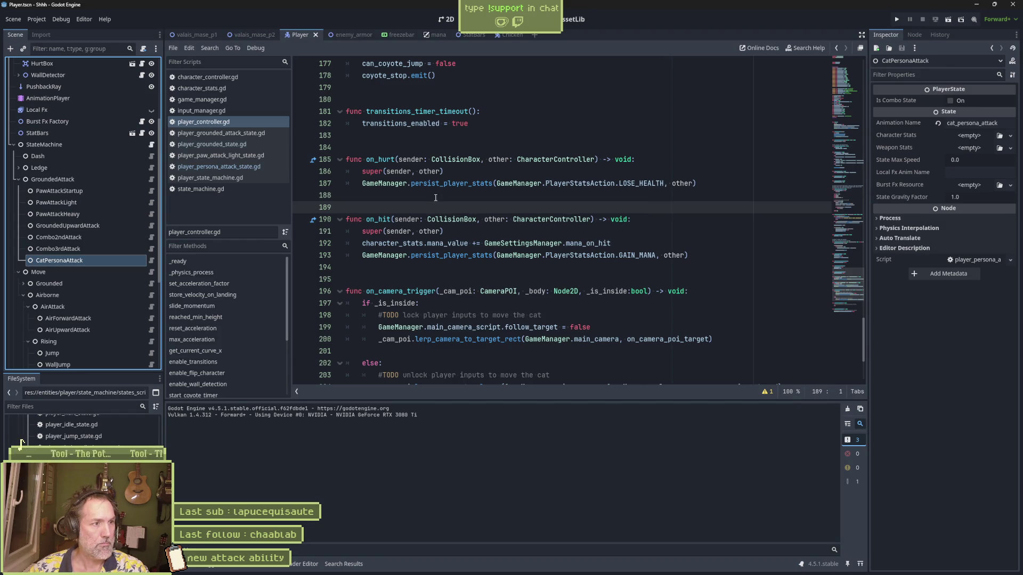
left_click(151, 261)
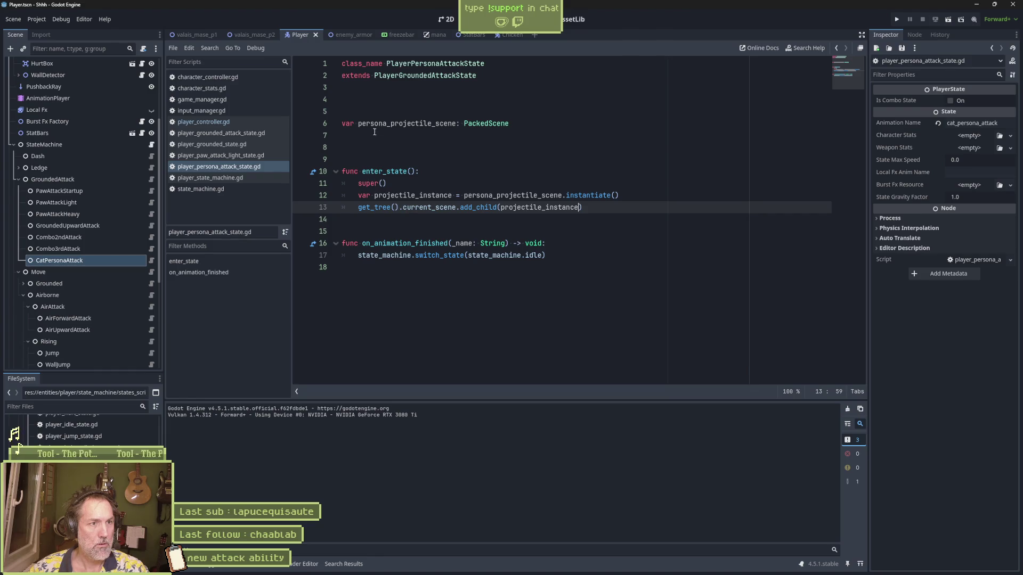
left_click(342, 123)
type("@export")
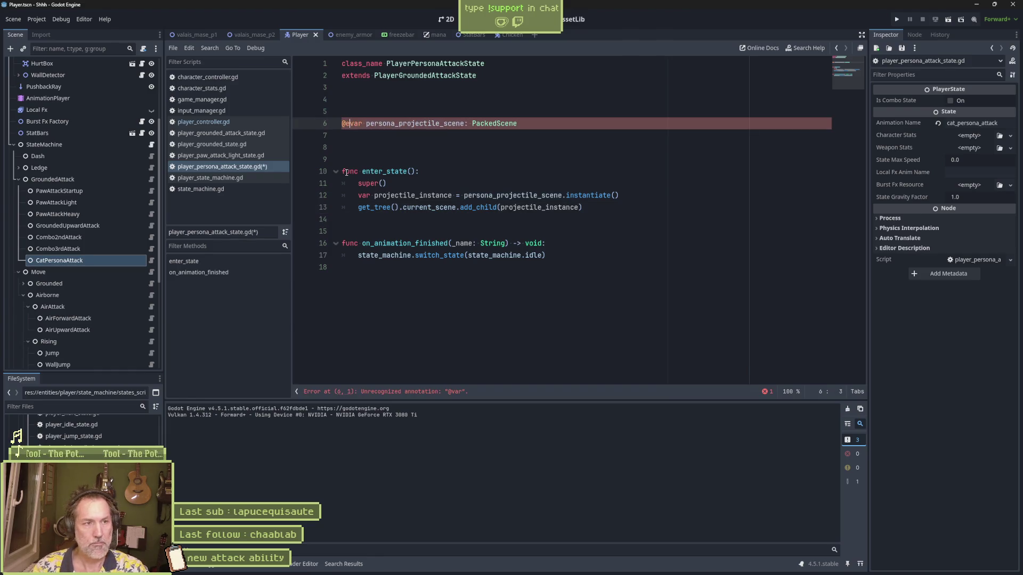
key("ctrl+s")
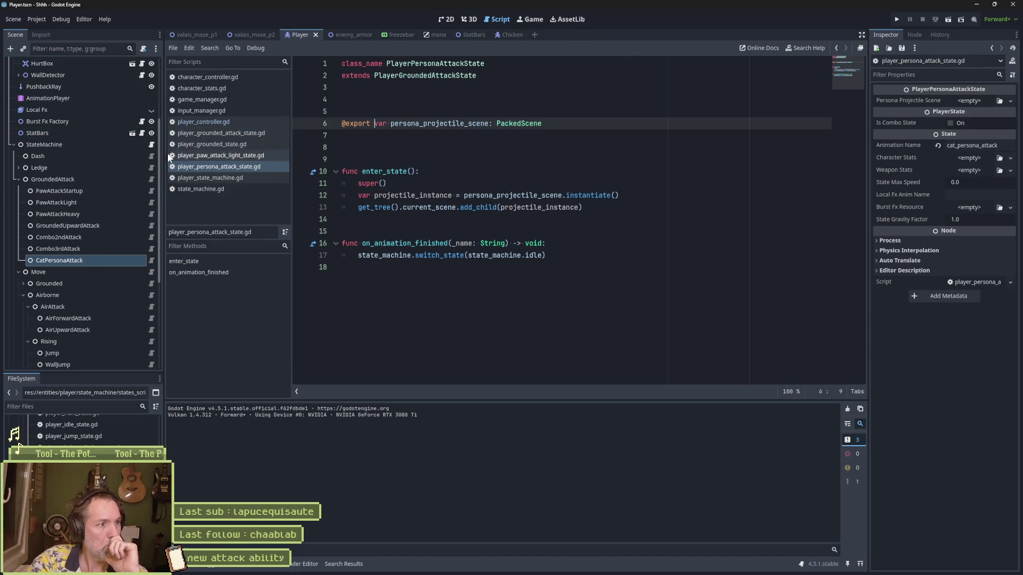
left_click(123, 407)
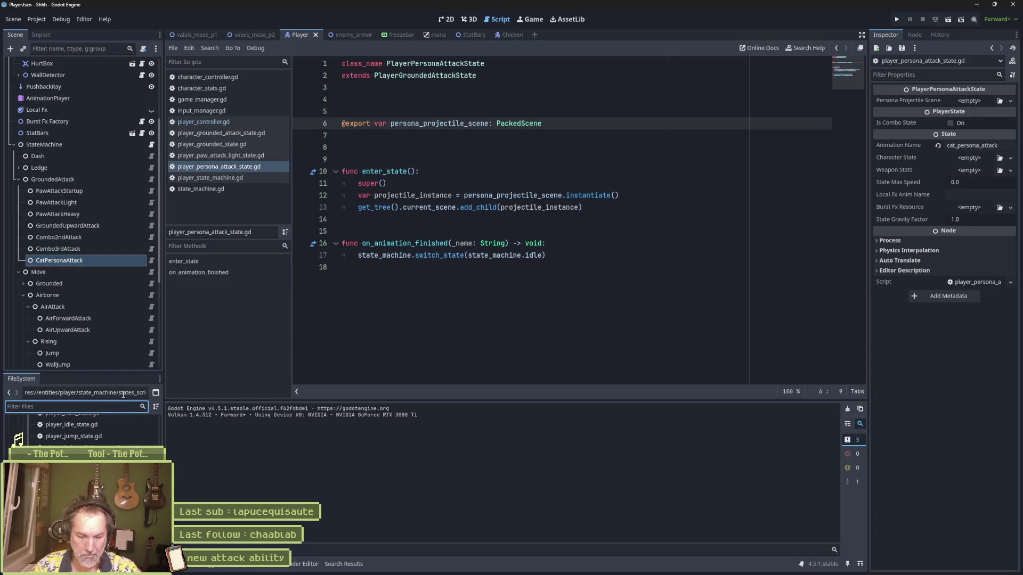
- Filter FileSystem by 'proj', open cor_alpes_projectile.tscn, and view its sprite in 2D
type("ghos")
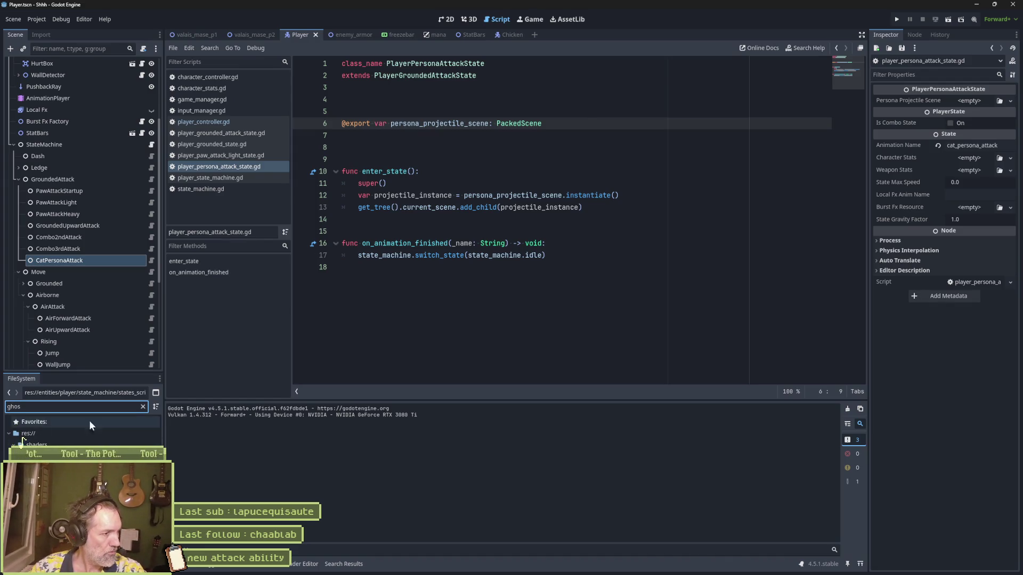
left_click(143, 407)
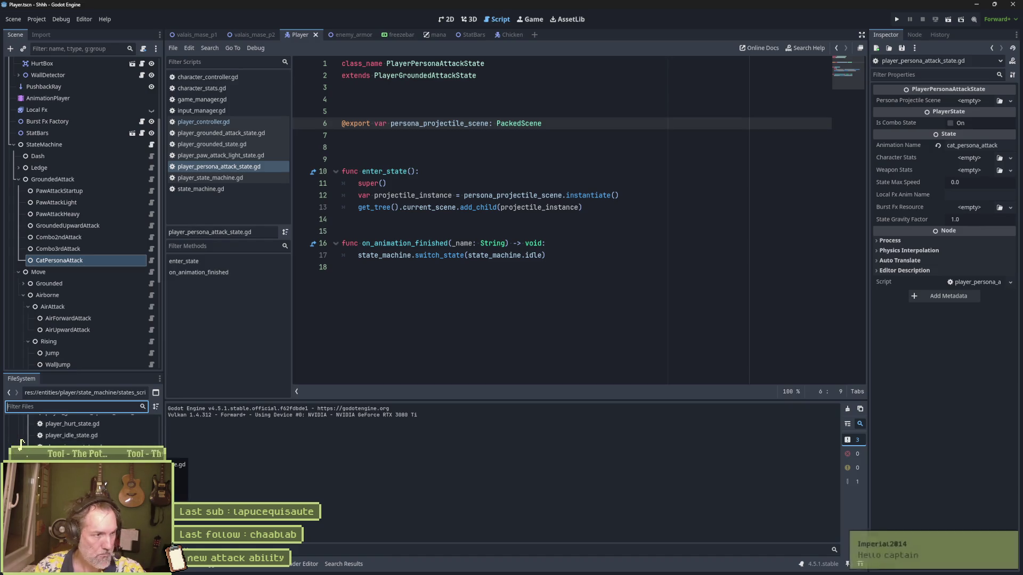
type("proj")
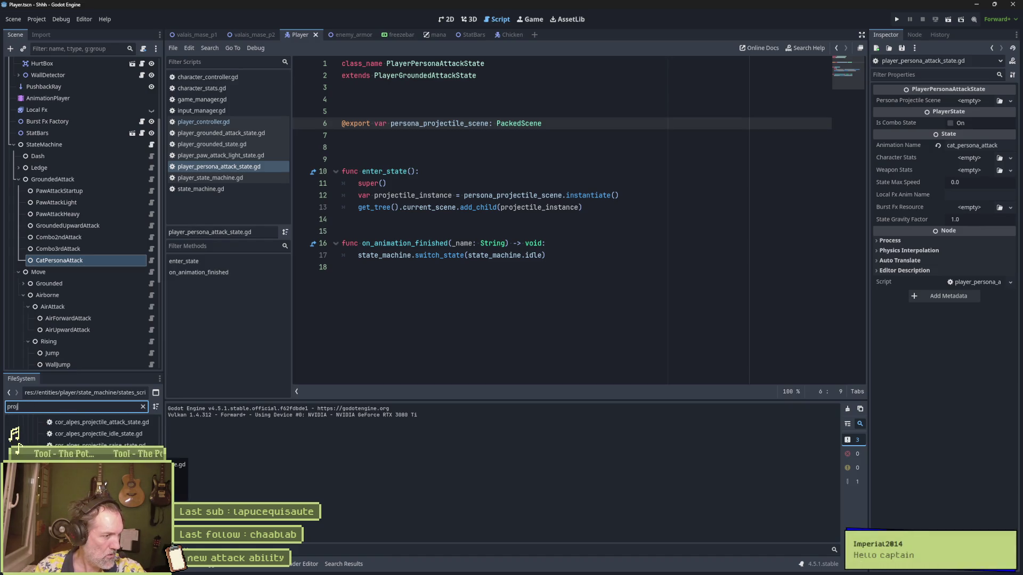
double_click(21, 442)
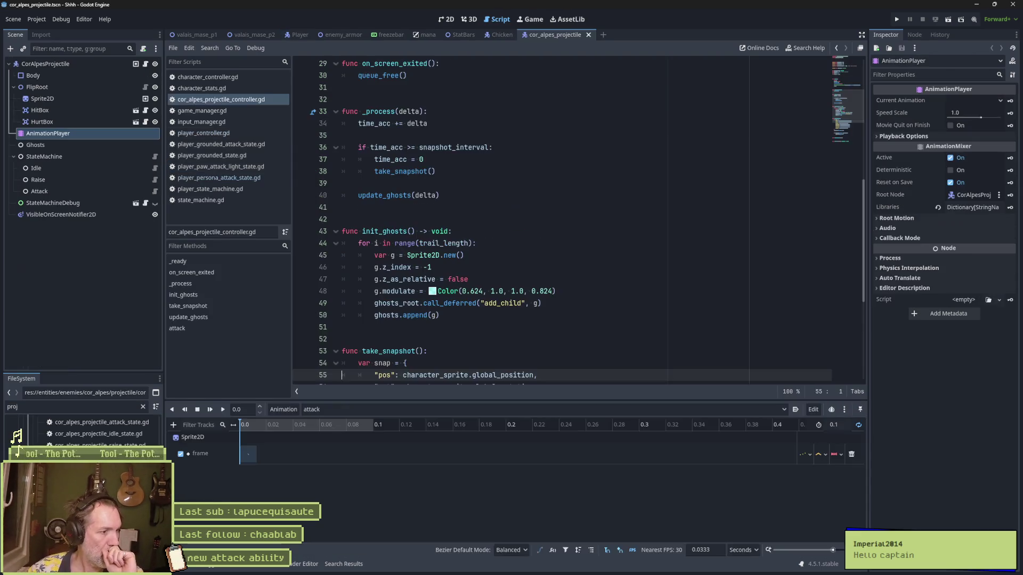
key("ctrl+F1")
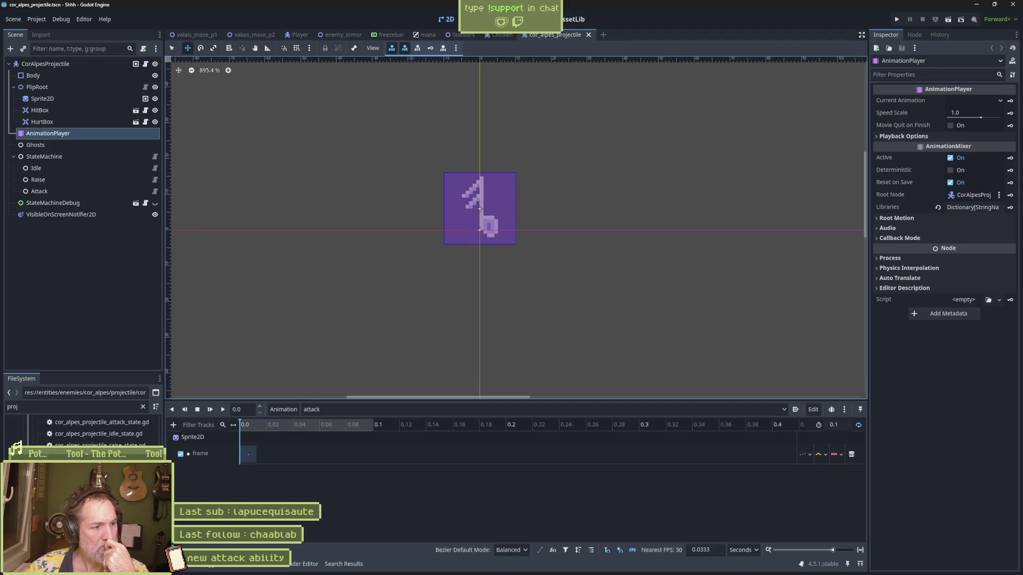
key("ctrl+F3")
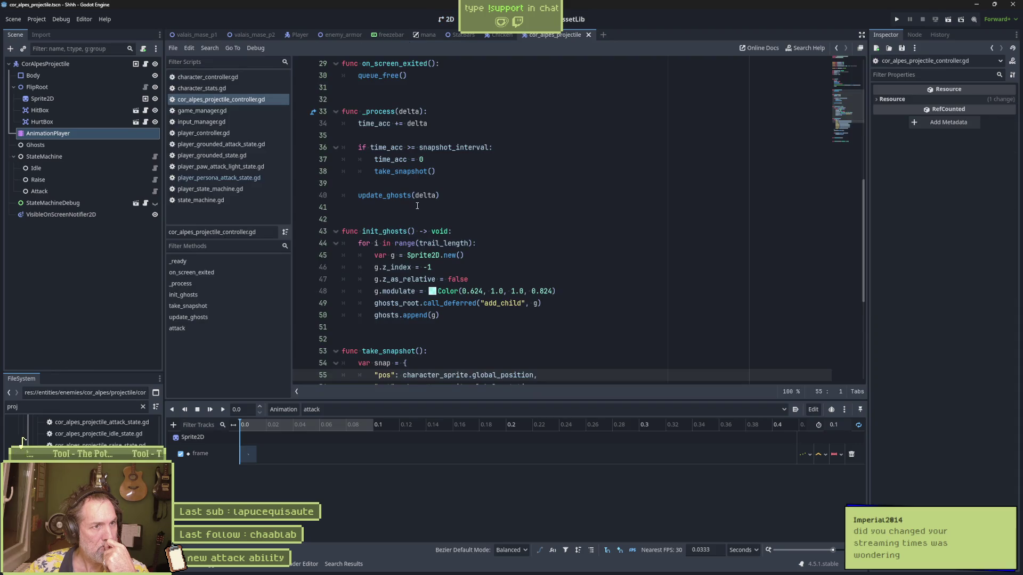
- Scroll through cor_alpes_projectile_controller.gd to read its ghost-trail code
scroll(417, 205, "up", 9)
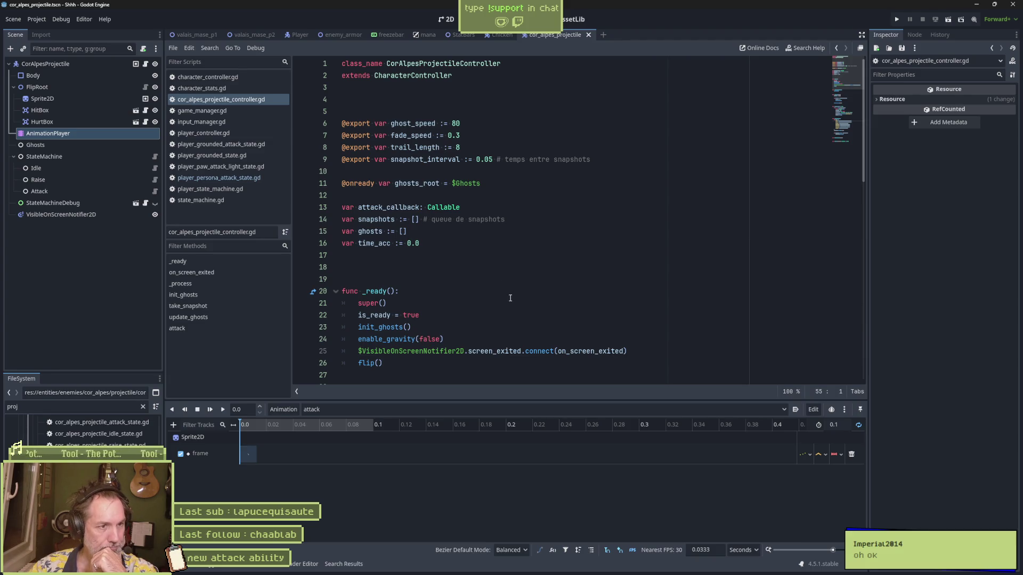
scroll(502, 293, "down", 4)
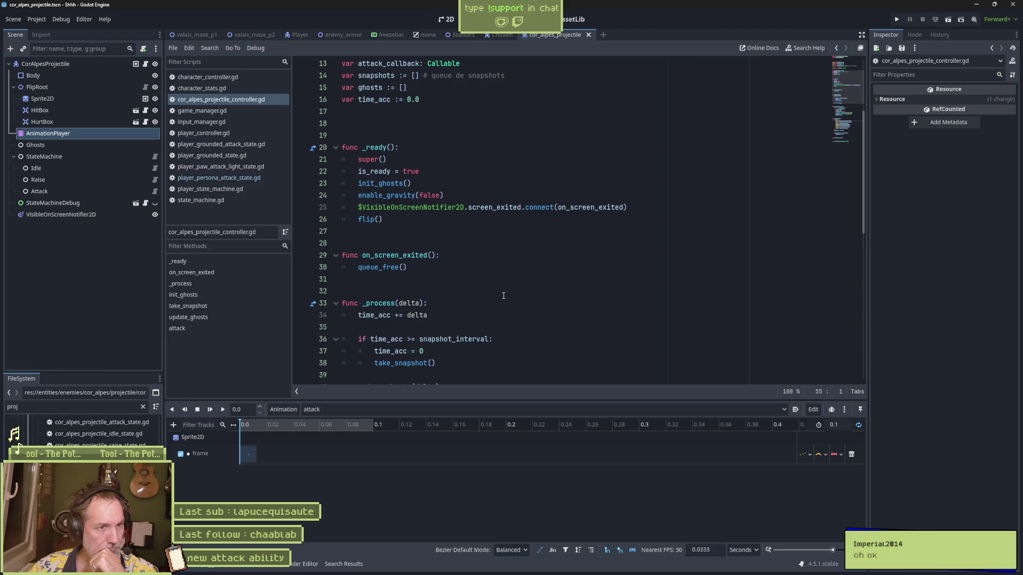
scroll(503, 296, "down", 1)
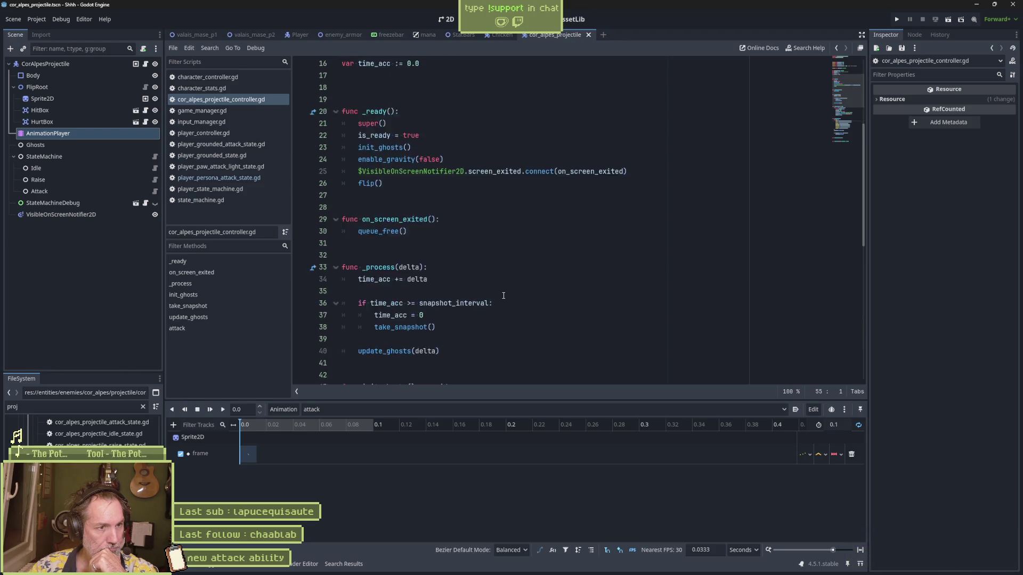
scroll(503, 296, "down", 1)
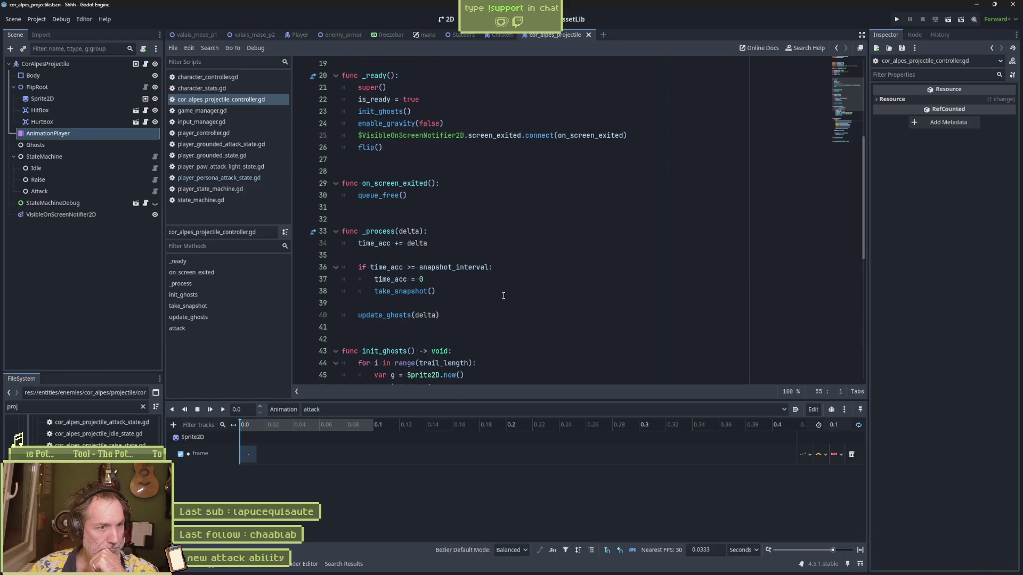
scroll(503, 295, "down", 3)
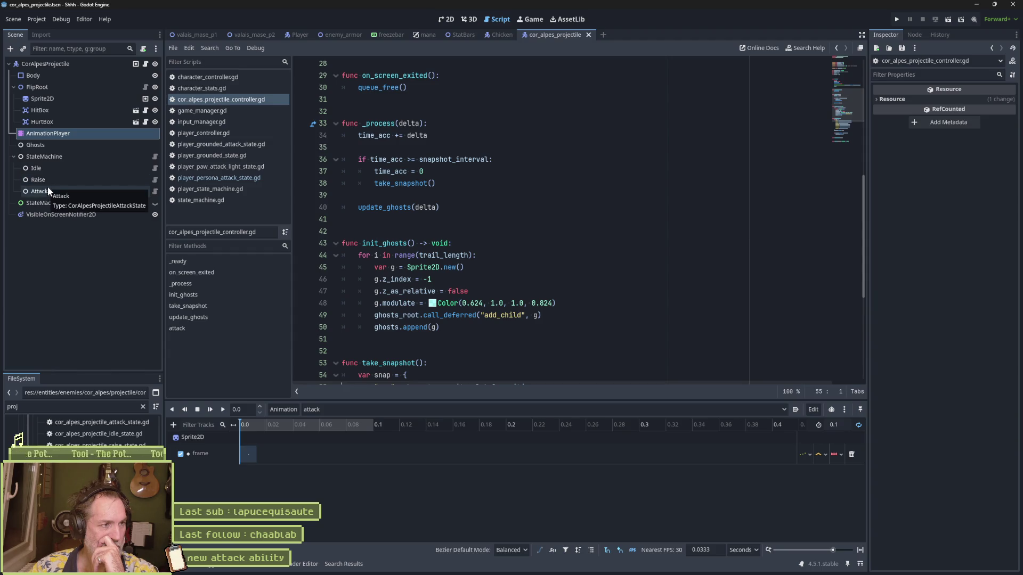
left_click(155, 168)
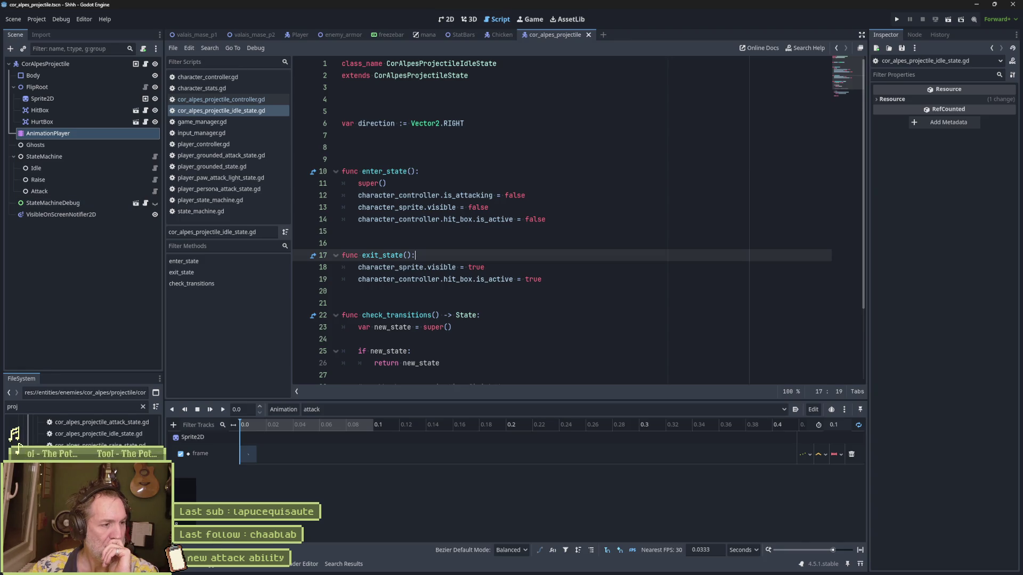
- Scroll up cor_alpes_projectile_idle_state.gd to review its enter_state and exit_state functions
scroll(82, 433, "up", 1)
scroll(37, 433, "up", 2)
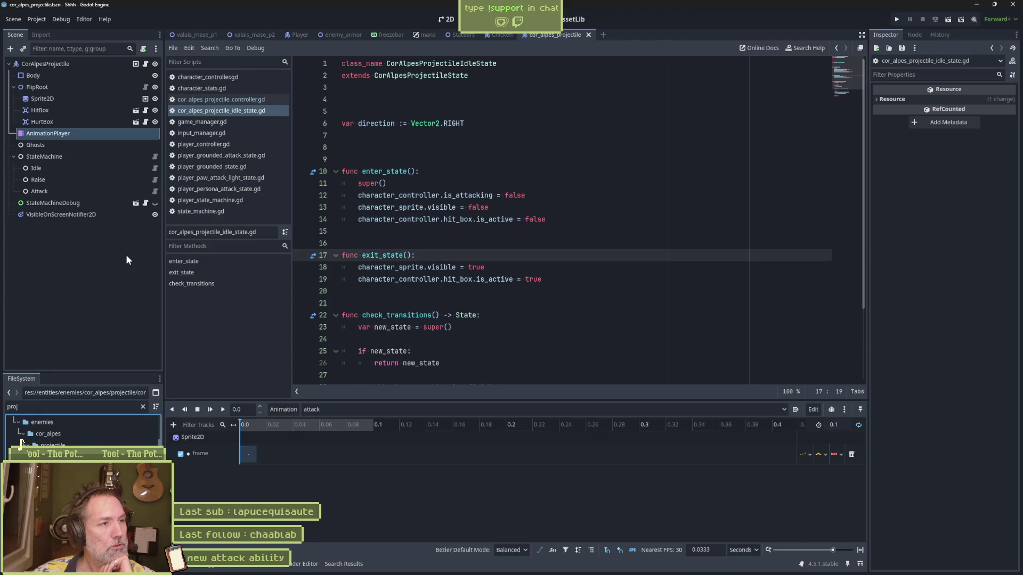
- Open the CorAlpesProjectile controller script and jump to the CharacterController class definition
left_click(49, 65)
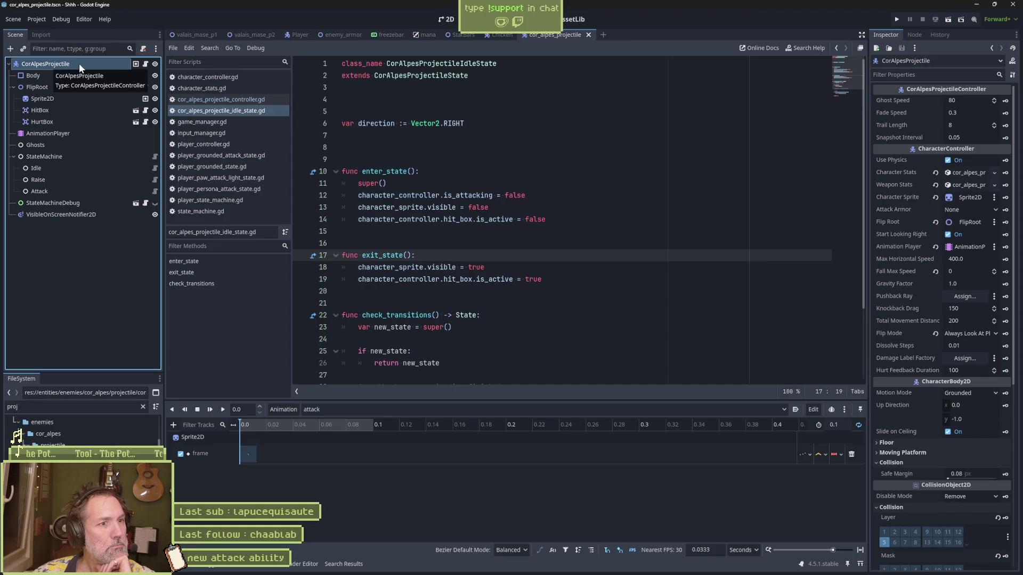
left_click(145, 64)
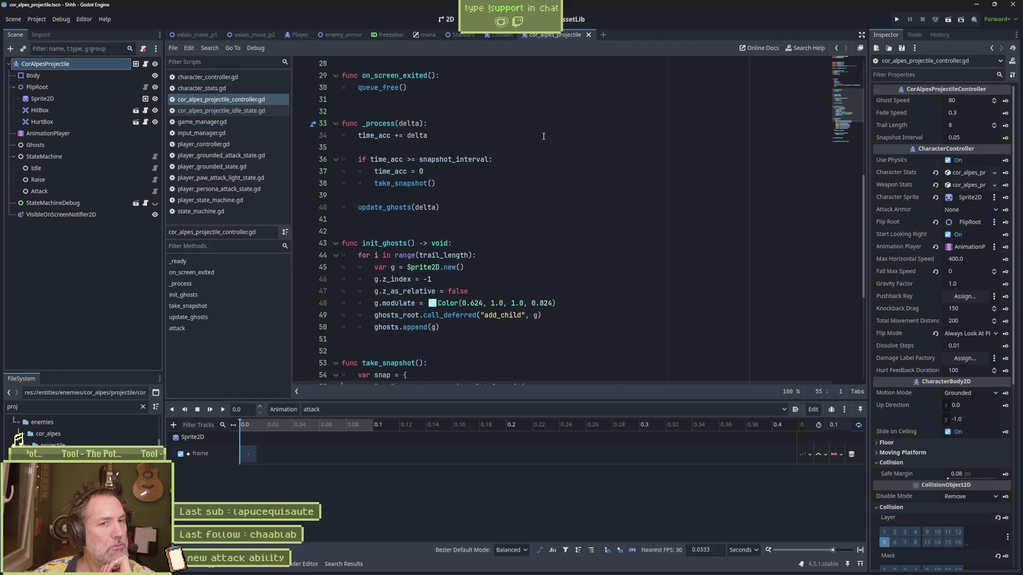
scroll(830, 63, "up", 9)
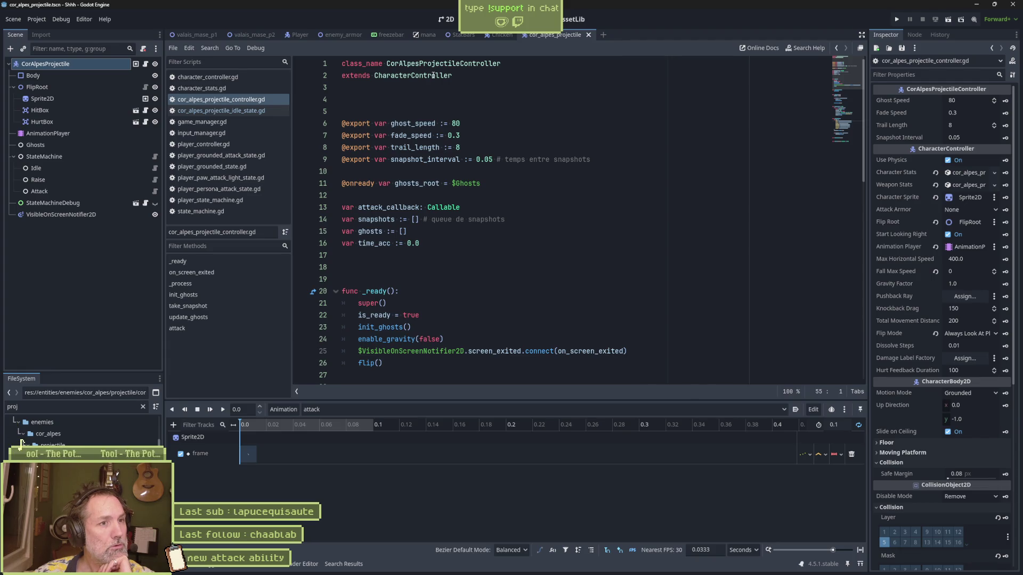
left_click(440, 75)
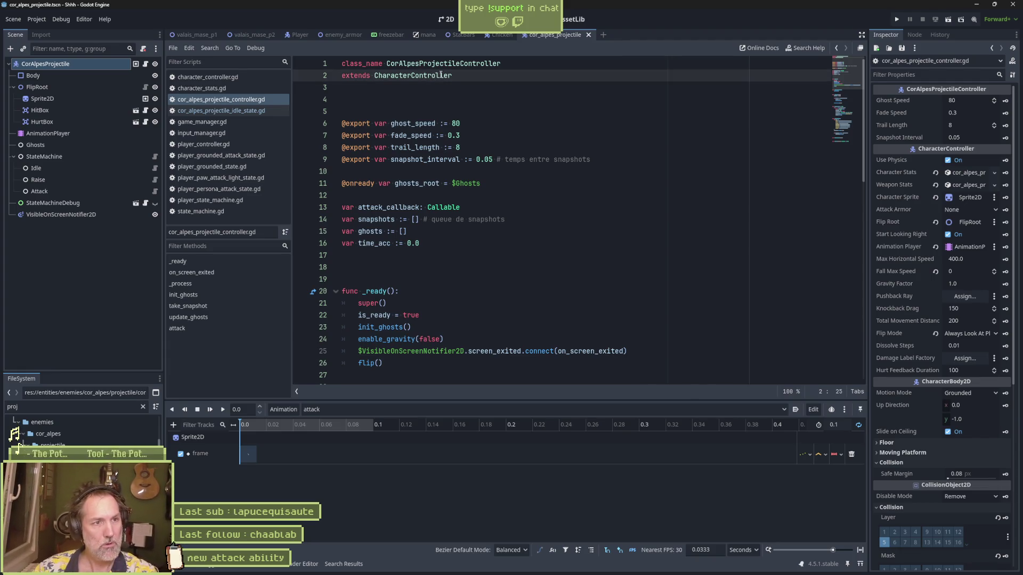
left_click(440, 75, "ctrl")
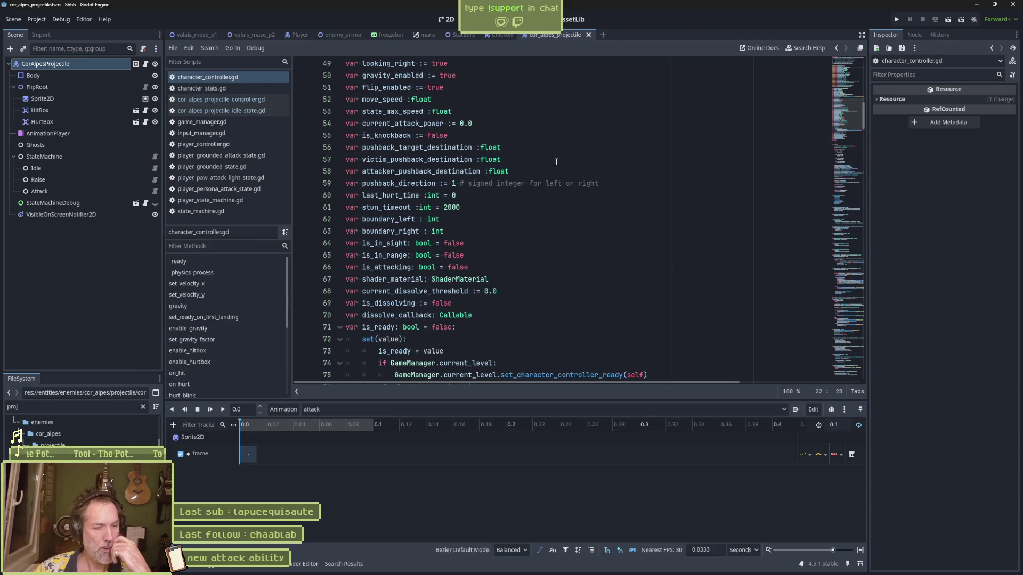
- Scroll through character_controller.gd to review its exported character_stats declarations
left_click(853, 77)
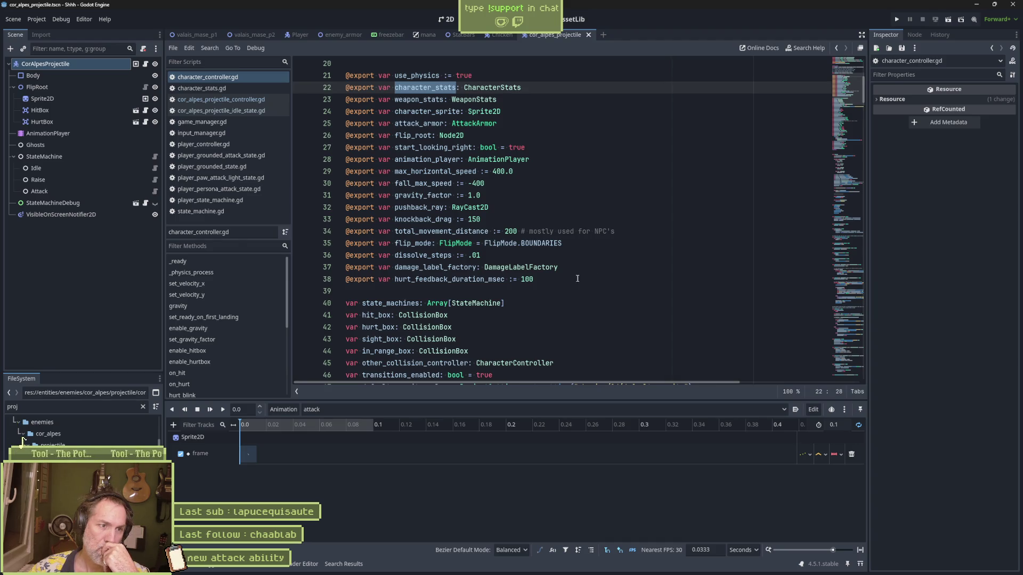
scroll(563, 295, "down", 1)
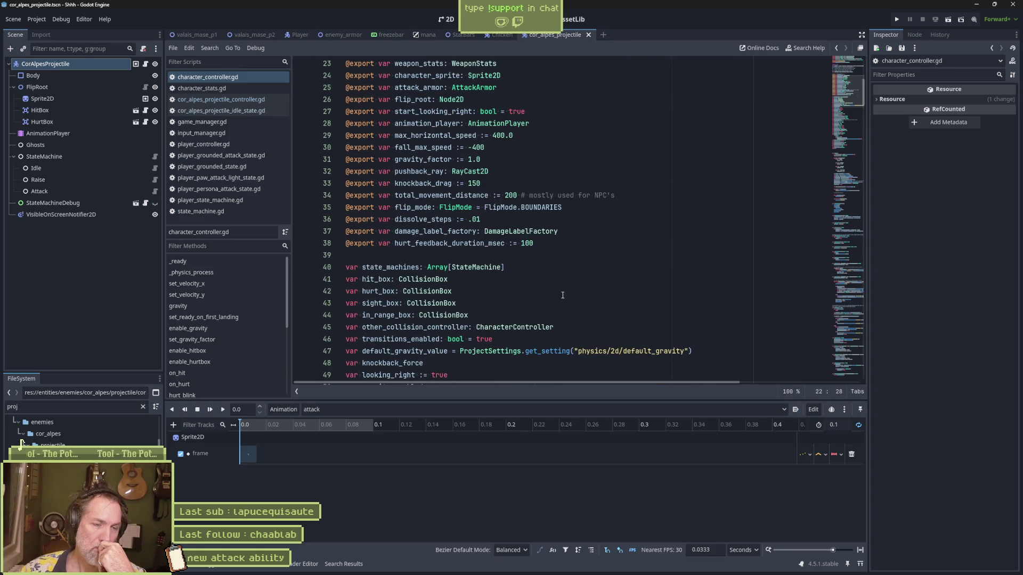
scroll(562, 295, "down", 7)
scroll(562, 298, "down", 4)
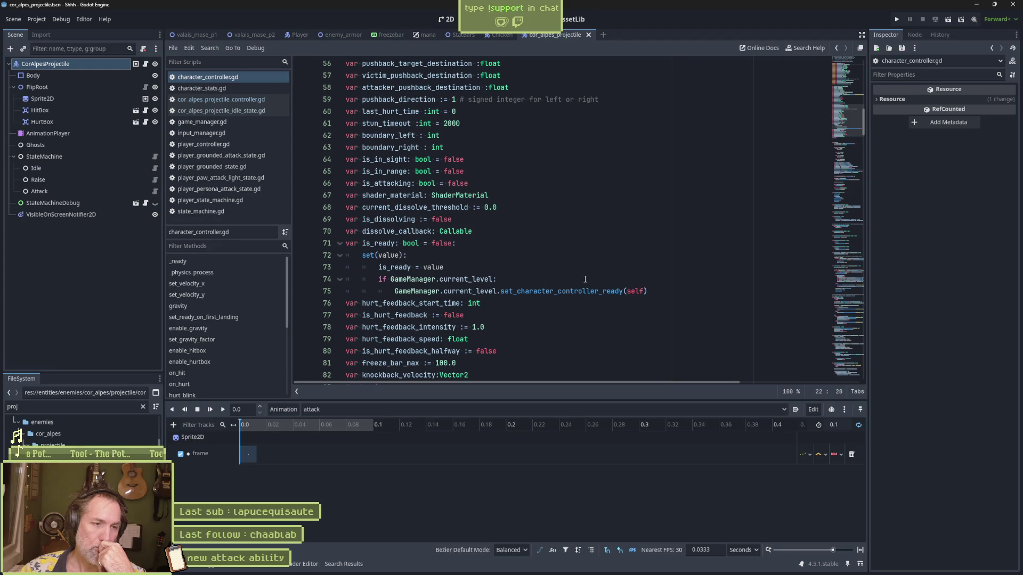
scroll(577, 270, "up", 14)
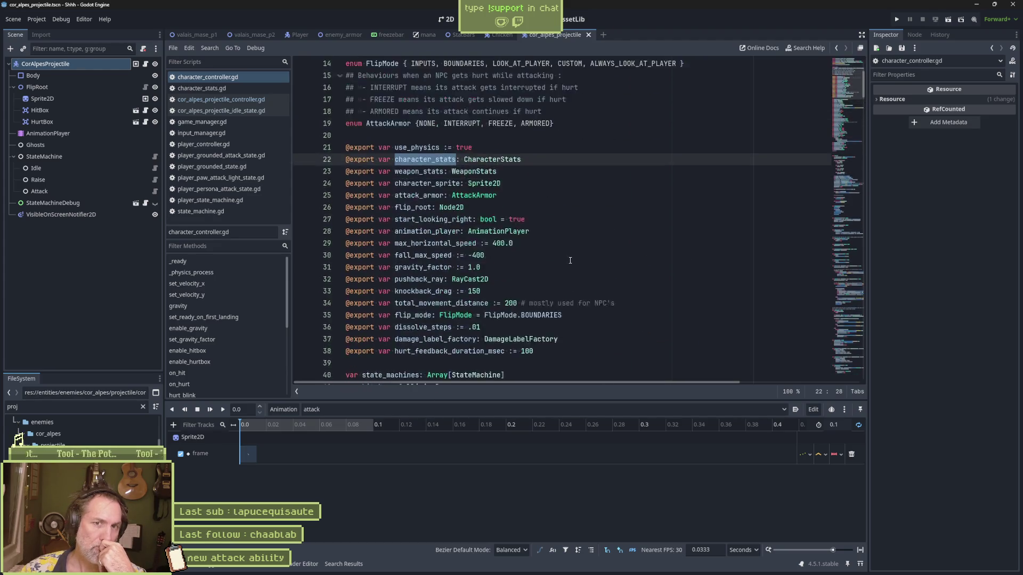
scroll(564, 245, "up", 4)
- Return to the projectile controller's extends CharacterController line, then start a new empty scene
double_click(429, 64)
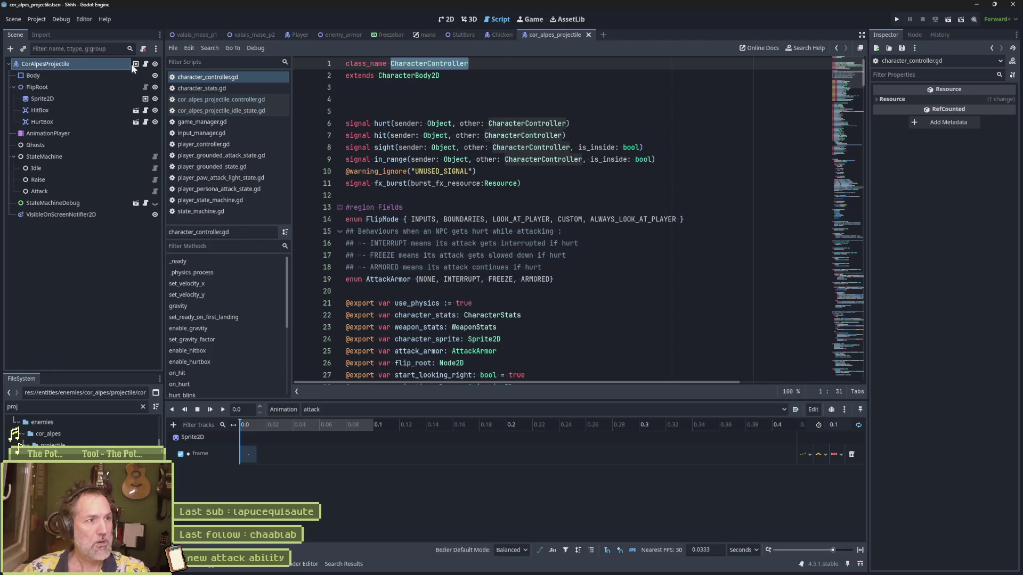
left_click(146, 64)
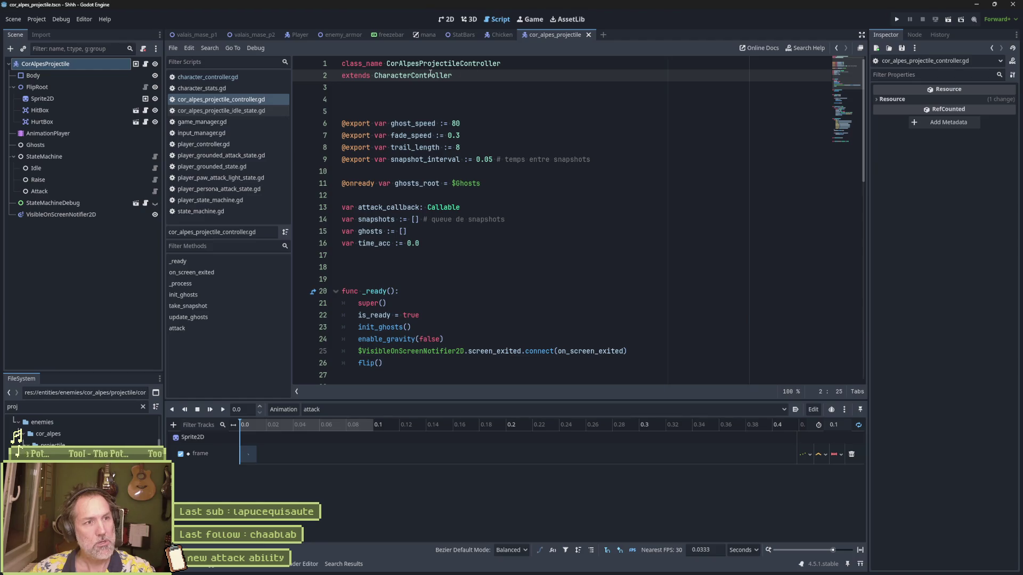
double_click(430, 76)
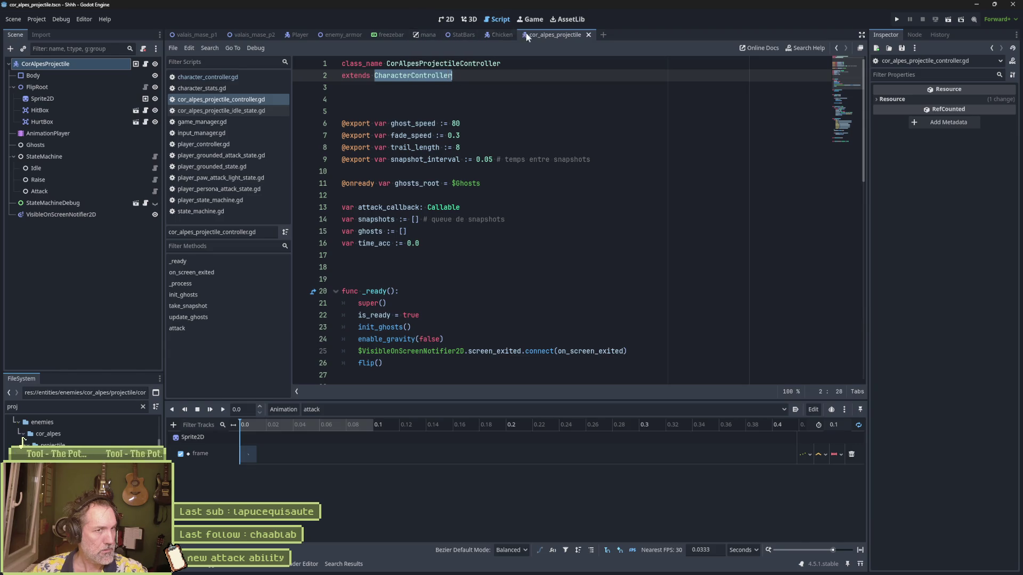
left_click(603, 35)
- Create a 2D Scene root and change its Node2D type to CharacterBody2D
left_click(133, 76)
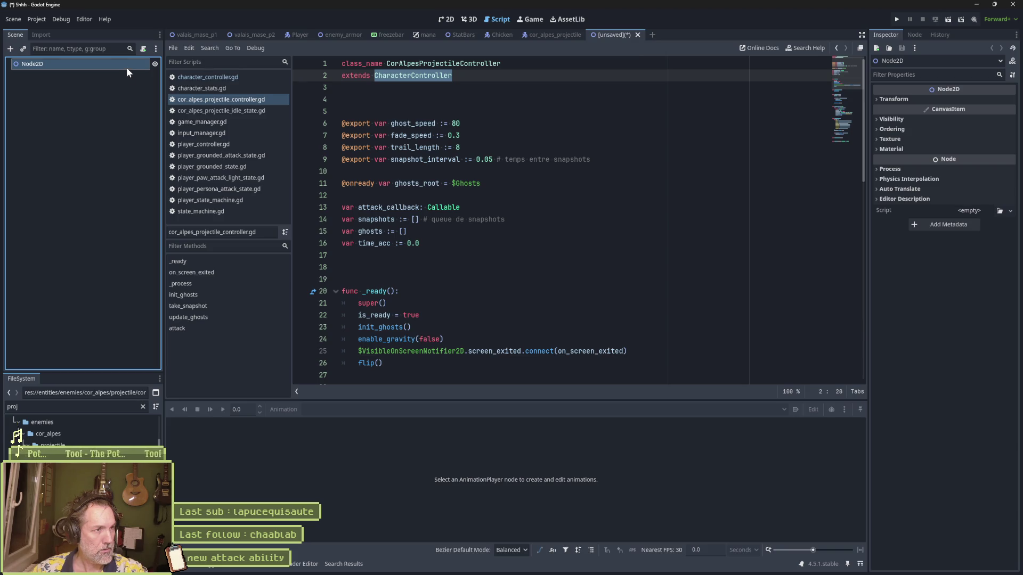
right_click(126, 67)
left_click(197, 165)
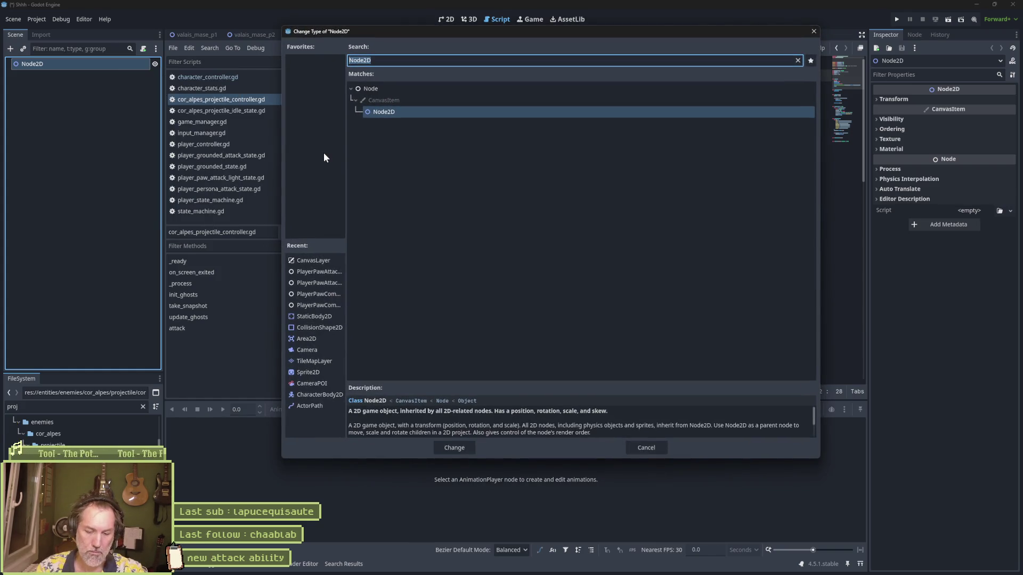
type("chara")
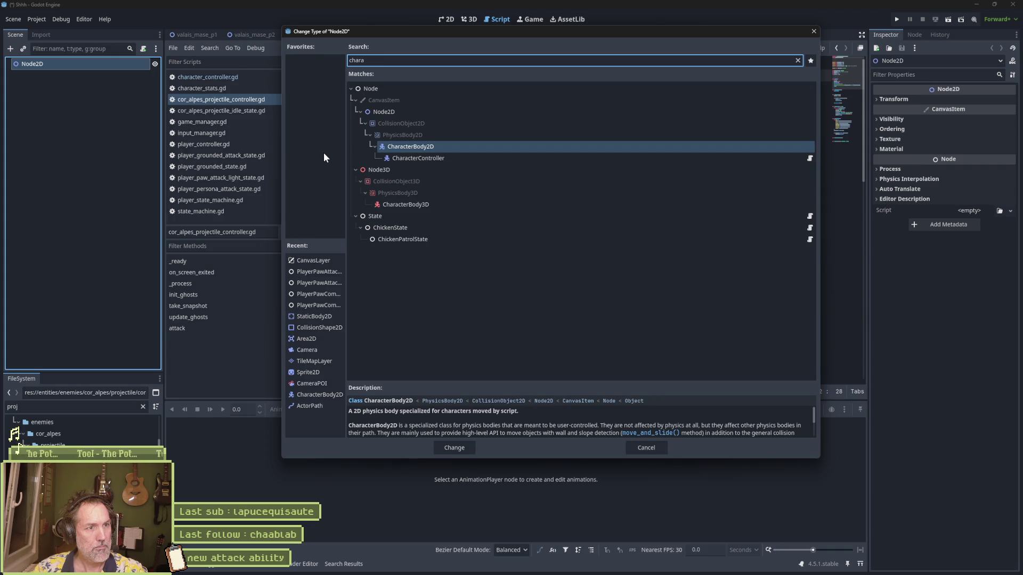
key("Up")
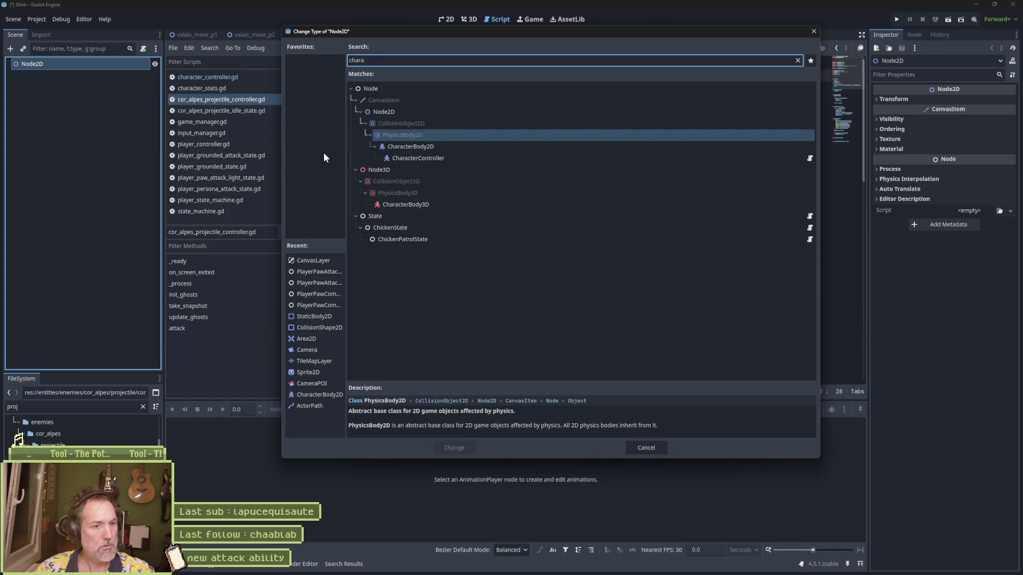
key("Down")
key("Return")
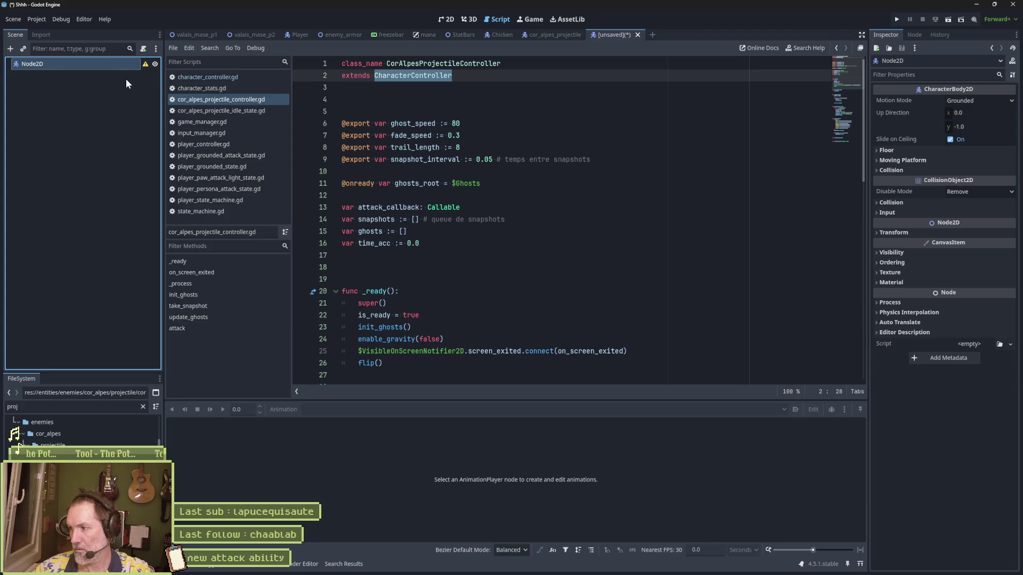
- Rename the CharacterBody2D root to PersonaProjectile
key("F2")
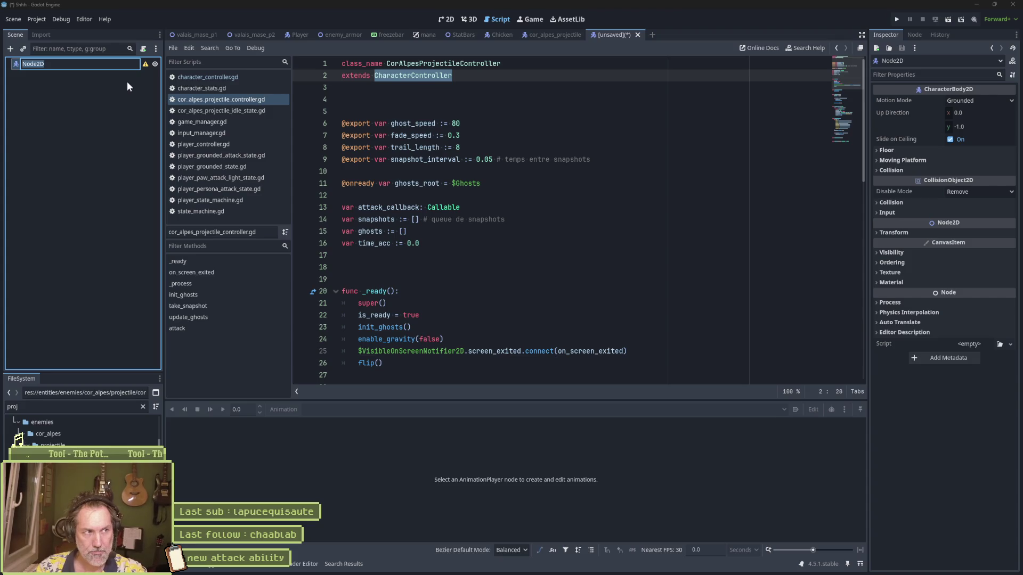
type("PersonaProje")
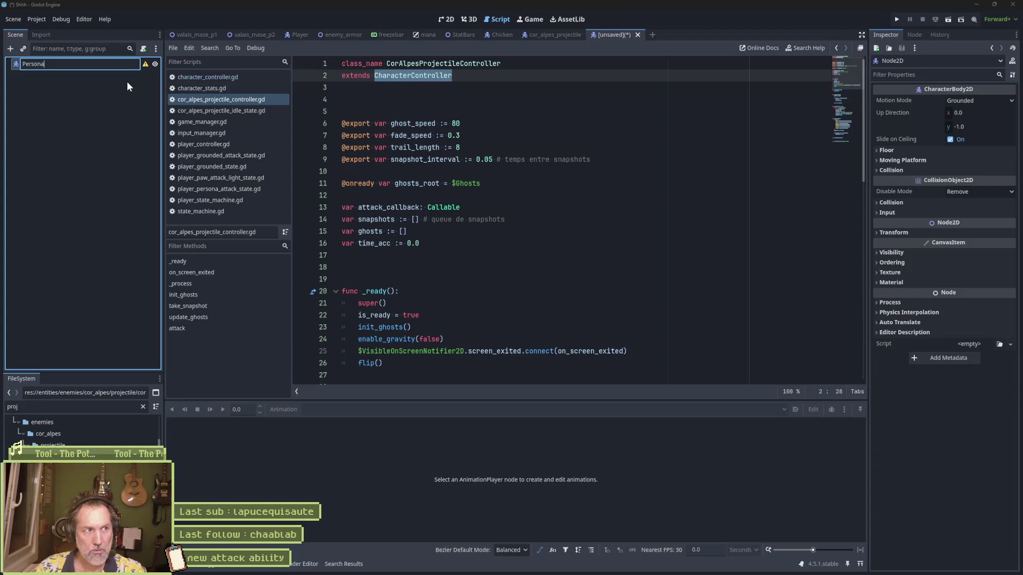
type("ctile")
key("Return")
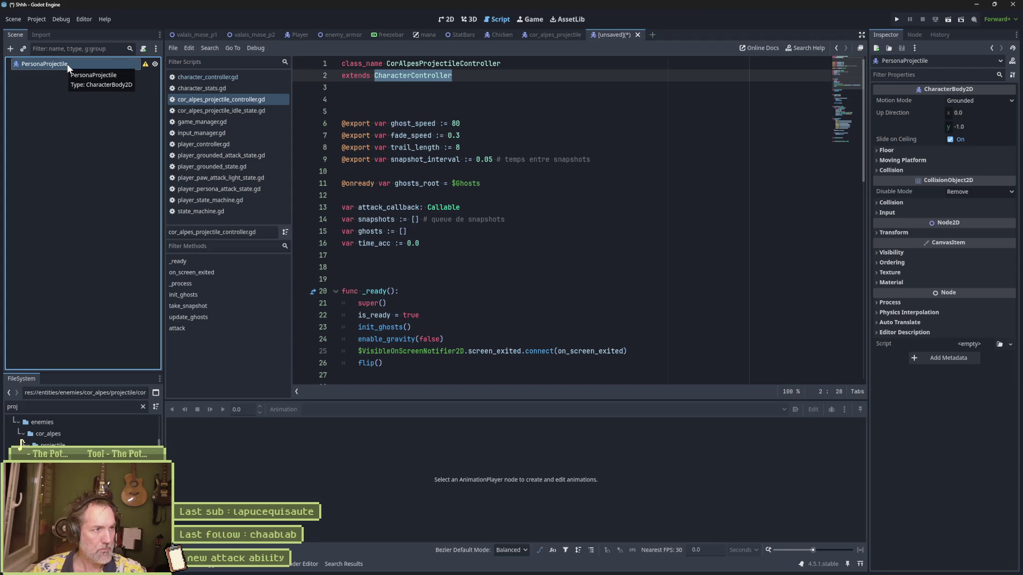
key("ctrl+a")
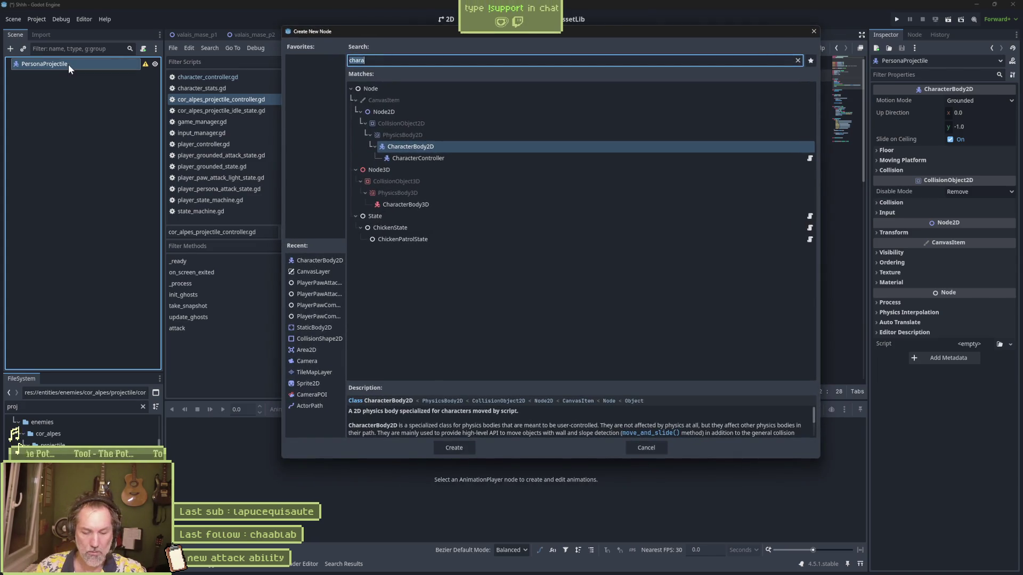
- Add a CollisionShape2D child under PersonaProjectile
type("col")
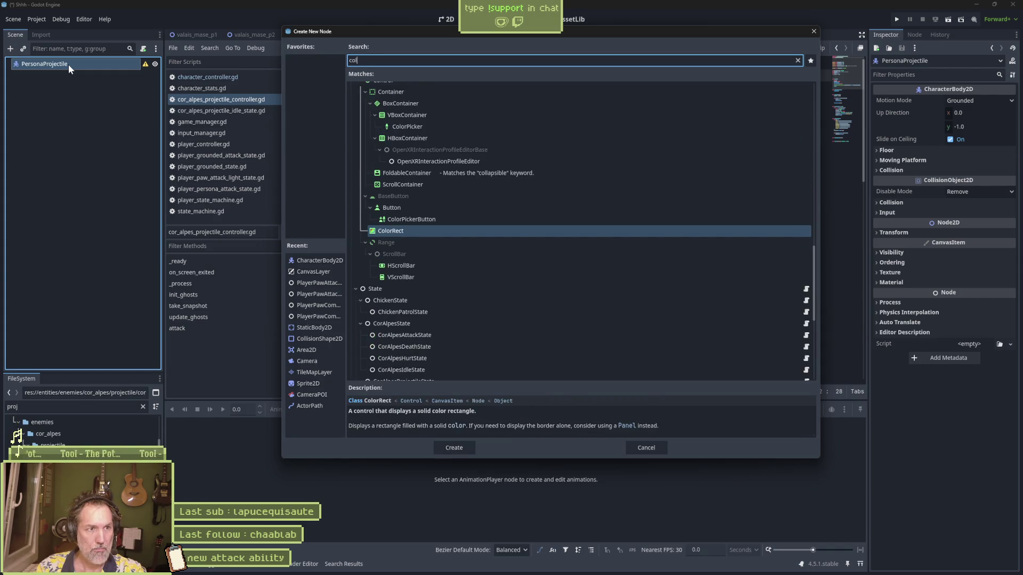
key("BackSpace")
key("Up")
key("Up")
key("Up")
key("Return")
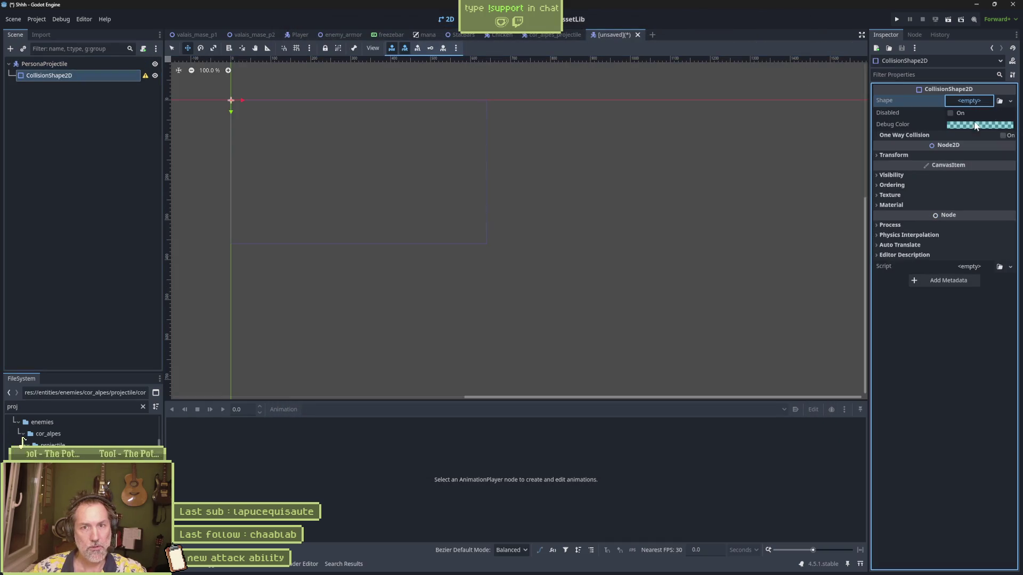
- Set the CollisionShape2D's Shape to a new CircleShape2D and centre the view on it
left_click(970, 101)
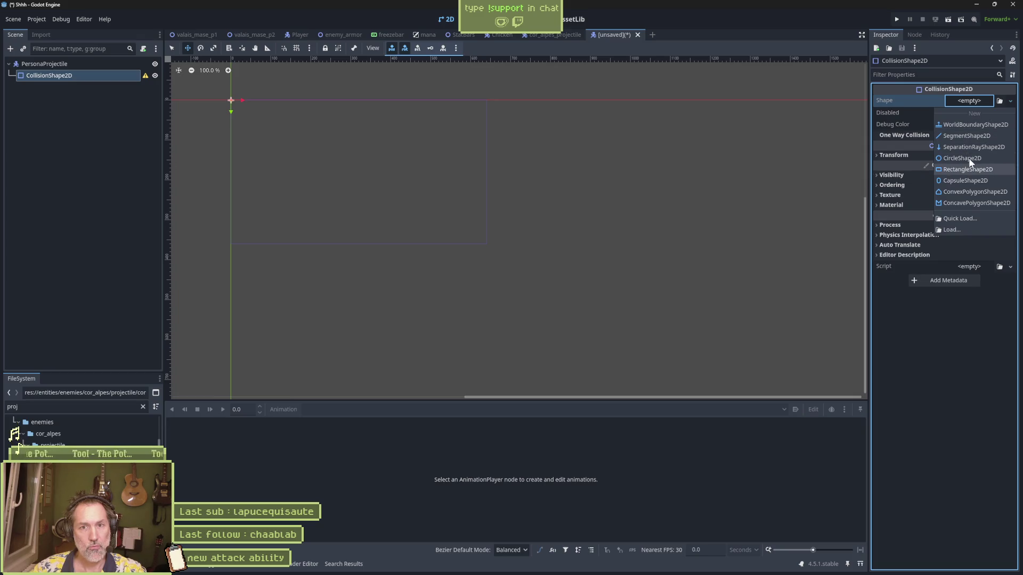
left_click(968, 158)
key("f")
scroll(557, 257, "up", 11)
scroll(475, 178, "up", 4)
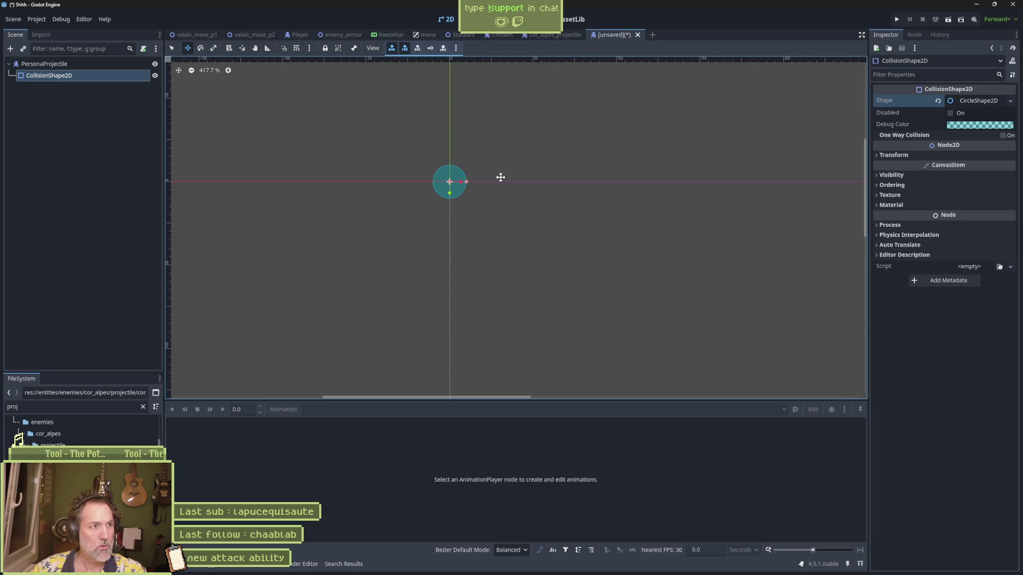
left_click(93, 65)
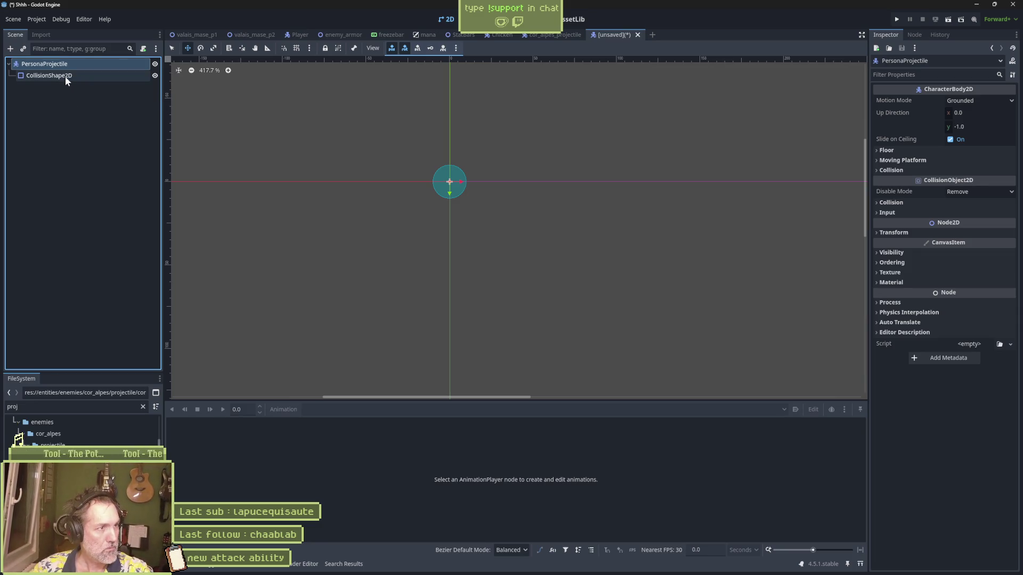
key("ctrl+a")
- Add Sprite2D and AnimationPlayer child nodes under PersonaProjectile
type("spri")
key("Return")
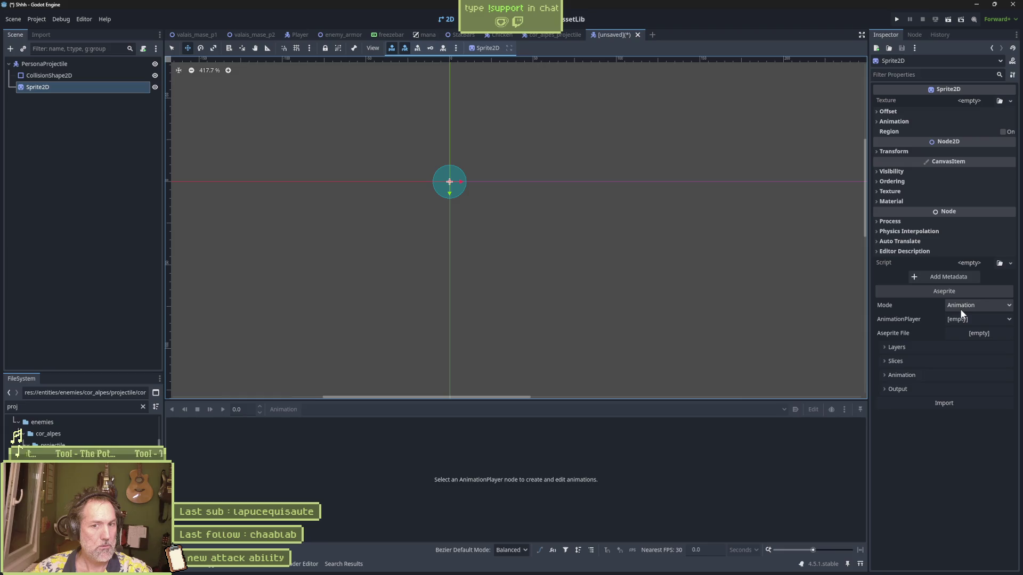
left_click(77, 66)
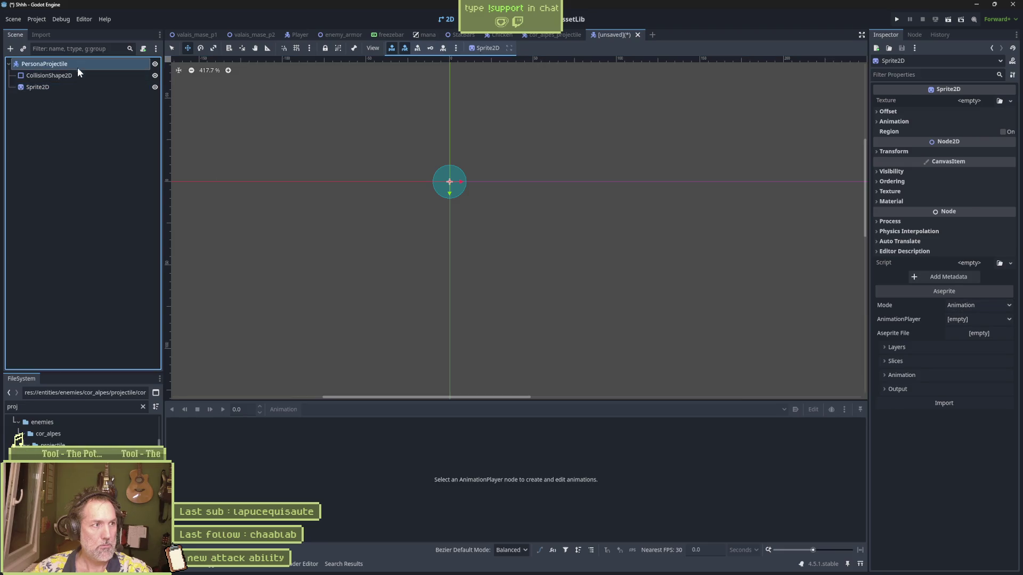
key("ctrl+a")
type("ani")
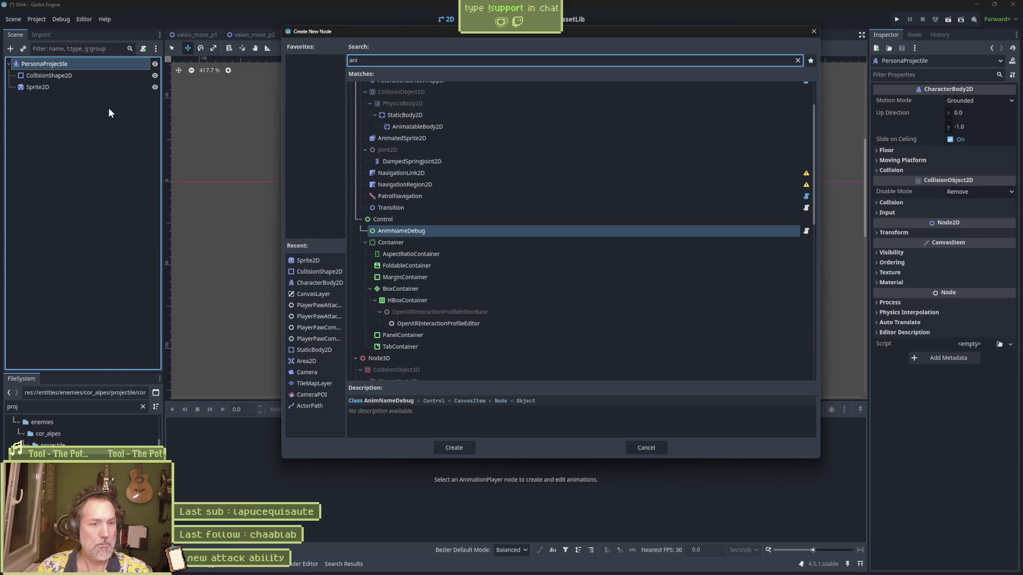
type("mationplayer")
key("Return")
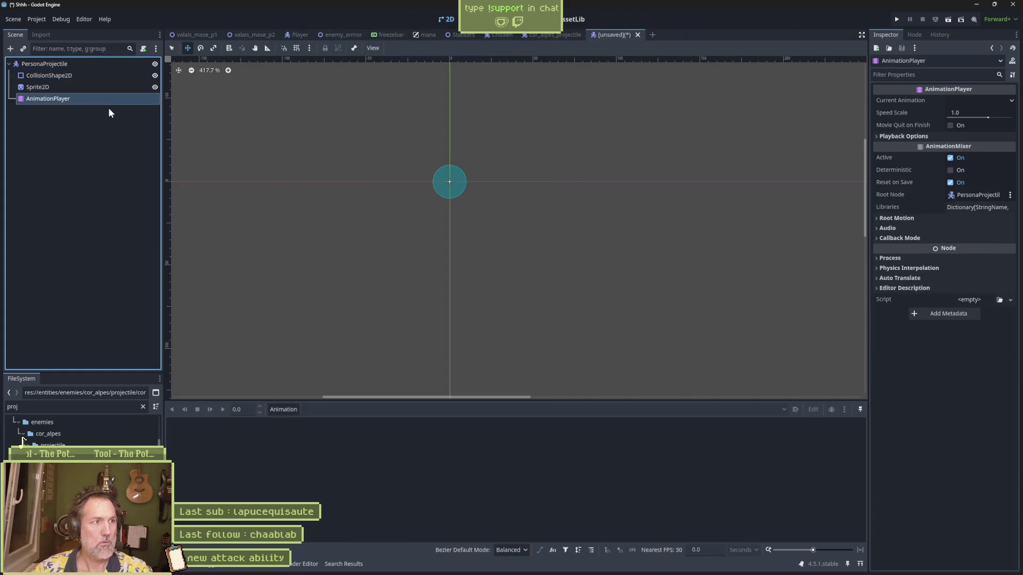
- Link the Sprite2D's Aseprite import to the AnimationPlayer and save the scene
left_click(88, 88)
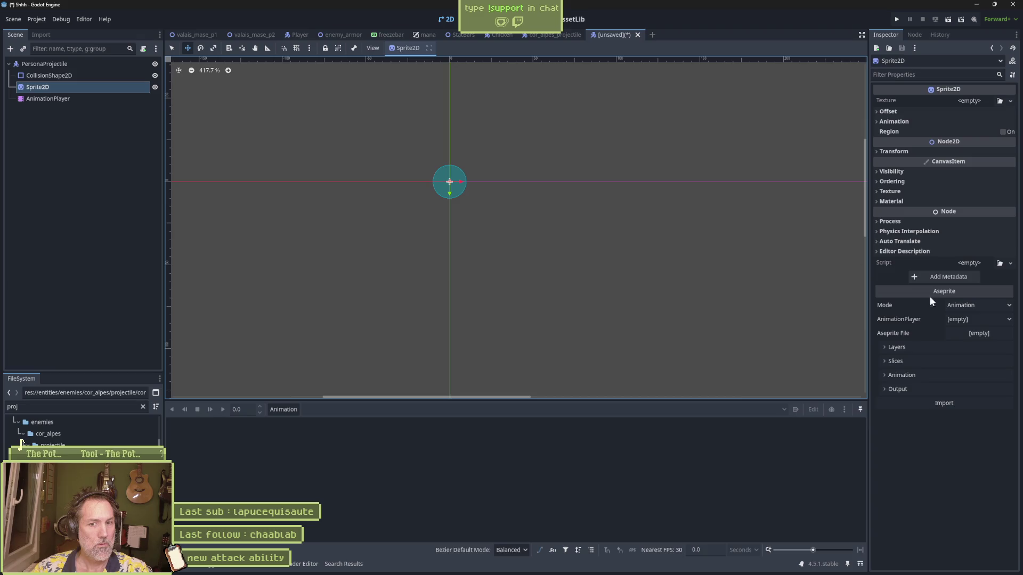
mouse_move(79, 99)
left_mouse_down()
mouse_move(639, 201)
mouse_move(984, 313)
left_mouse_up()
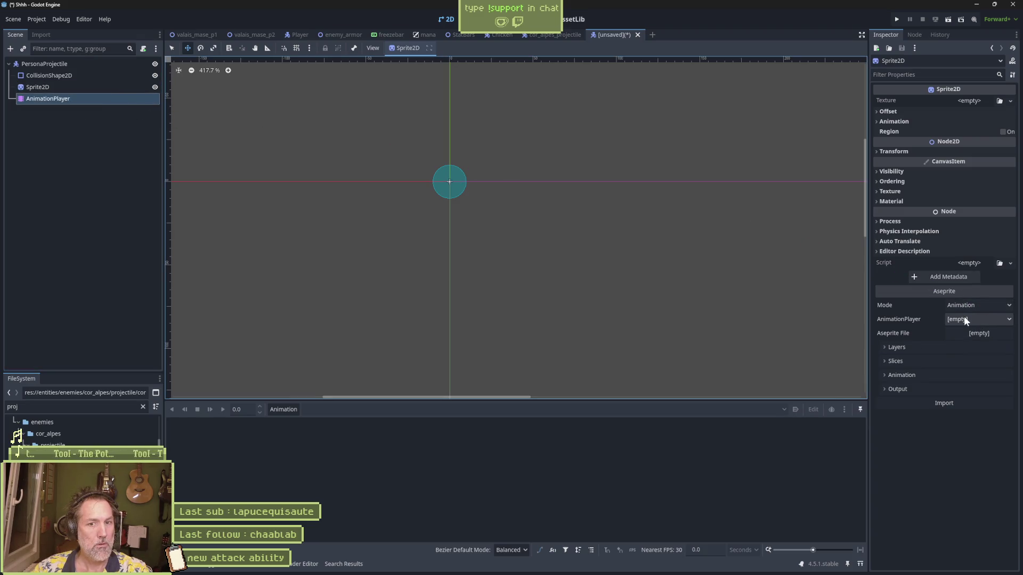
left_click(950, 449)
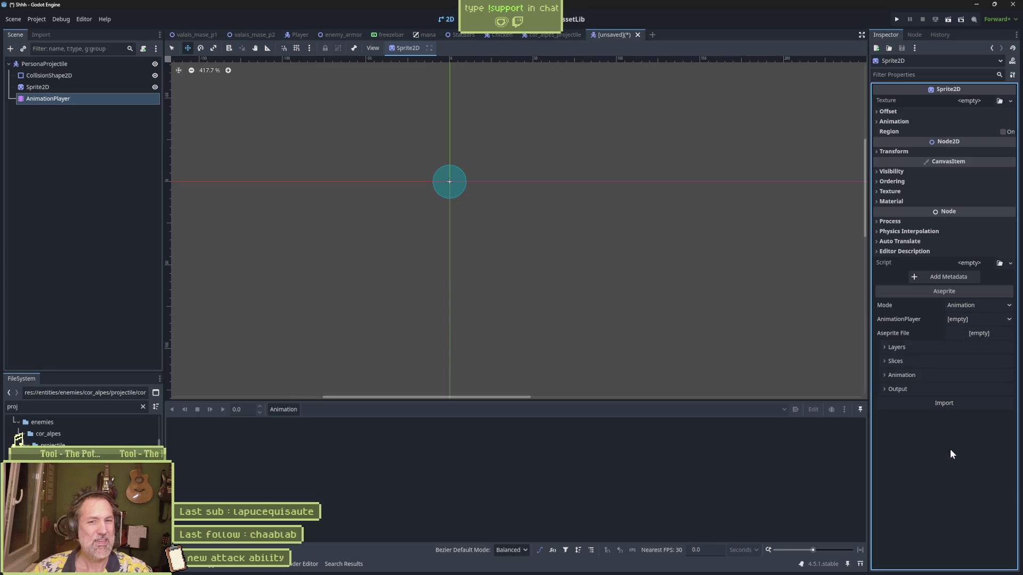
key("ctrl+s")
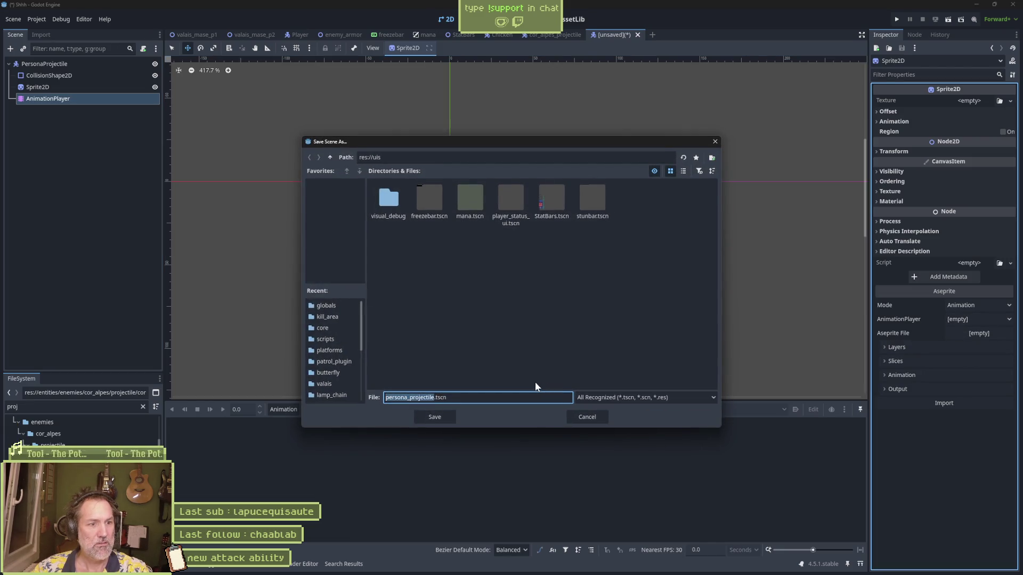
- Save the scene as persona_projectile.tscn in a new res://entities/player/persona folder
left_click(330, 157)
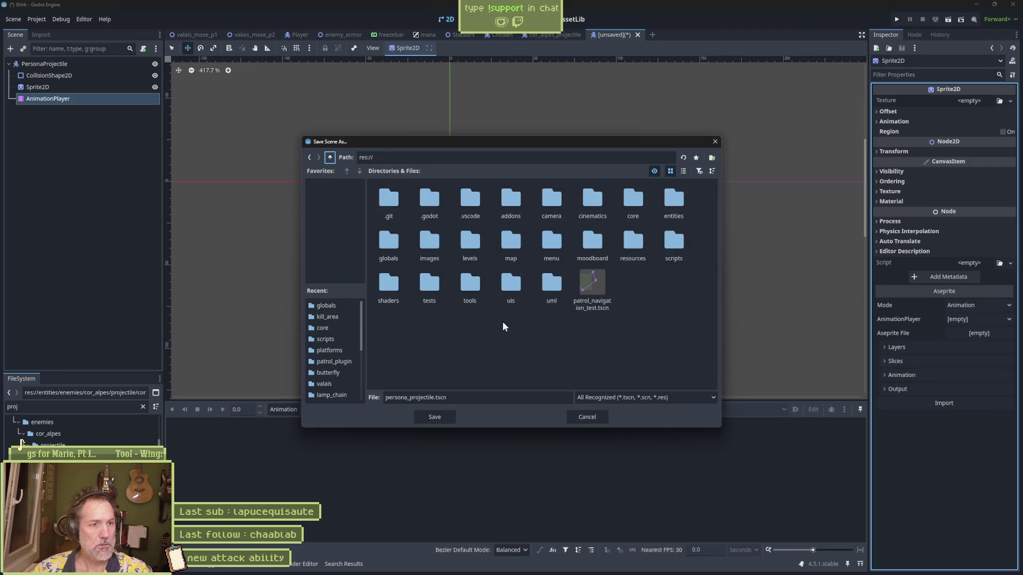
double_click(674, 199)
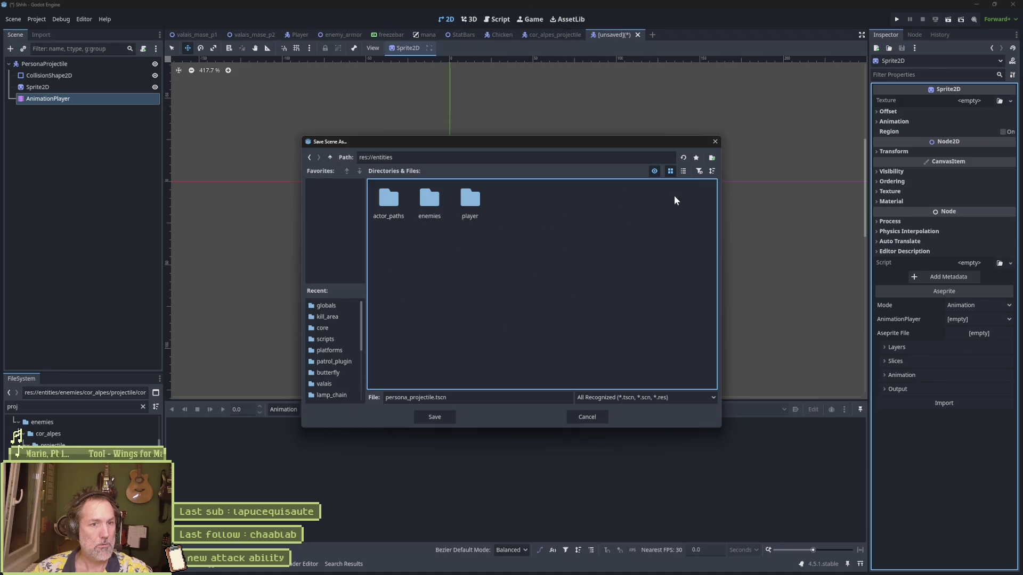
double_click(468, 213)
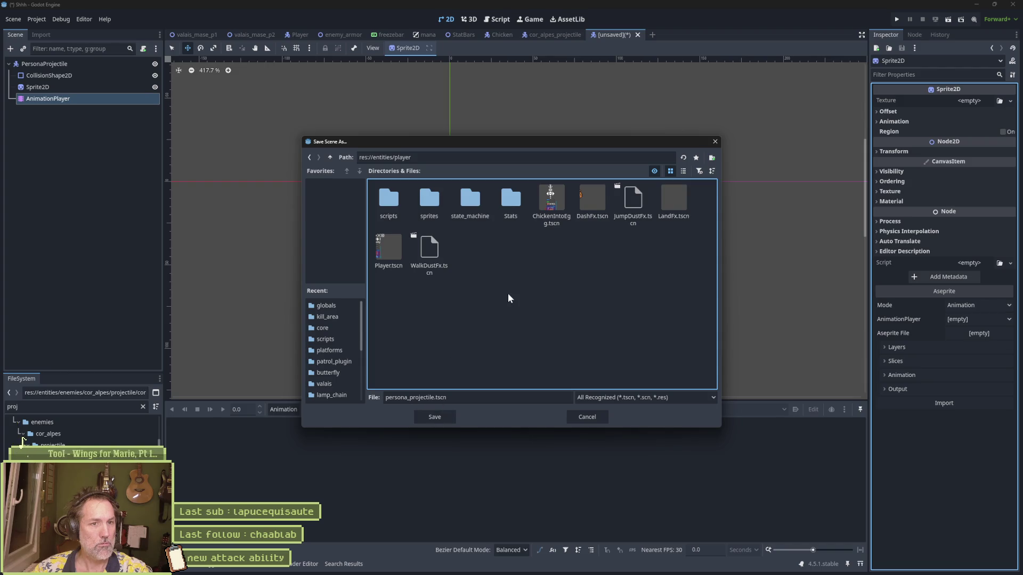
left_click(712, 157)
type("persona")
key("Return")
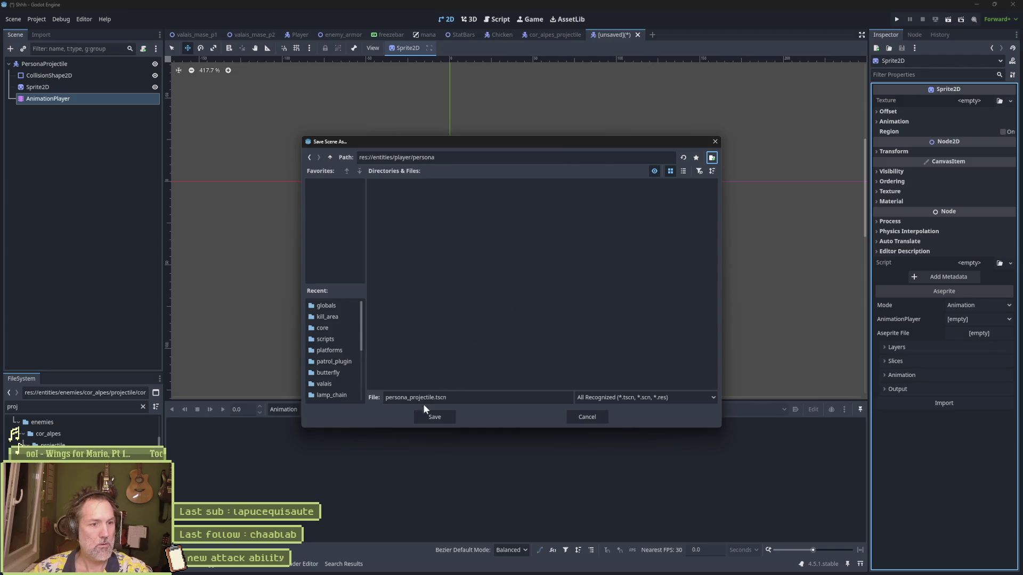
left_click(434, 416)
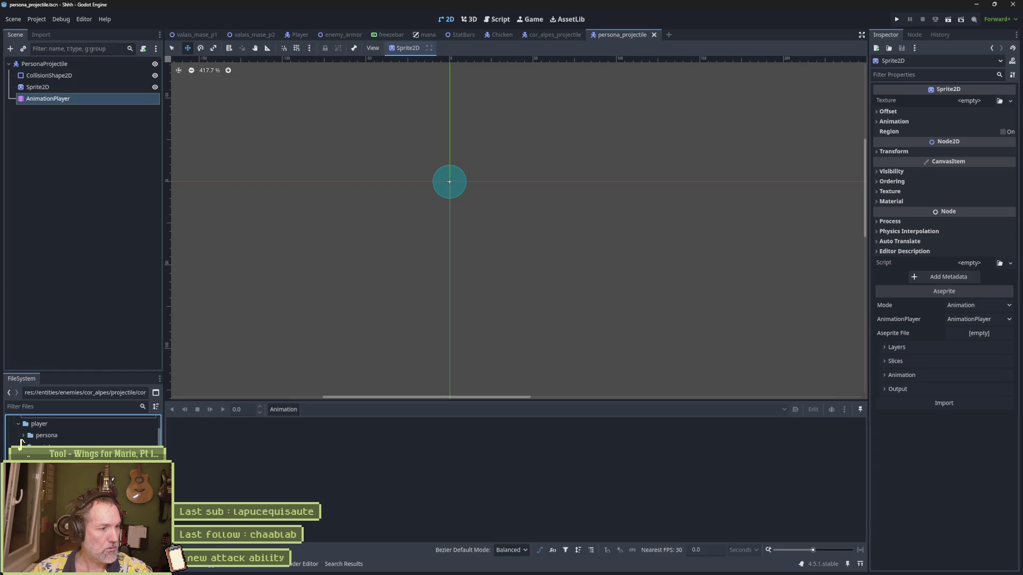
left_click(23, 438)
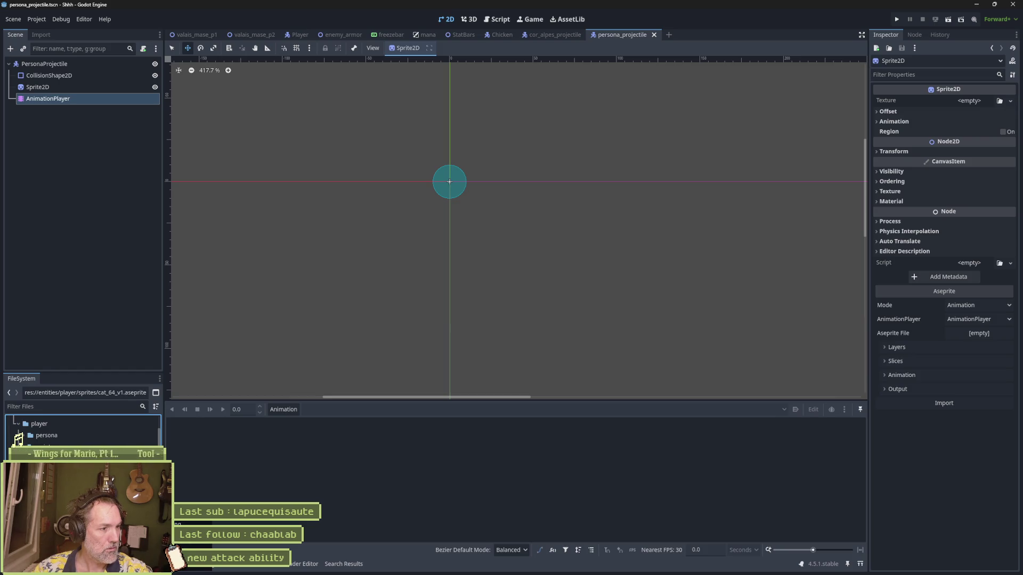
- Set the Sprite2D's Aseprite File to the cat .ase file and exclude layers matching bg
left_click(19, 444)
mouse_move(32, 446)
left_mouse_down()
mouse_move(586, 240)
mouse_move(970, 303)
mouse_move(977, 332)
left_mouse_up()
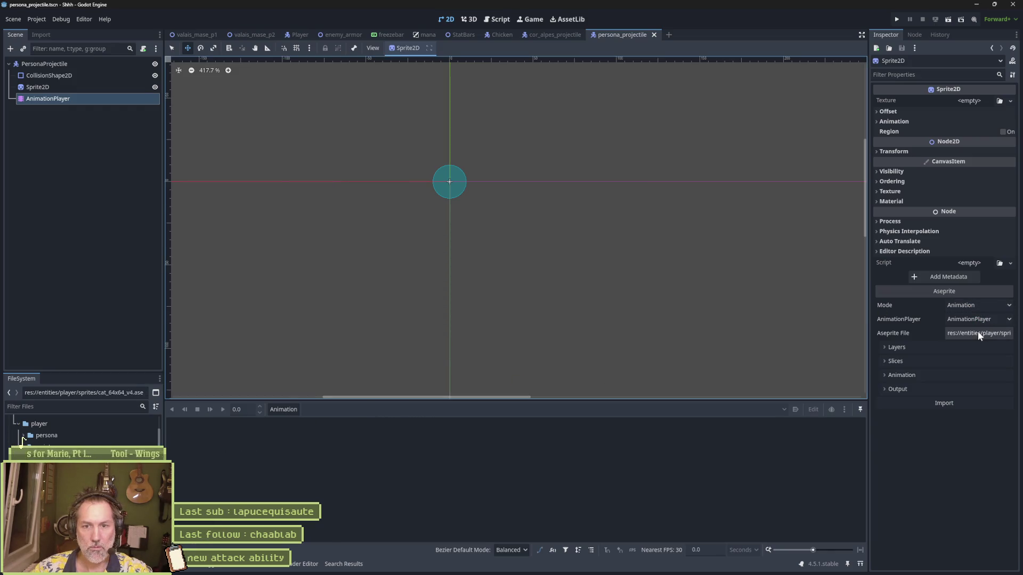
left_click(938, 387)
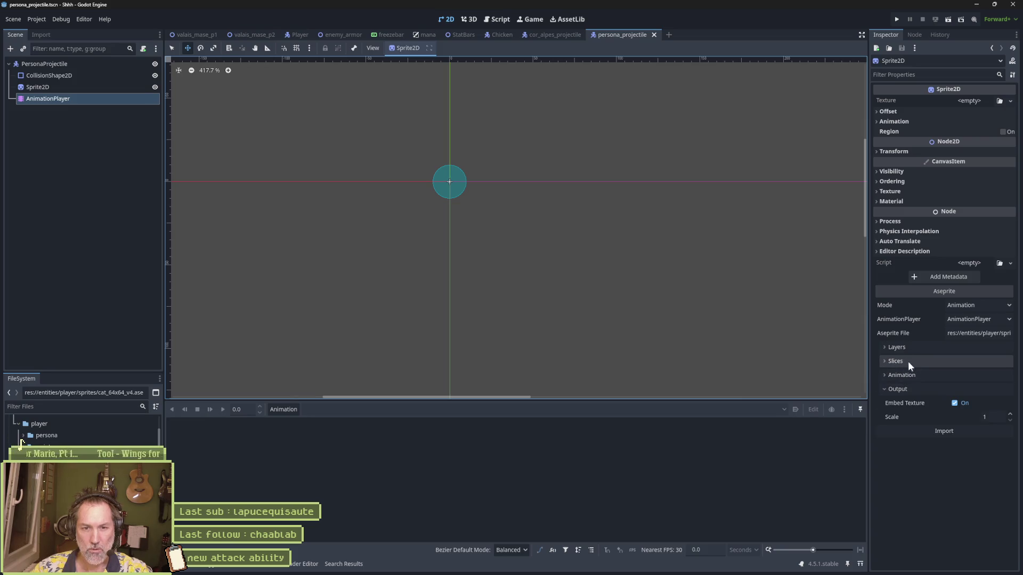
left_click(911, 347)
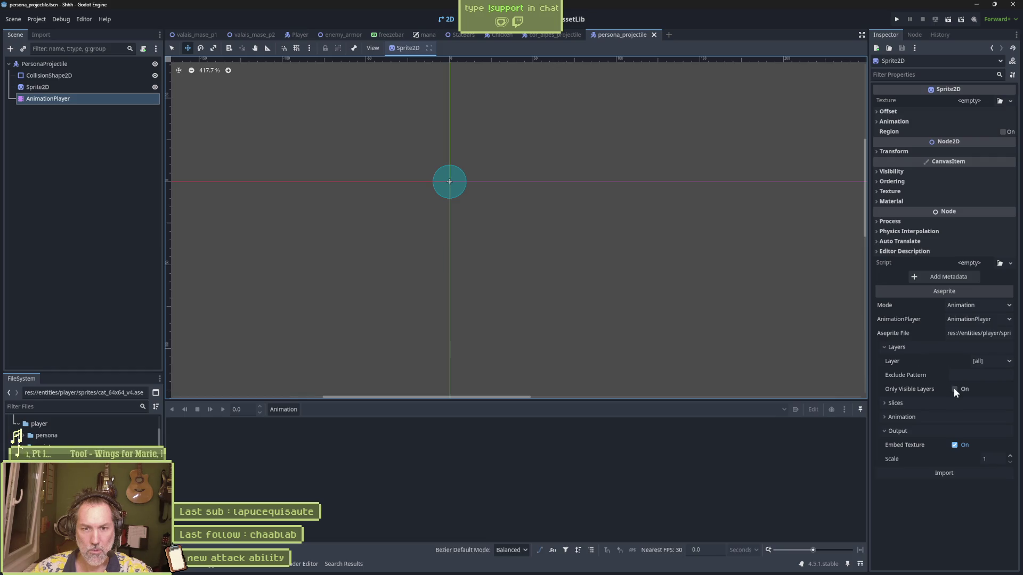
left_click(959, 376)
type("bg")
key("Return")
- Turn off Embed Texture in the Aseprite output options
left_click(931, 399)
left_click(914, 347)
left_click(921, 360)
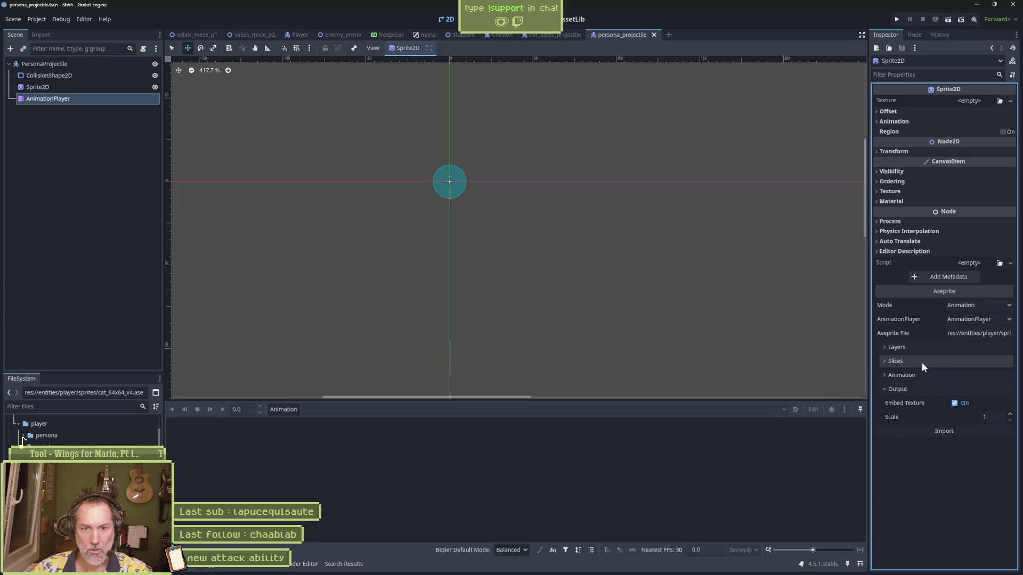
left_click(930, 375)
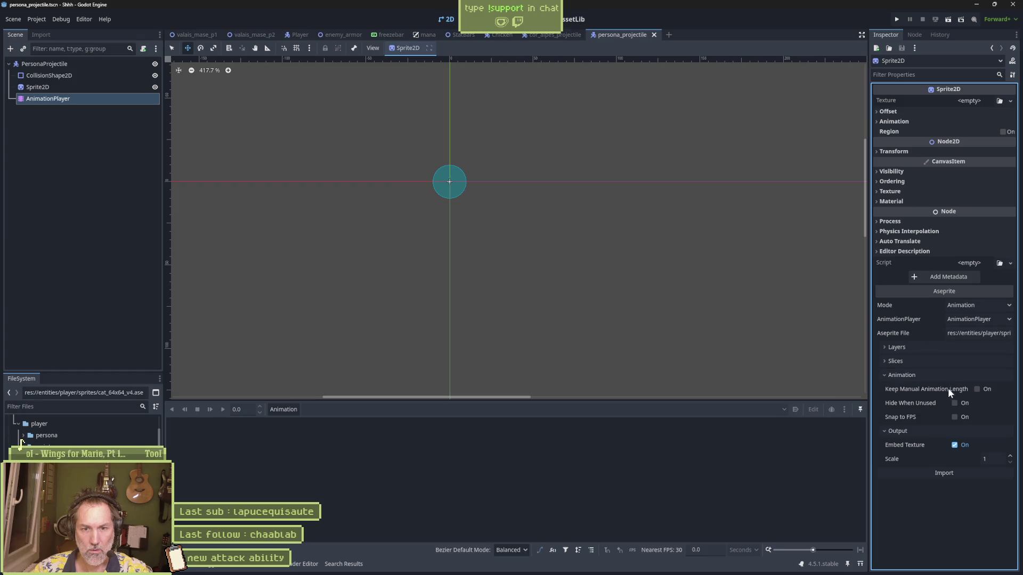
left_click(910, 378)
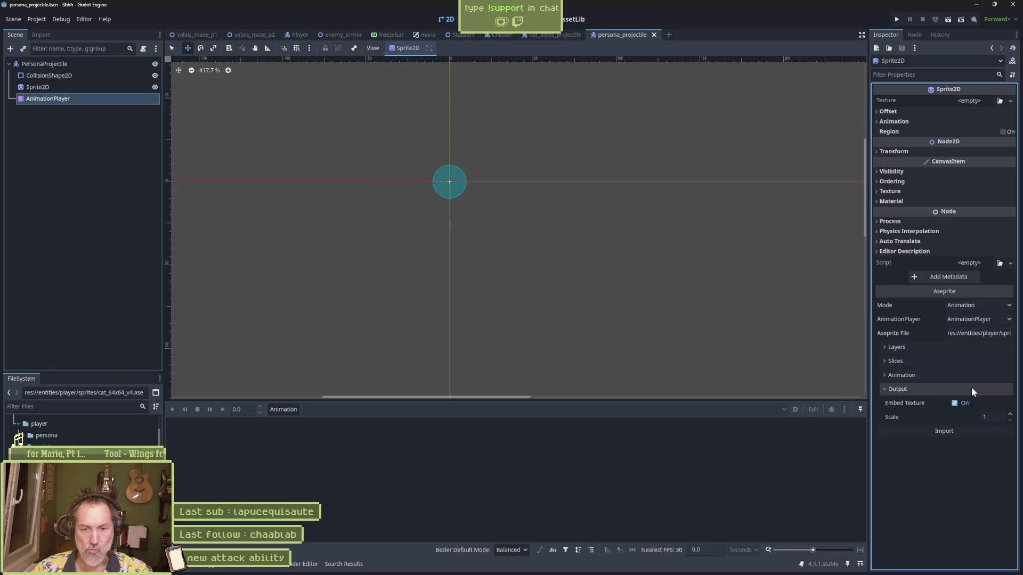
left_click(955, 403)
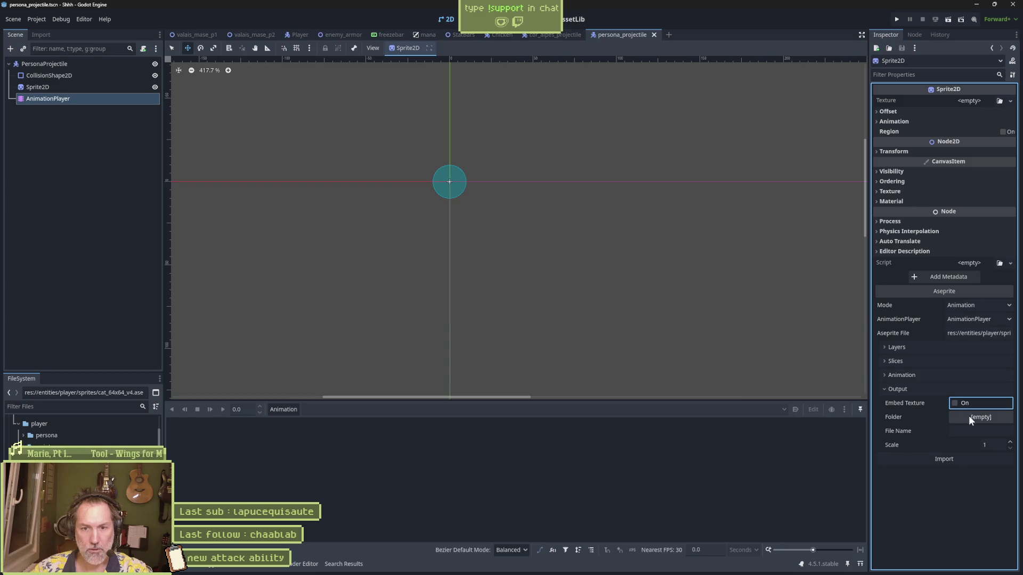
- Set the sprite's output folder to res://entities/player
left_click(969, 418)
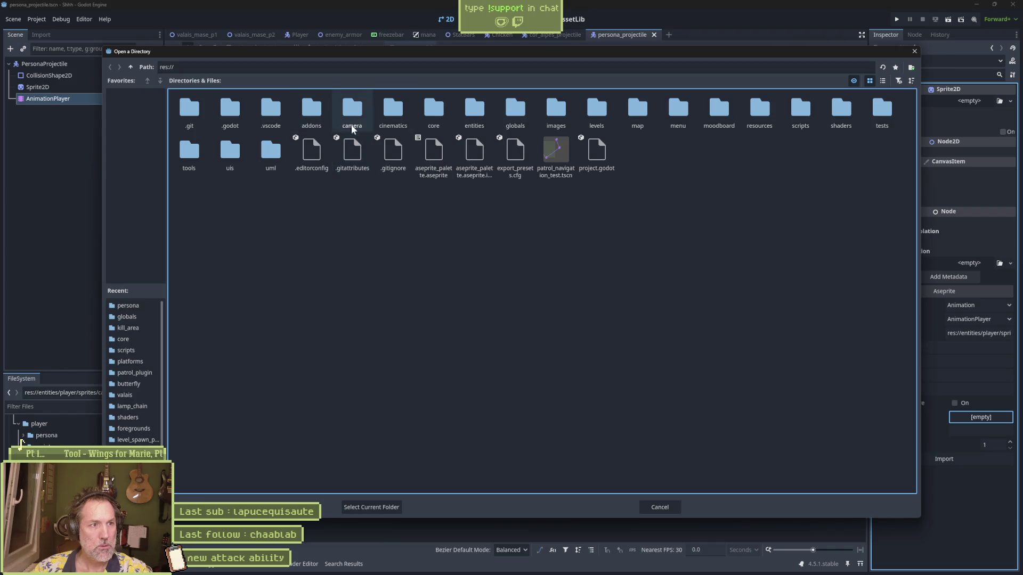
double_click(480, 116)
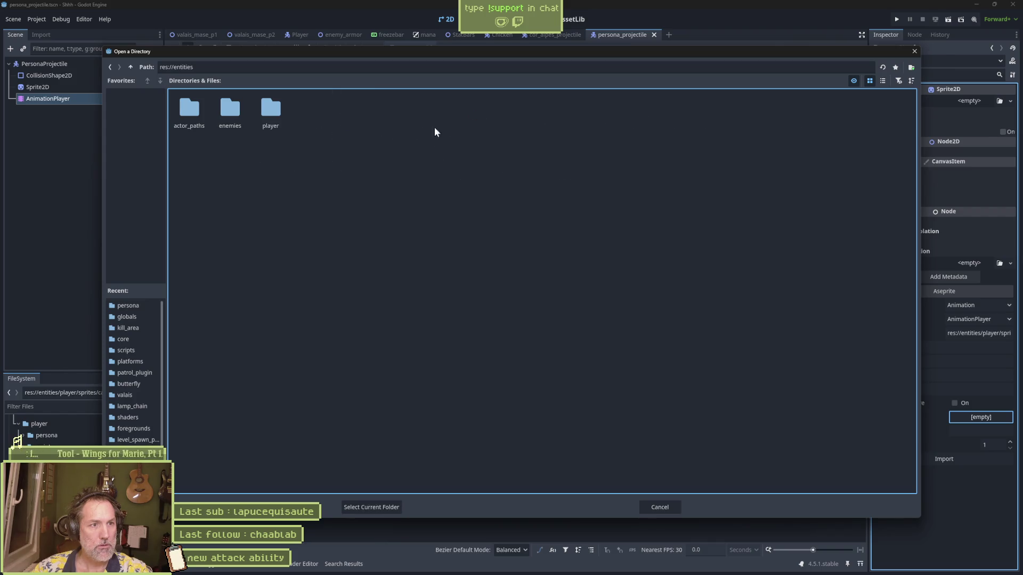
double_click(261, 121)
left_click(489, 134)
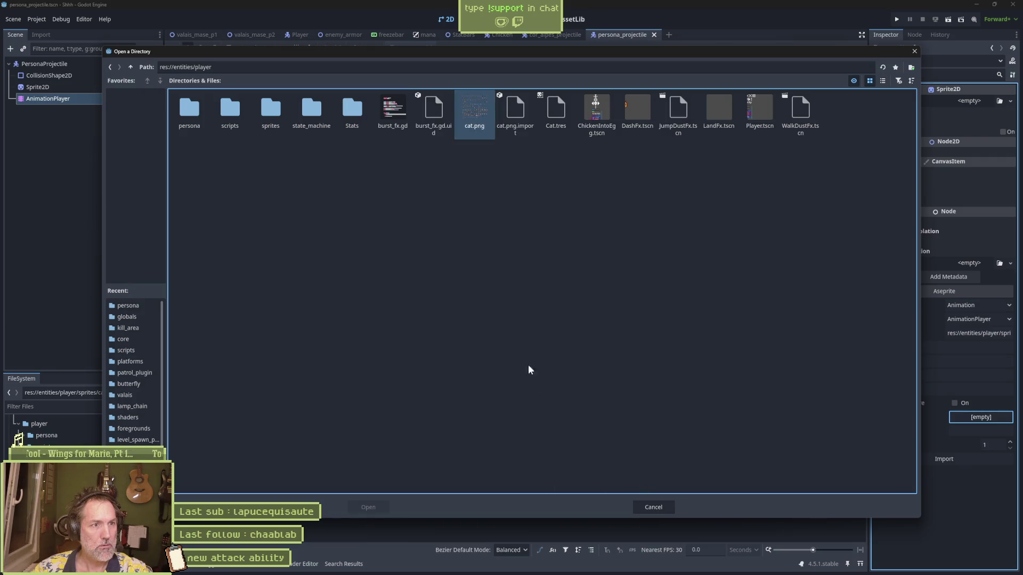
left_click(412, 215)
left_click(385, 504)
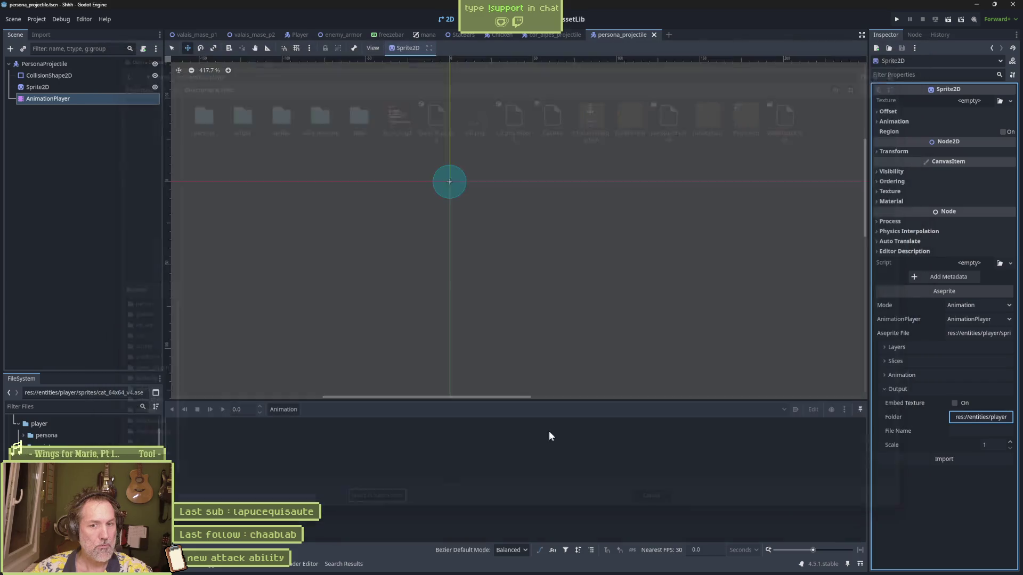
- Set the output file name to cat and run the import
left_click(974, 432)
type("cat")
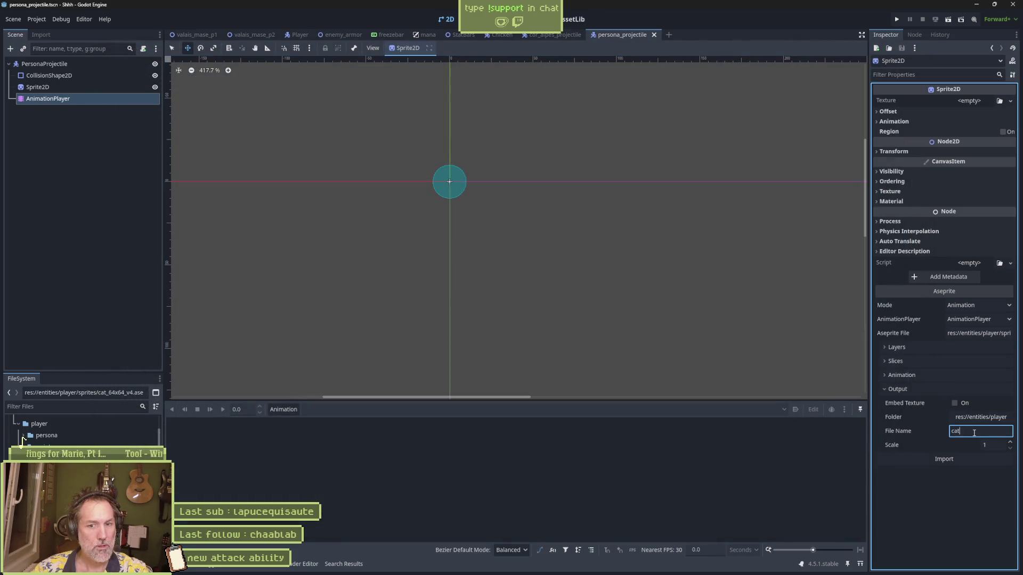
key("Return")
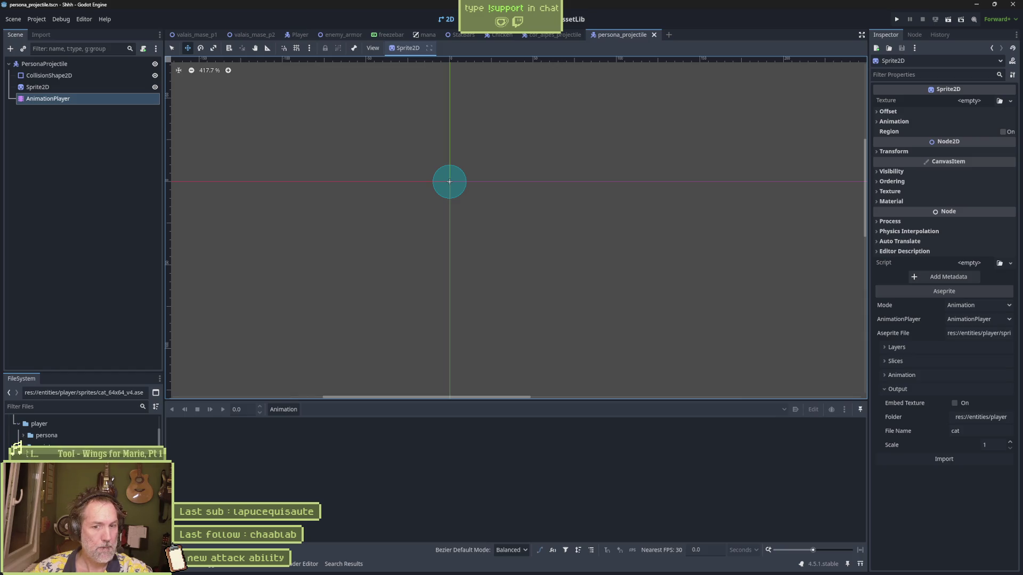
left_click(21, 439)
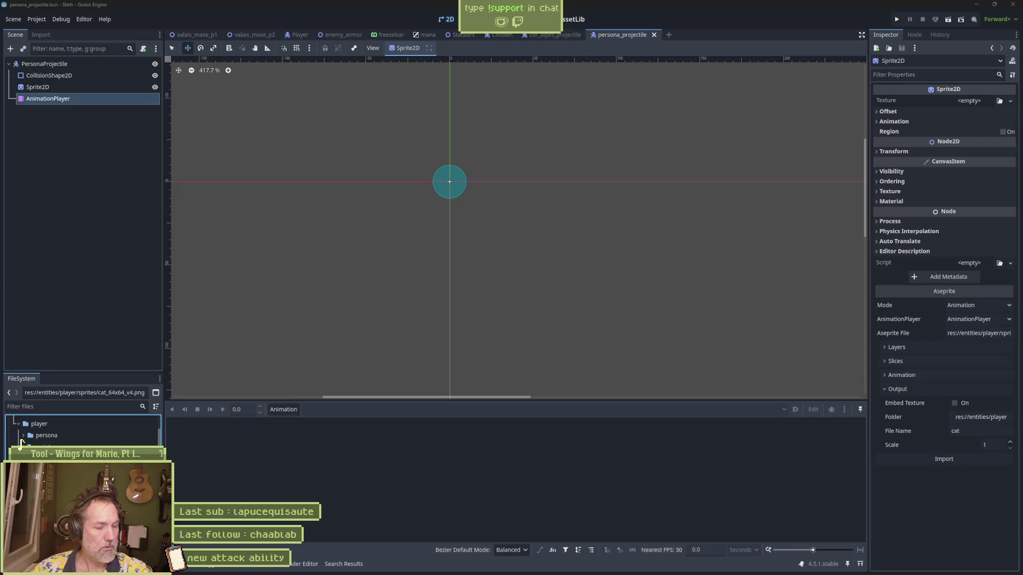
left_click(975, 431)
type("_64x64_v4")
key("Return")
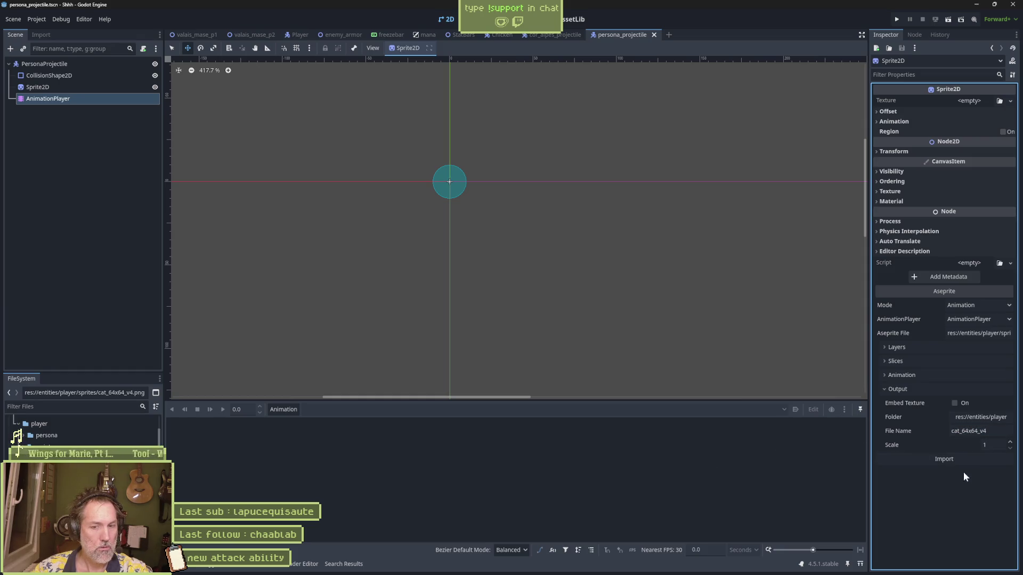
left_click_drag(987, 432, 960, 432)
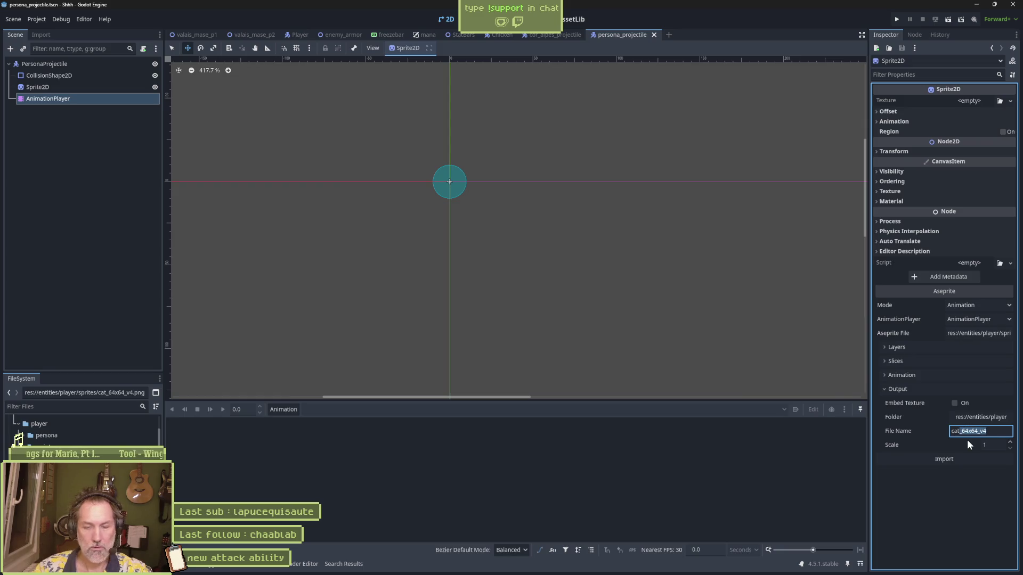
key("BackSpace")
key("Return")
left_click(942, 459)
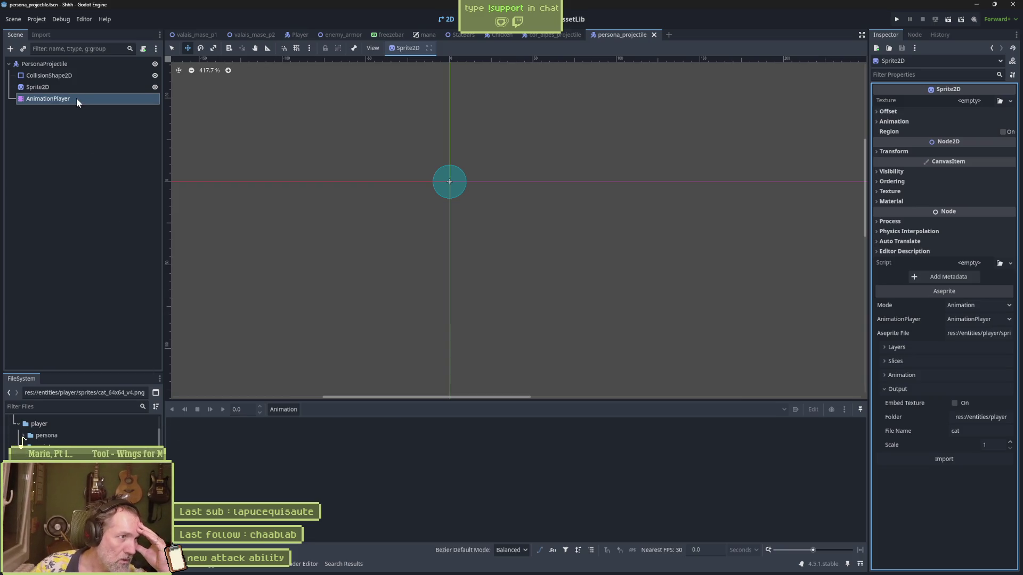
- Close the cor_alpes_projectile, Chicken, StatBars, mana and freezebar scene tabs
middle_click(522, 36)
middle_click(504, 36)
middle_click(462, 35)
middle_click(427, 35)
middle_click(392, 36)
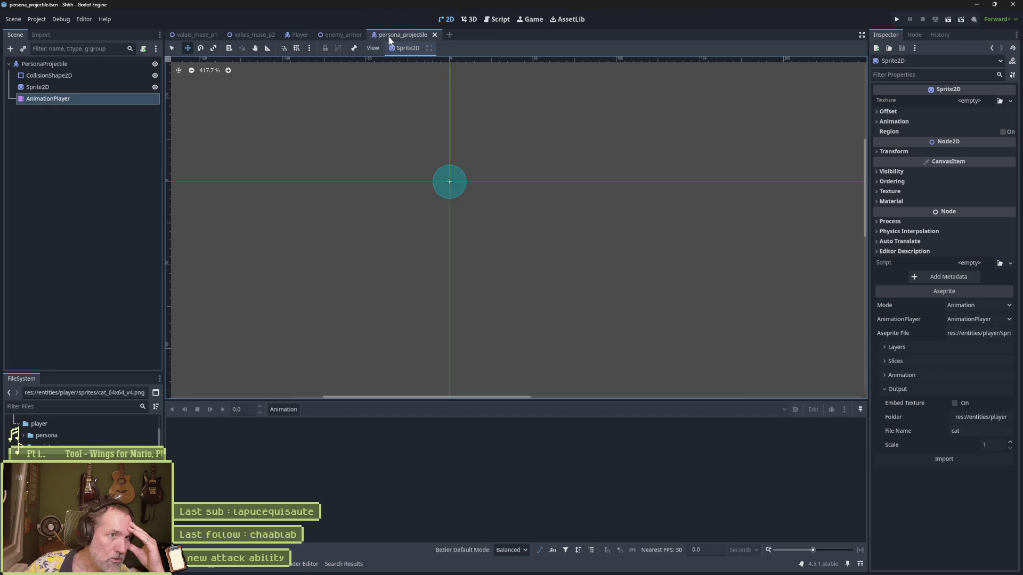
- In the Player scene, set CatSprite's output file name to cat
left_click(299, 35)
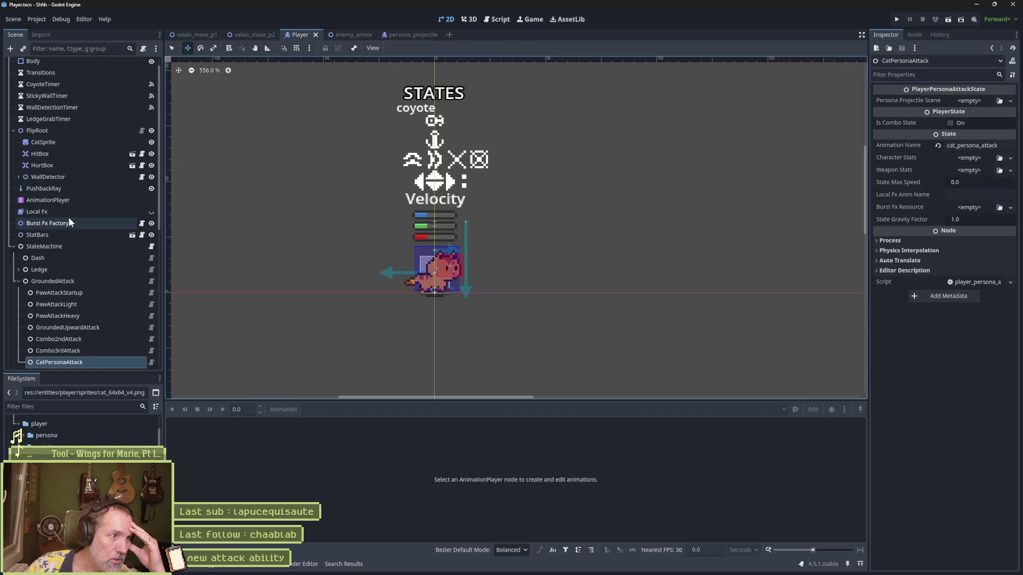
left_click(48, 142)
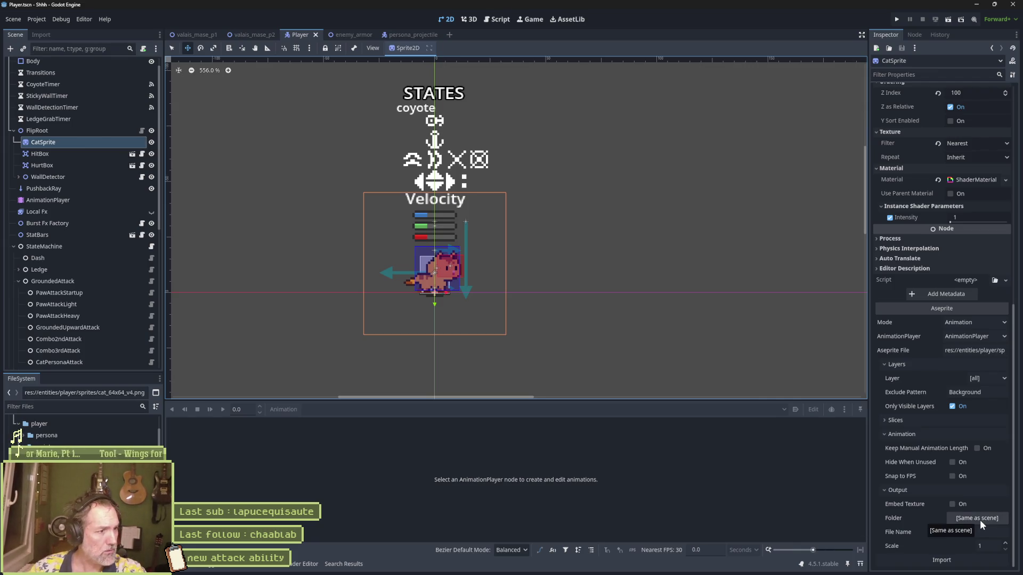
left_click(981, 528)
type("cat")
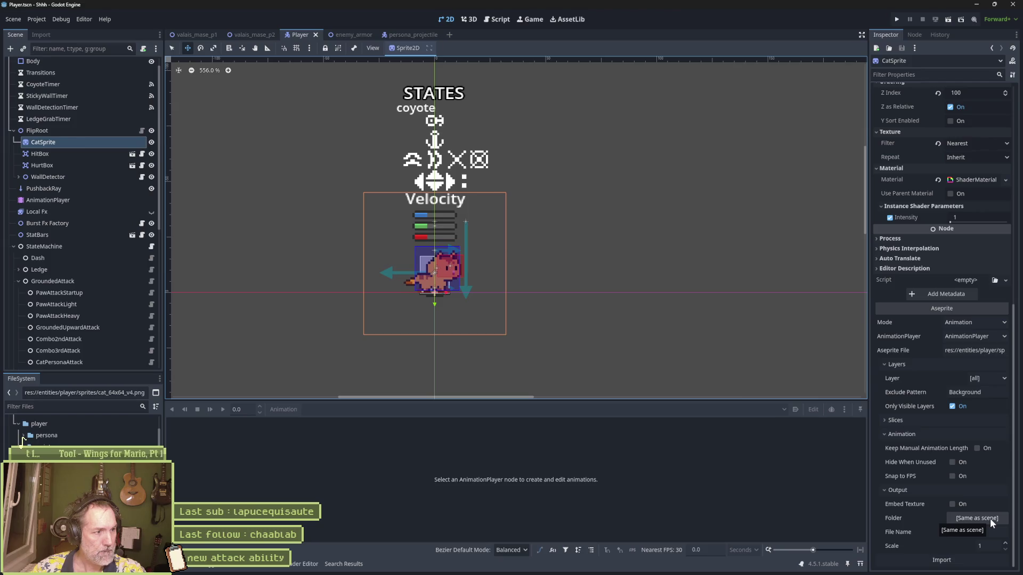
- Set CatSprite's output folder to res://entities/player and reimport it
left_click(990, 519)
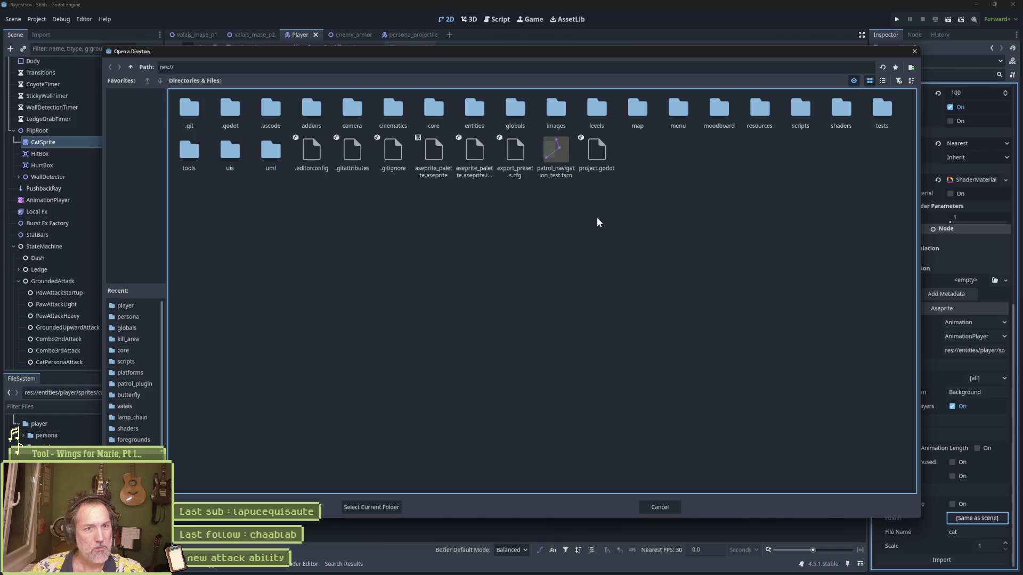
double_click(475, 110)
left_click(271, 110)
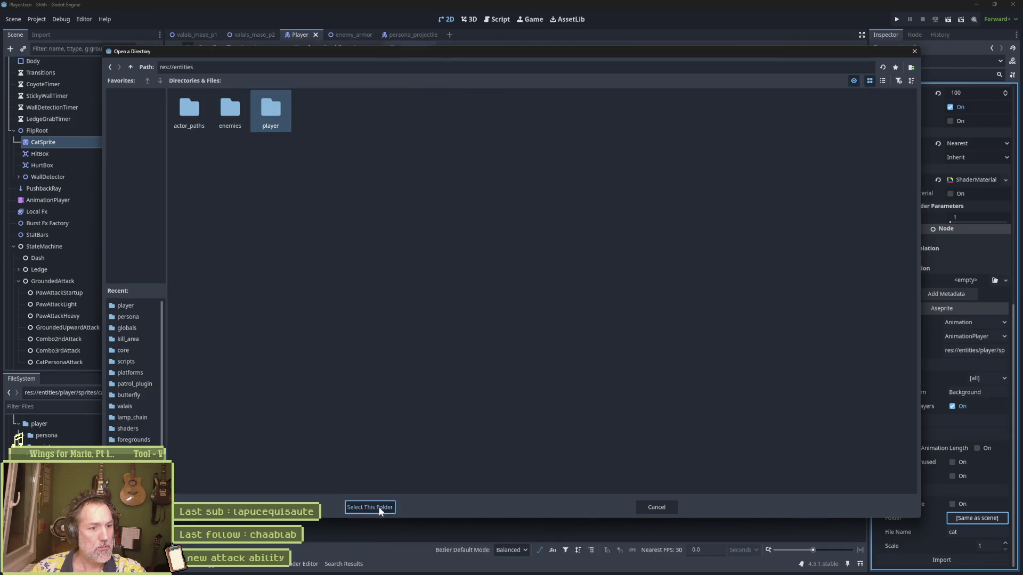
left_click(379, 507)
left_click(951, 561)
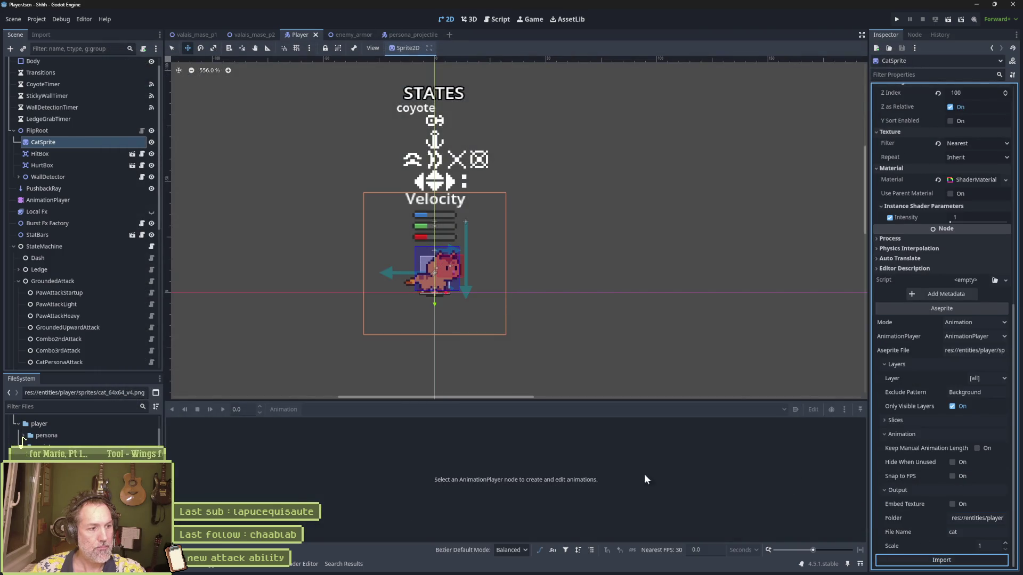
left_click(23, 438)
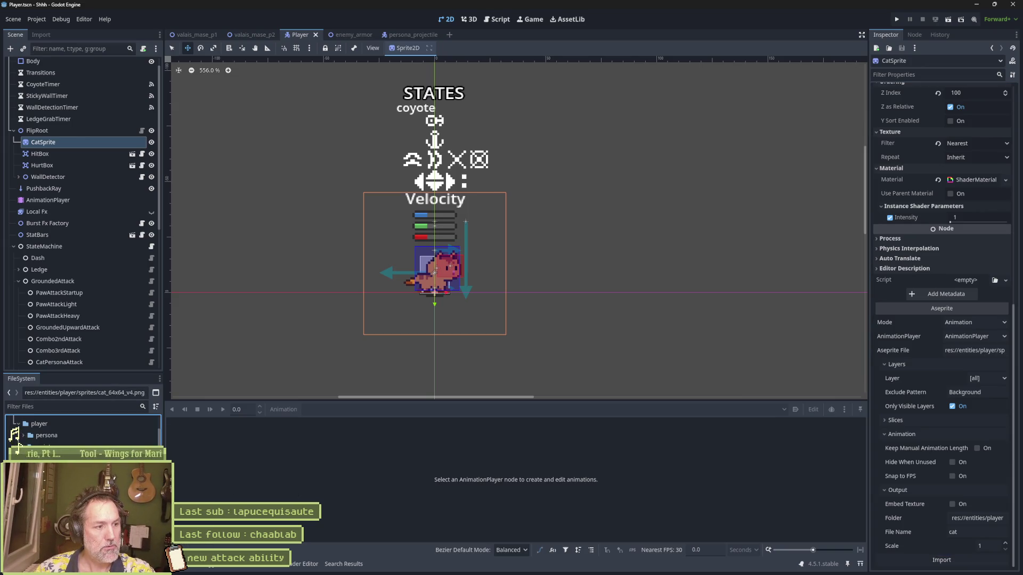
- Delete the exported cat_64x64_v4.png file from the FileSystem
key("Down")
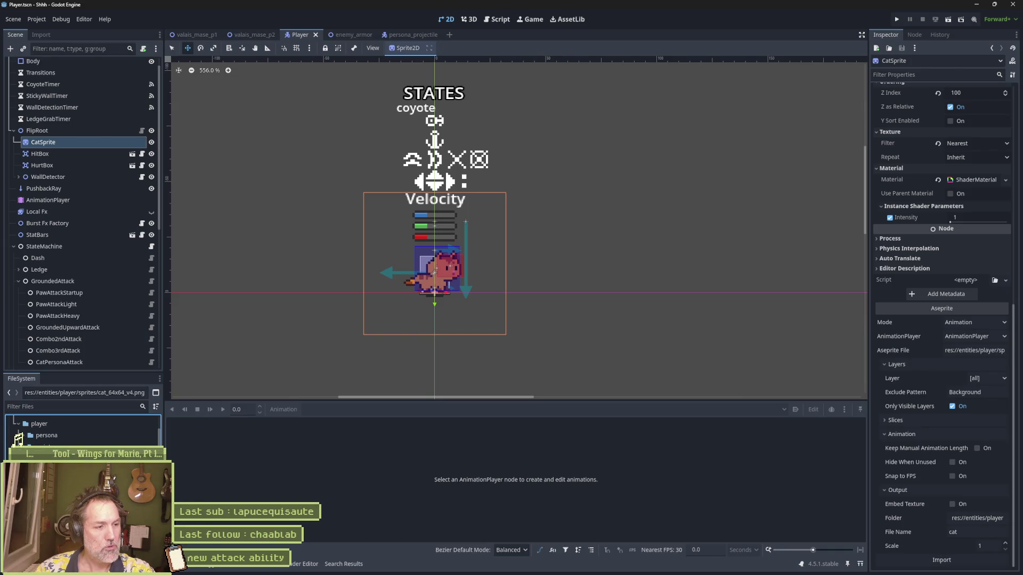
key("Delete")
key("Return")
key("Down")
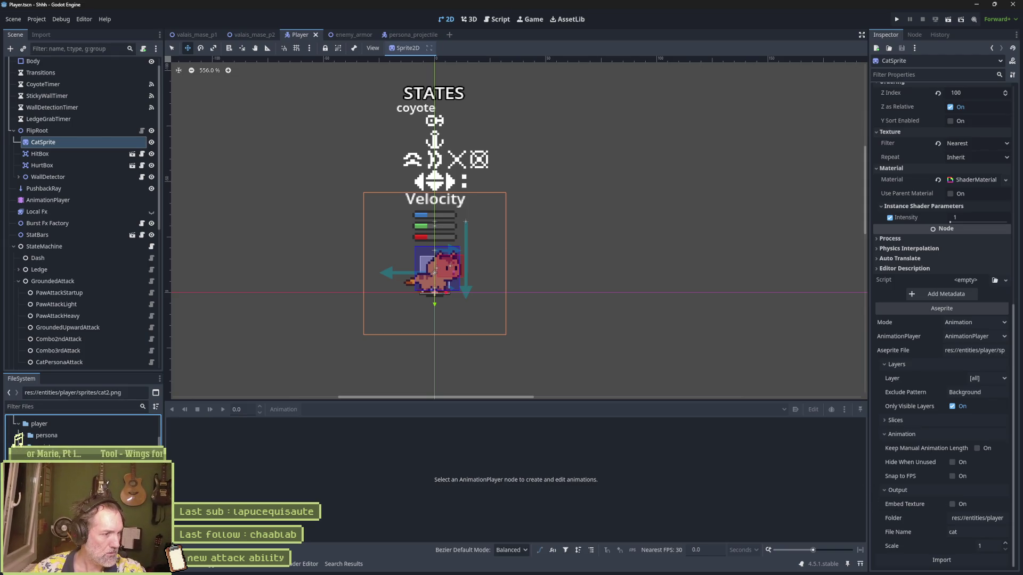
scroll(80, 431, "down", 1)
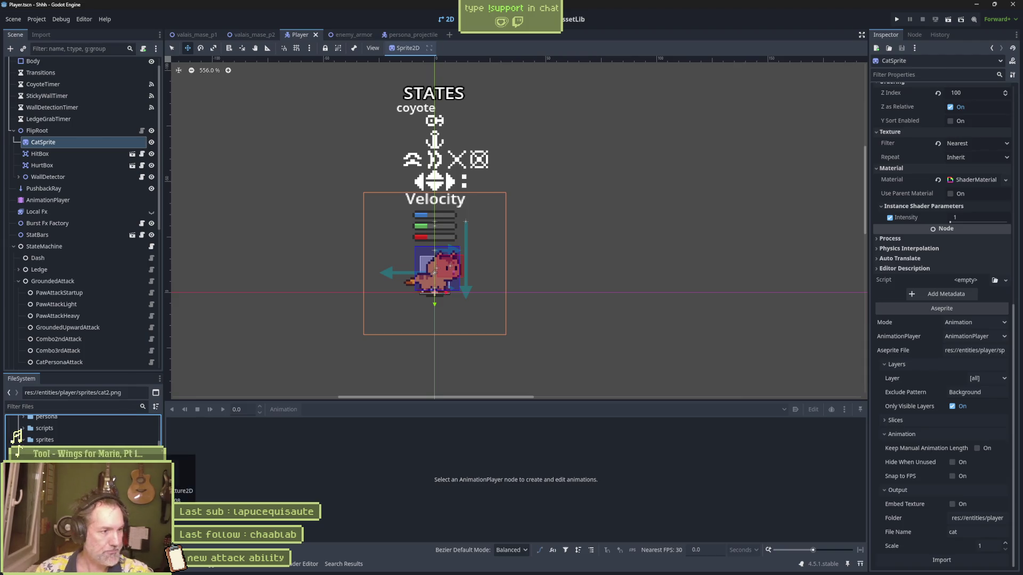
- Set CatSprite's output folder to res://entities/player/sprites and reimport it
left_click(21, 440)
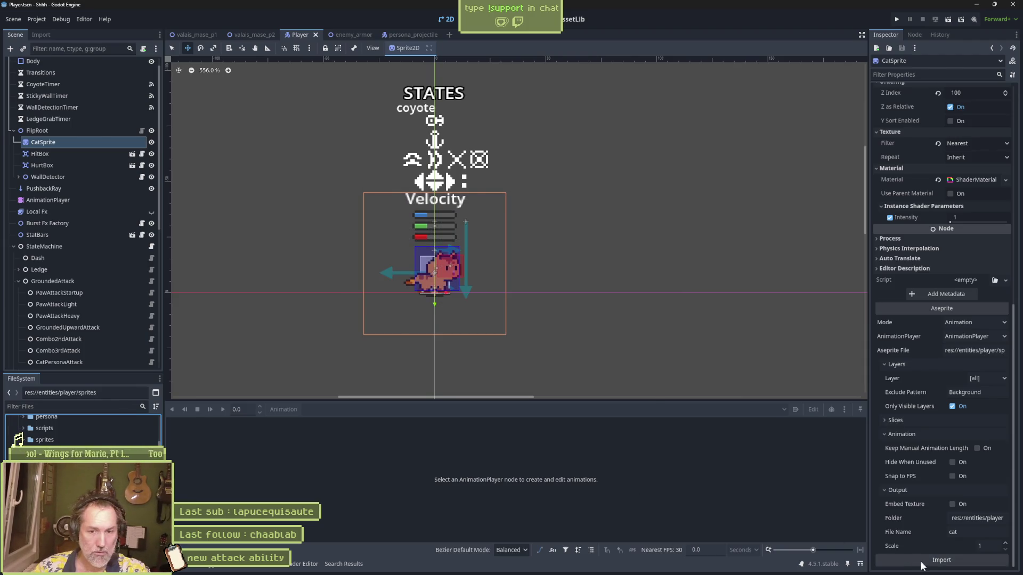
left_click(999, 519)
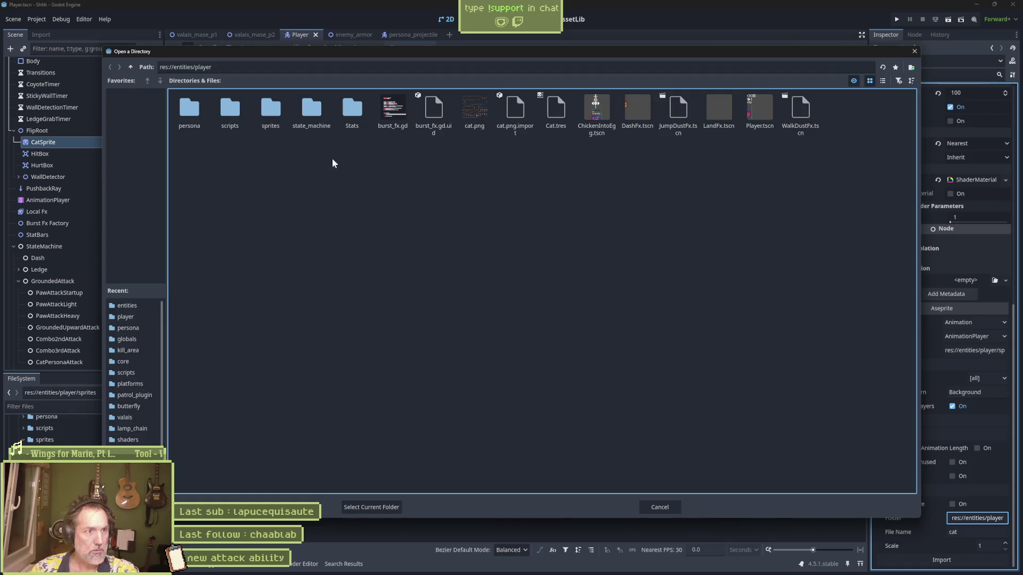
left_click(266, 113)
double_click(267, 113)
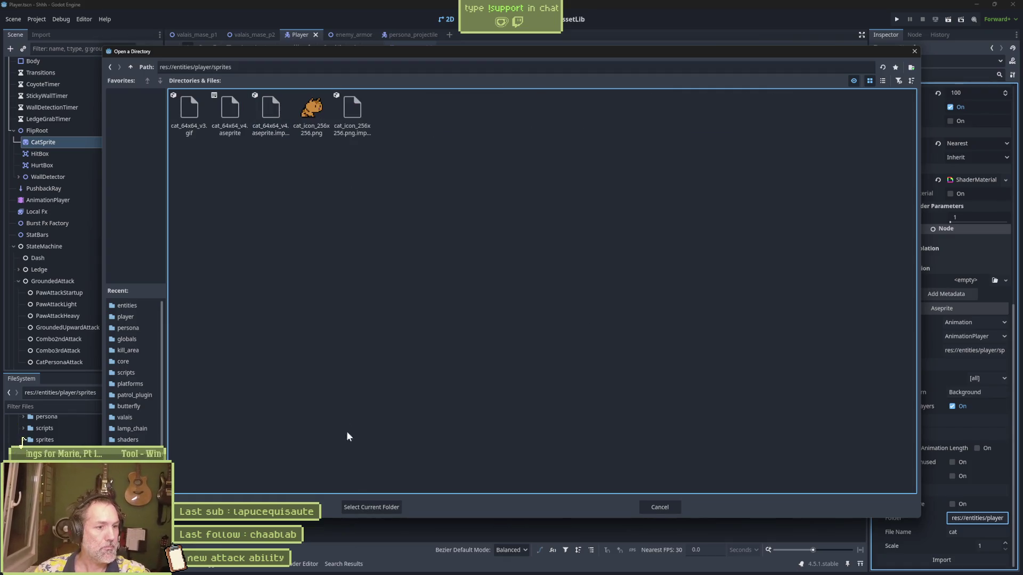
left_click(370, 506)
scroll(933, 569, "down", 1)
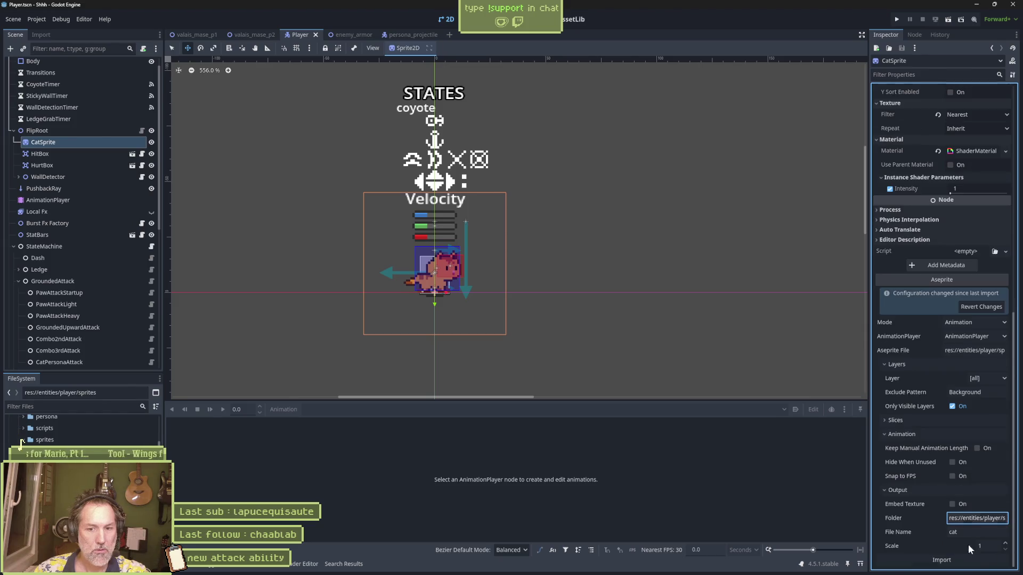
left_click(939, 560)
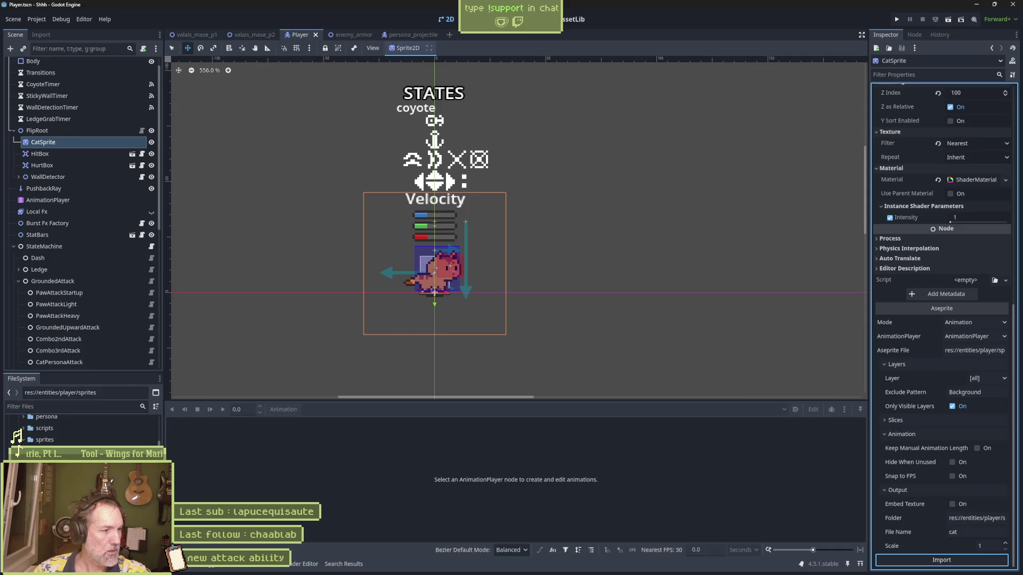
left_click(415, 34)
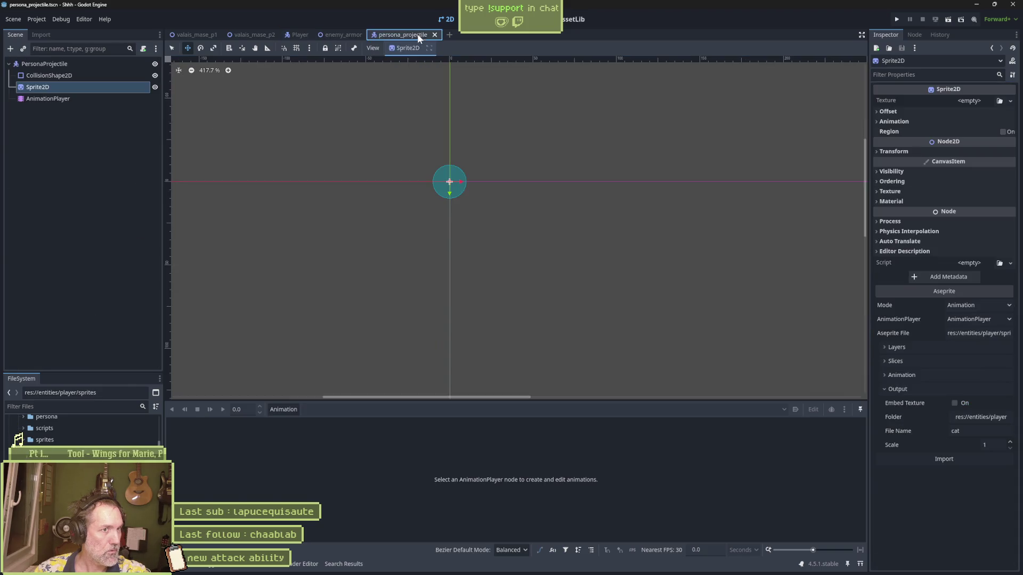
- Import the projectile Sprite2D into res://entities/player/sprites and check its animations in Aseprite
left_click(976, 418)
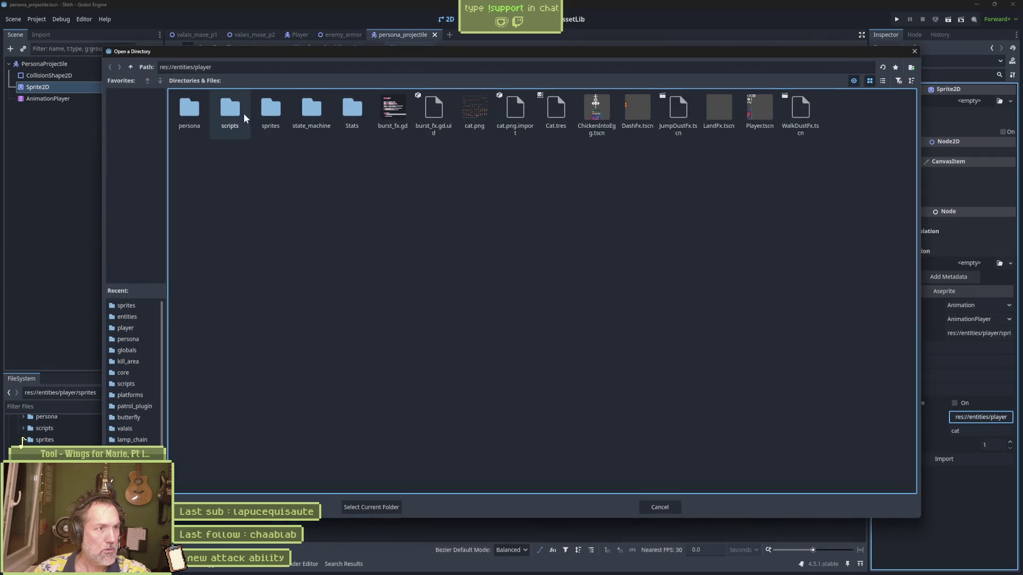
double_click(271, 109)
left_click(381, 508)
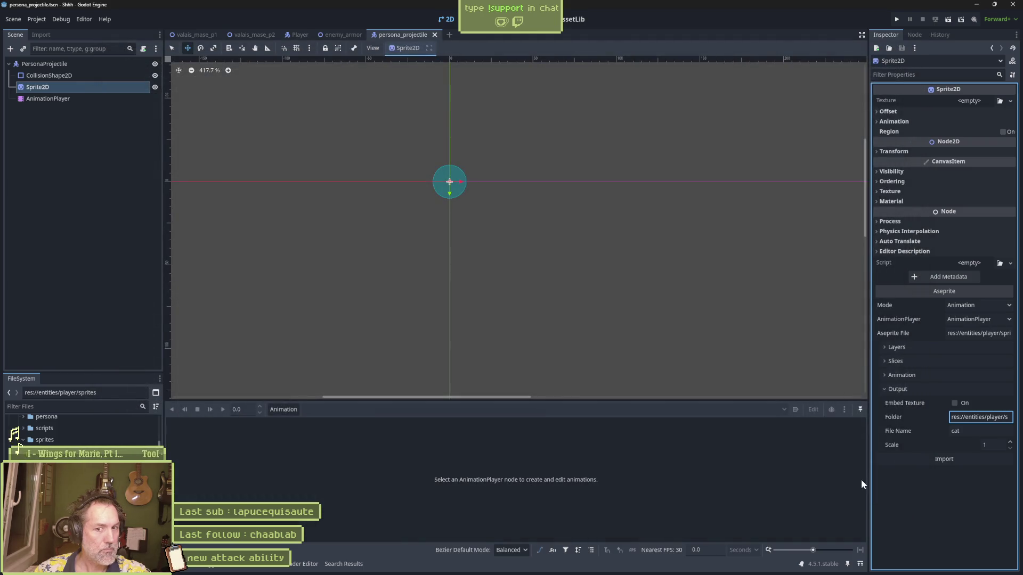
left_click(989, 461)
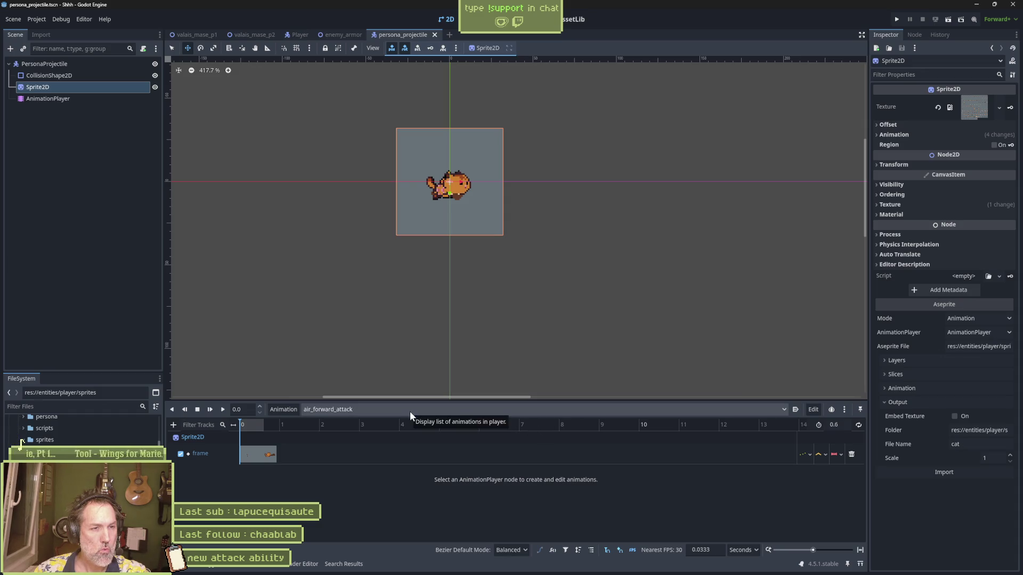
left_click(529, 566)
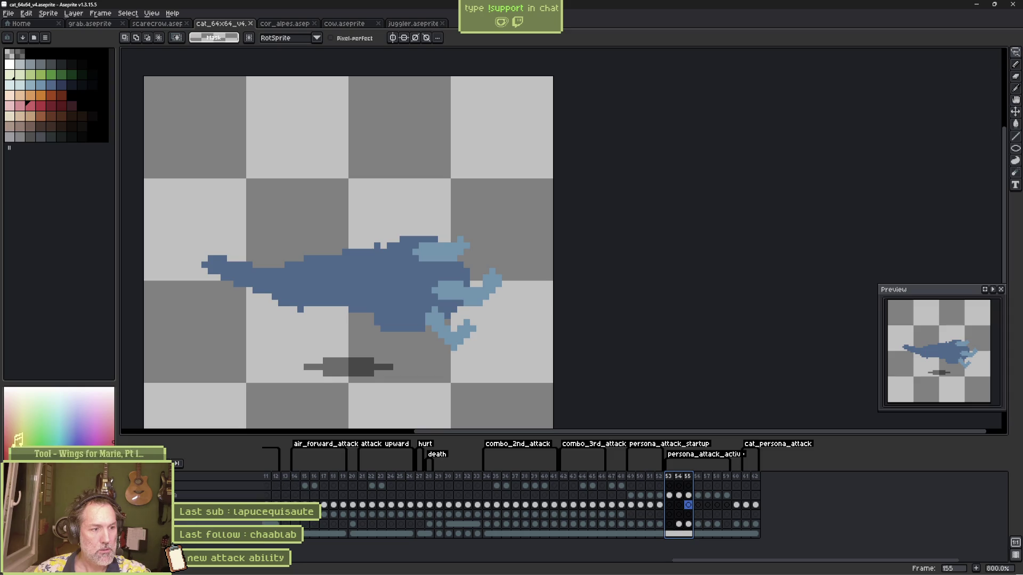
key("alt+Tab")
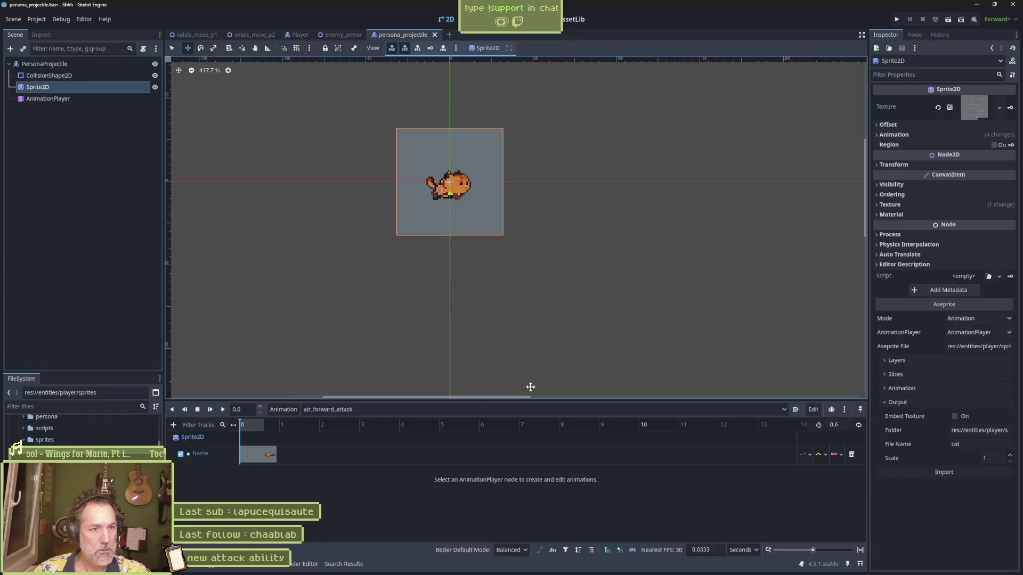
- Reimport the projectile sprite using only visible layers
left_click(953, 471)
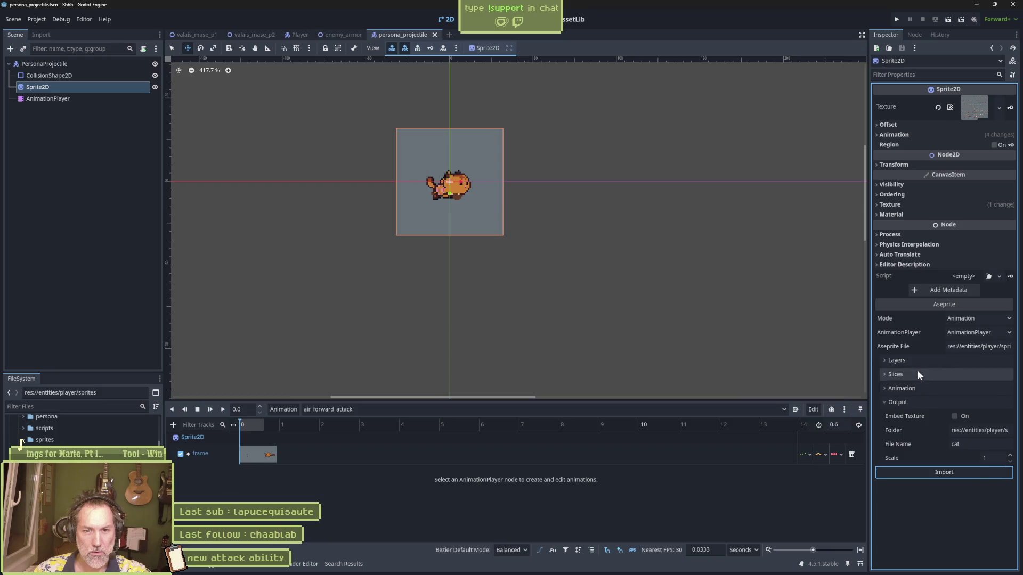
left_click(906, 363)
left_click(954, 402)
left_click(900, 543)
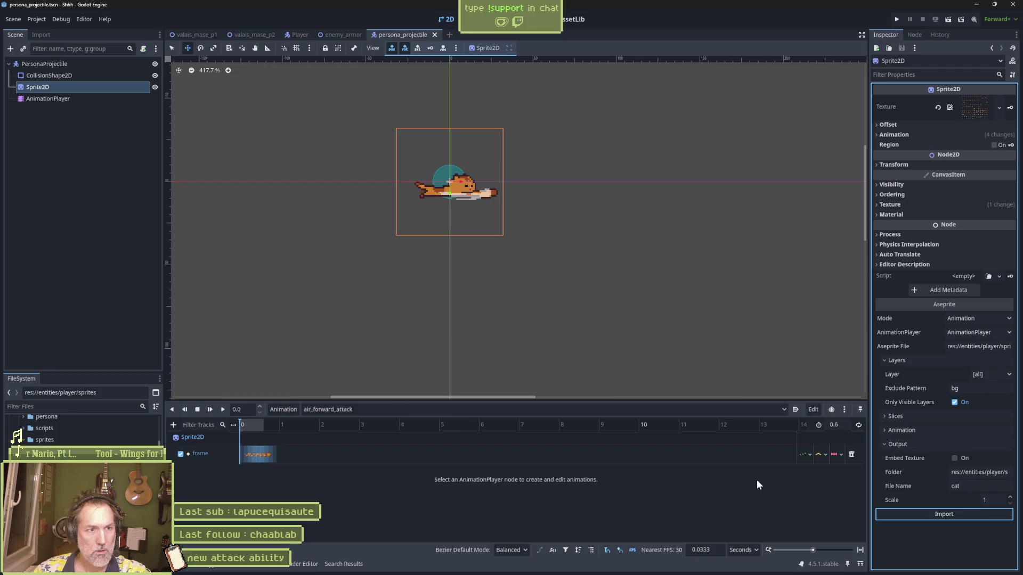
- Select the cat_persona_attack animation, set its length to 1.0 s, and save
left_click(362, 410)
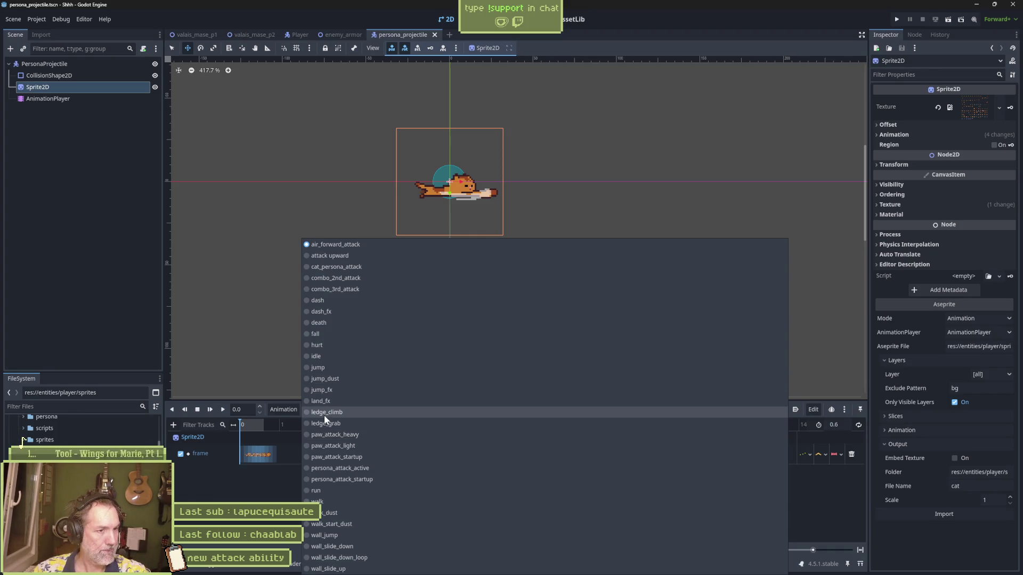
left_click(365, 268)
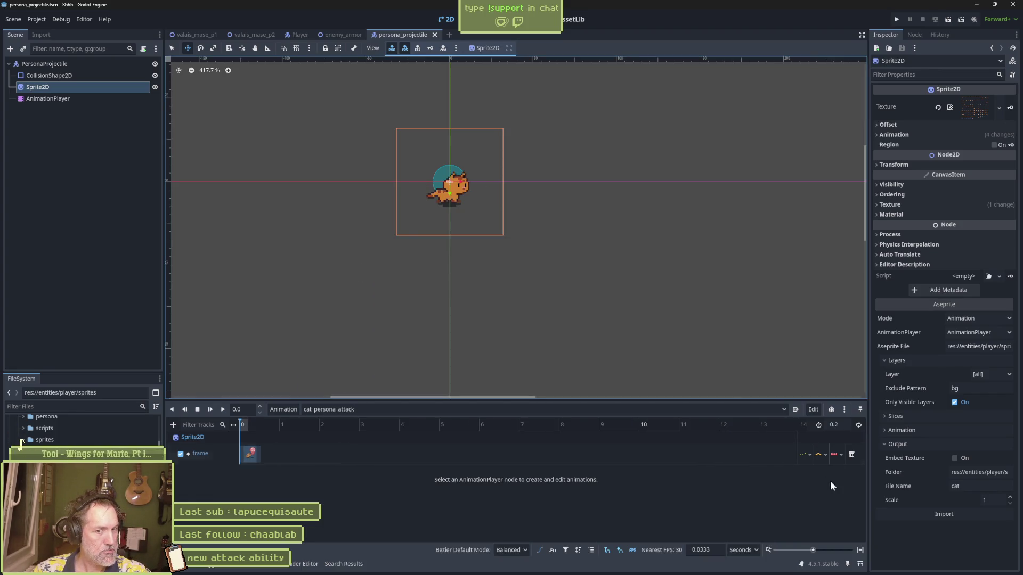
left_click_drag(836, 425, 836, 423)
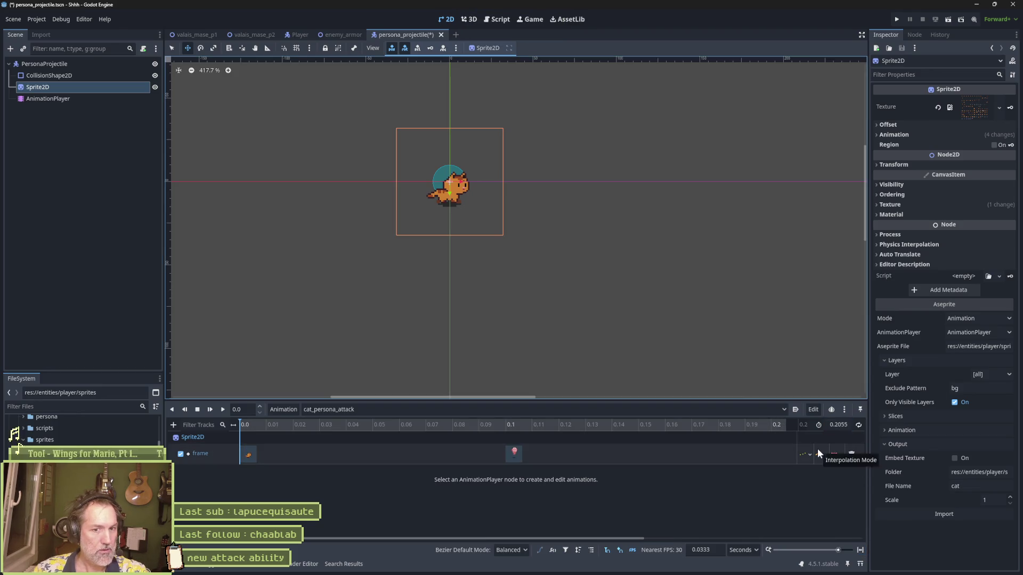
left_click(839, 426)
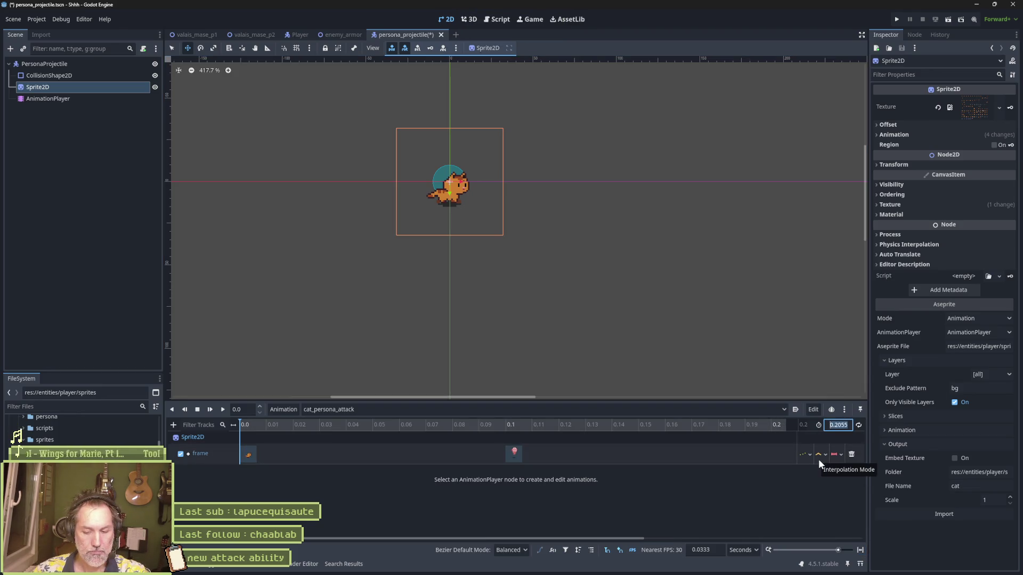
type("1")
key("Return")
key("ctrl+s")
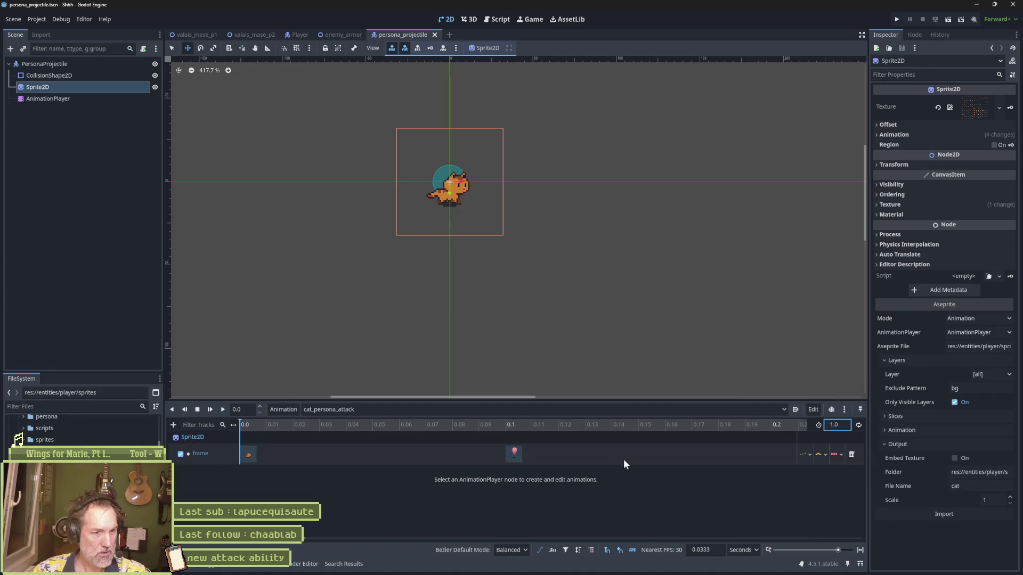
- Delete the extra keyframe, move the frame key to 0.0, and save the scene
left_click(859, 550)
left_click(242, 462)
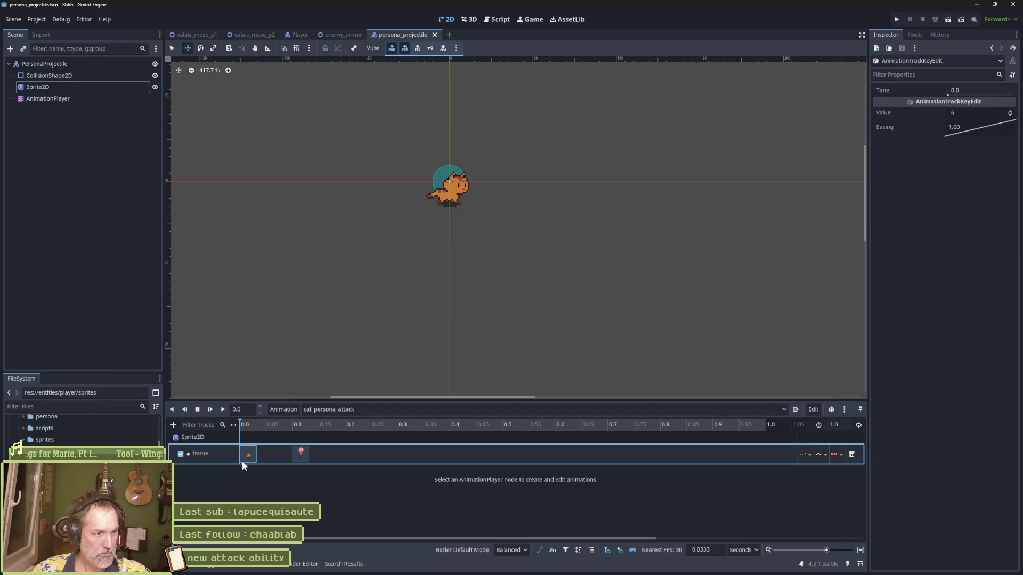
key("Delete")
left_click_drag(295, 451, 241, 451)
key("ctrl+s")
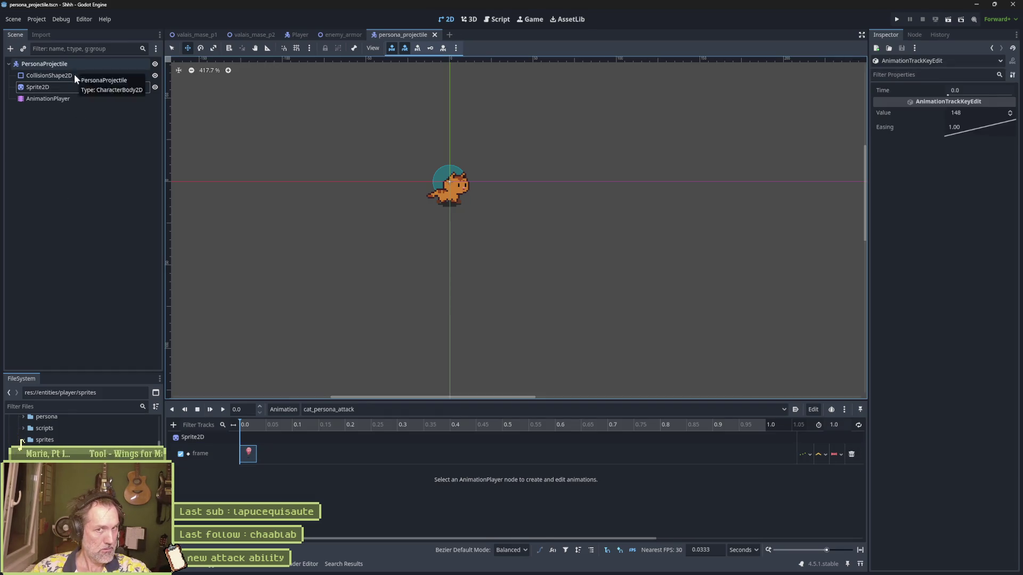
left_click(300, 36)
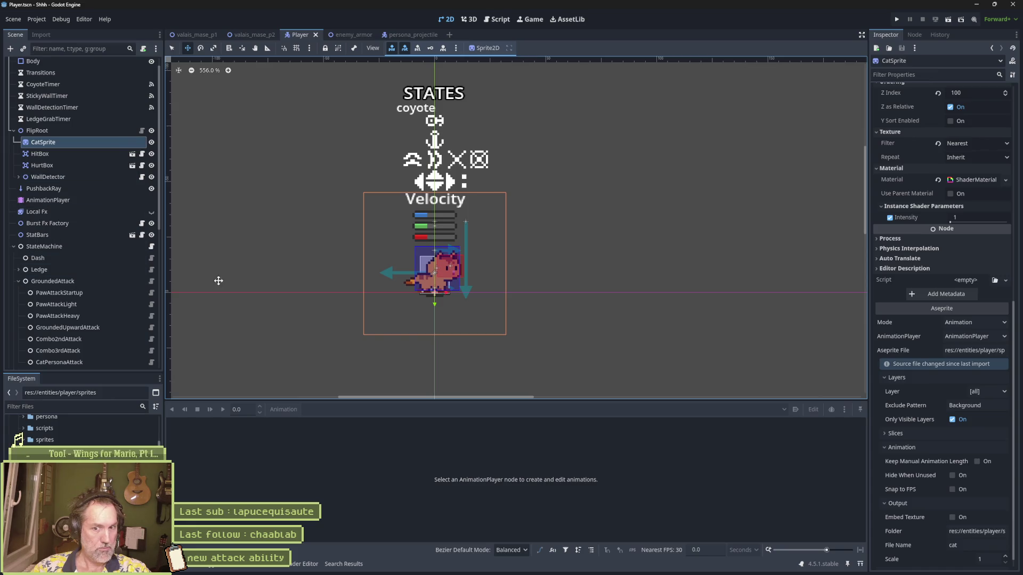
key("F5")
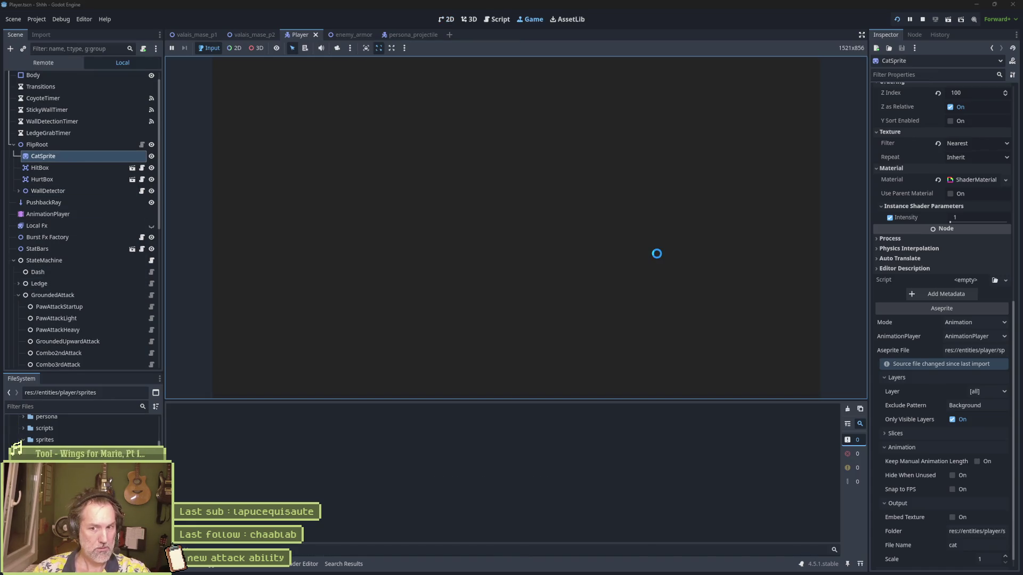
key("Right")
key("shift")
key("space")
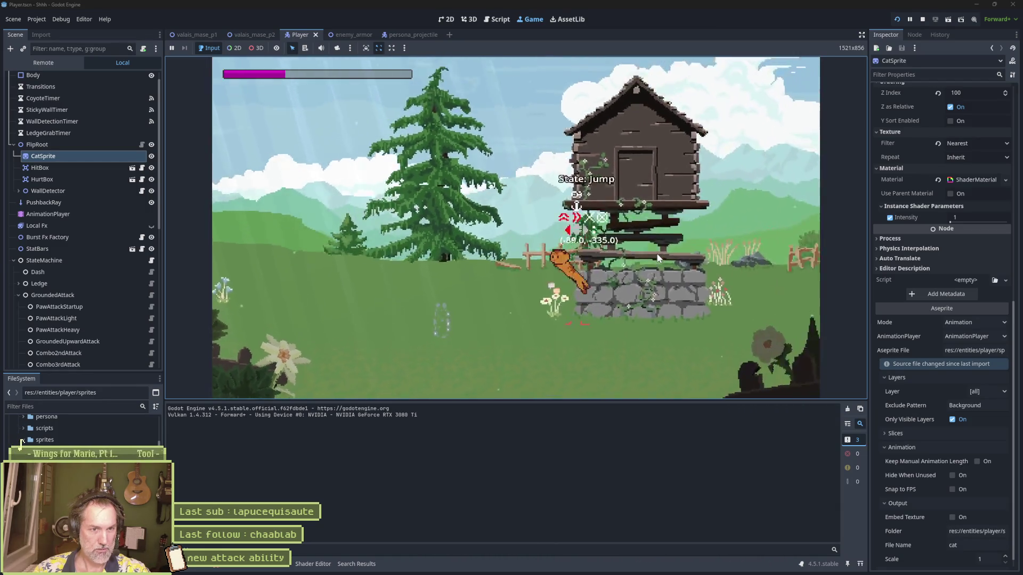
key("Left")
key("x")
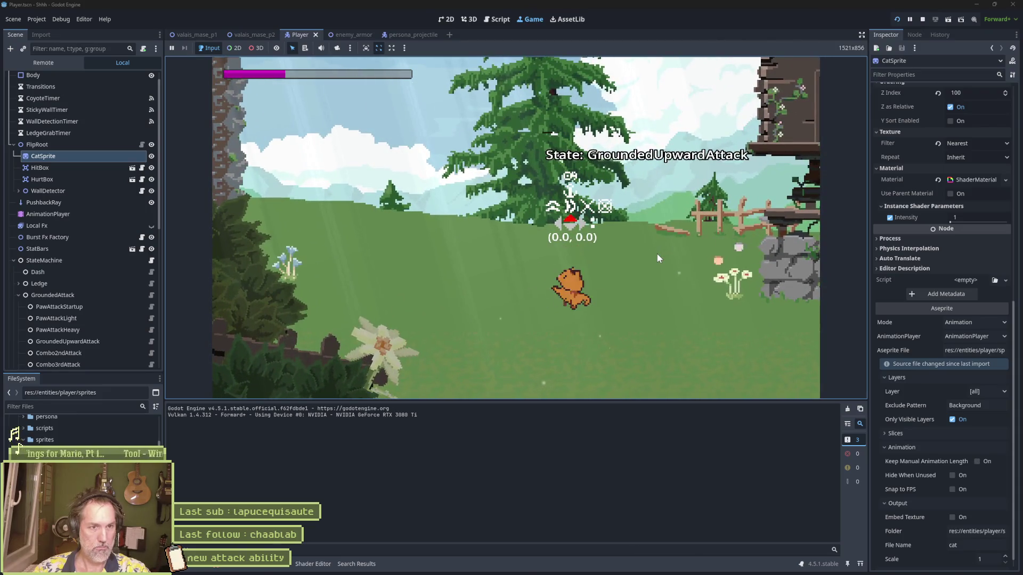
key("x")
key("Right")
key("x")
key("Right")
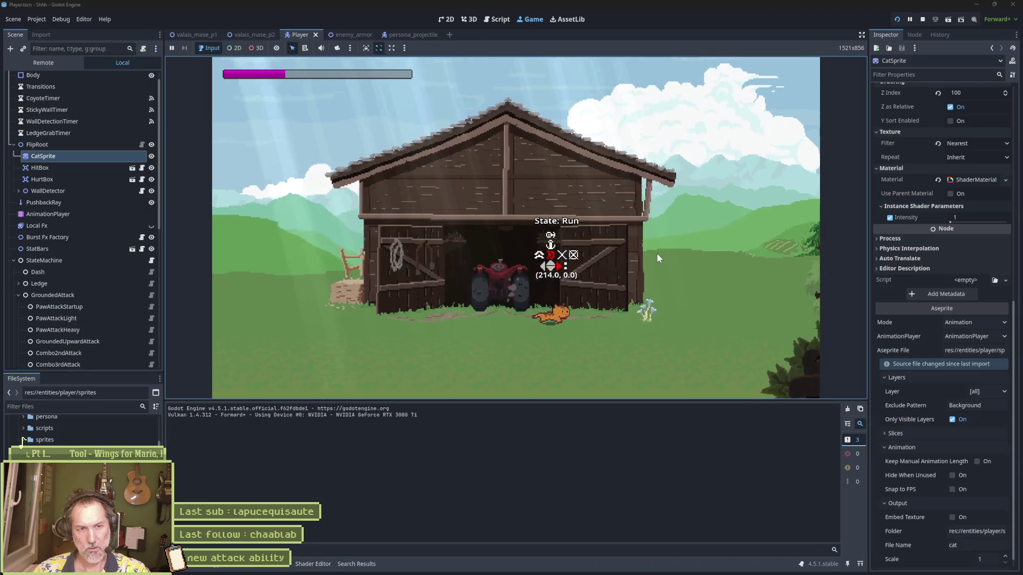
key("space")
key("Left")
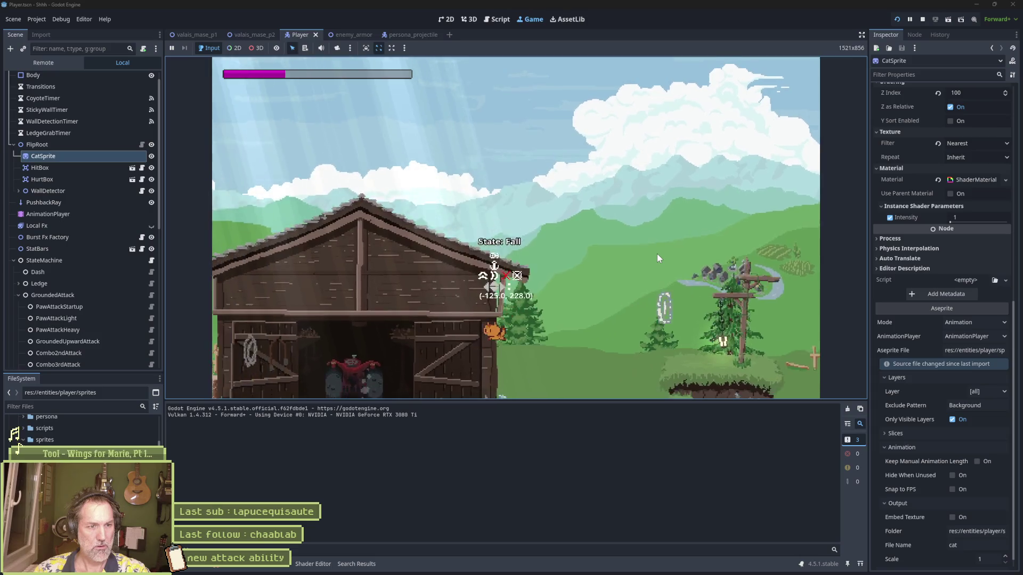
key("x")
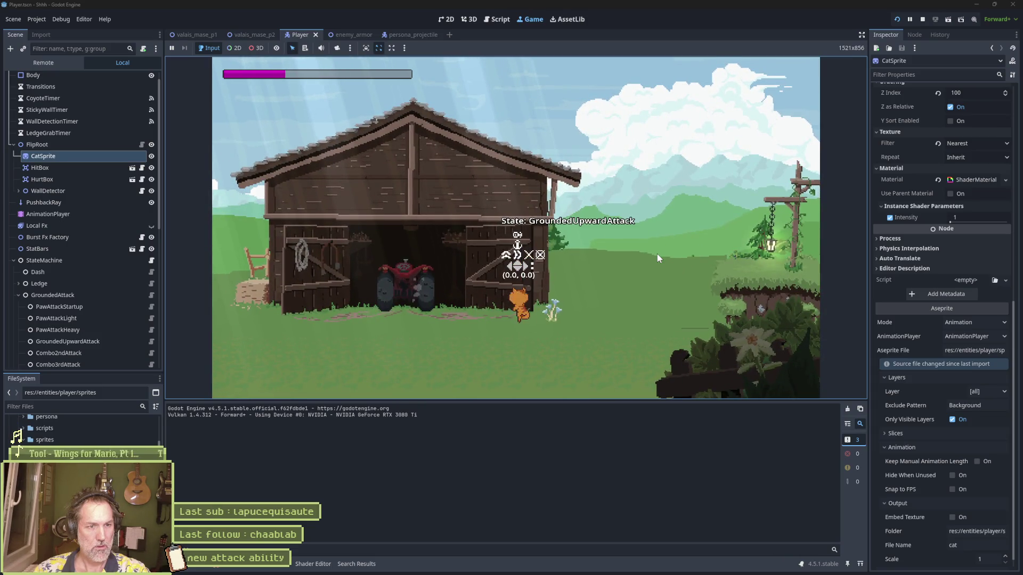
key("F8")
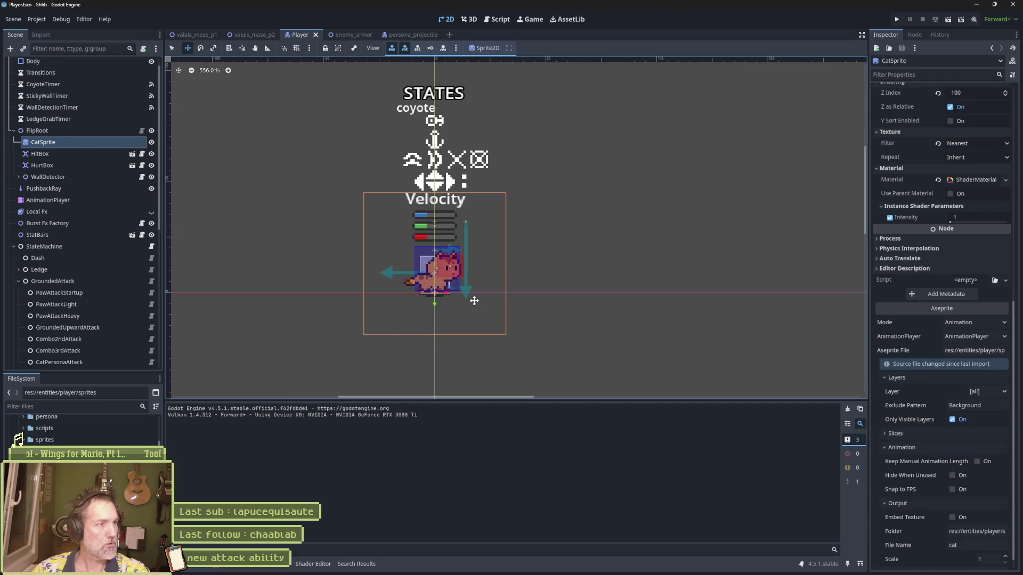
- Attach a new persona_projectile.gd script to the PersonaProjectile root node
left_click(417, 37)
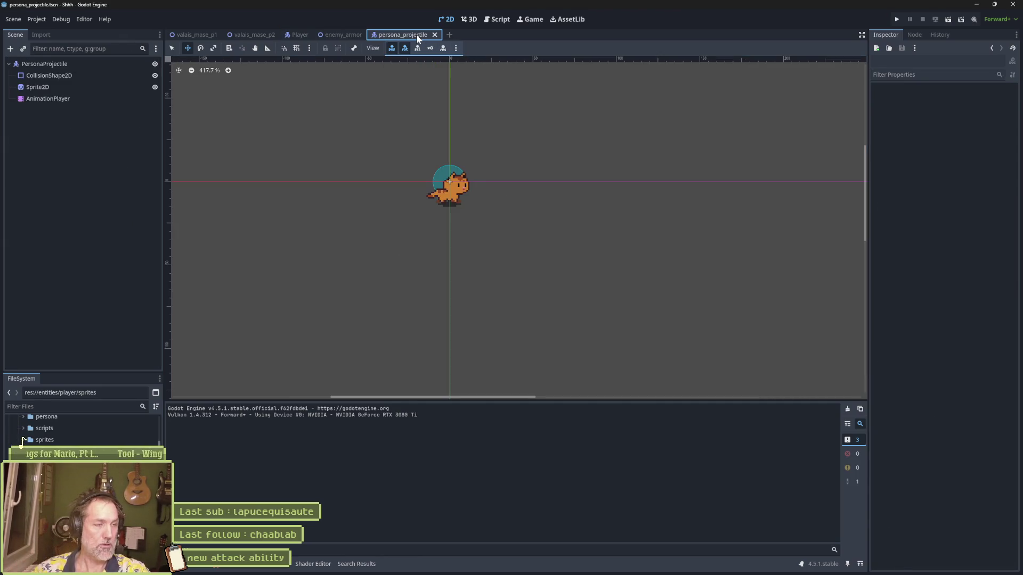
left_click(122, 65)
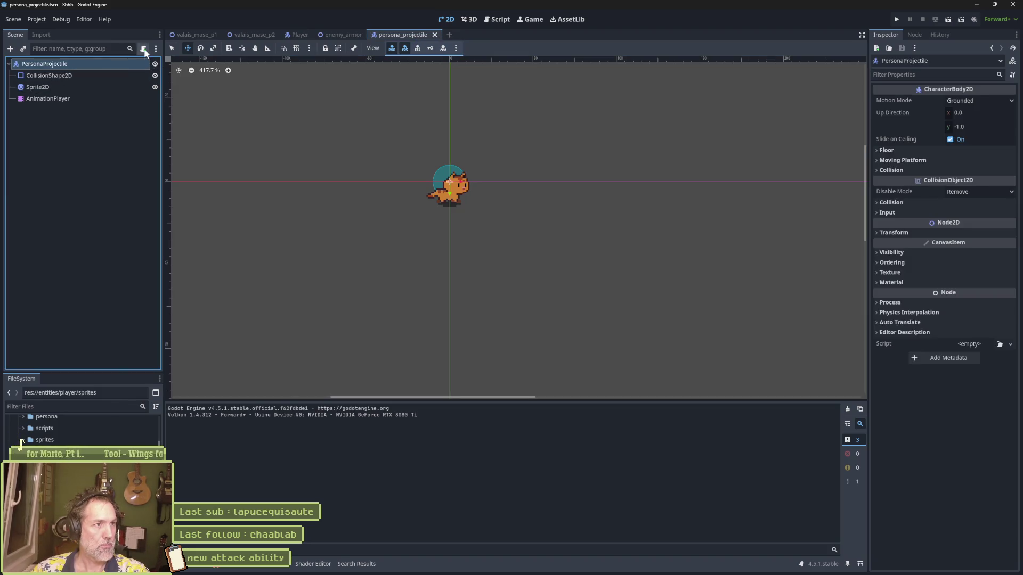
left_click(143, 49)
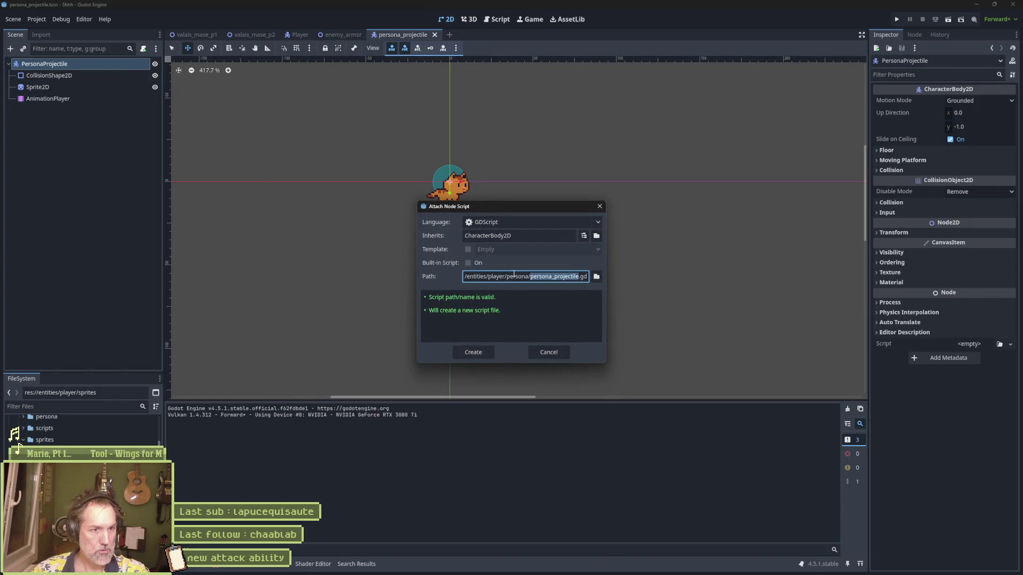
left_click(479, 353)
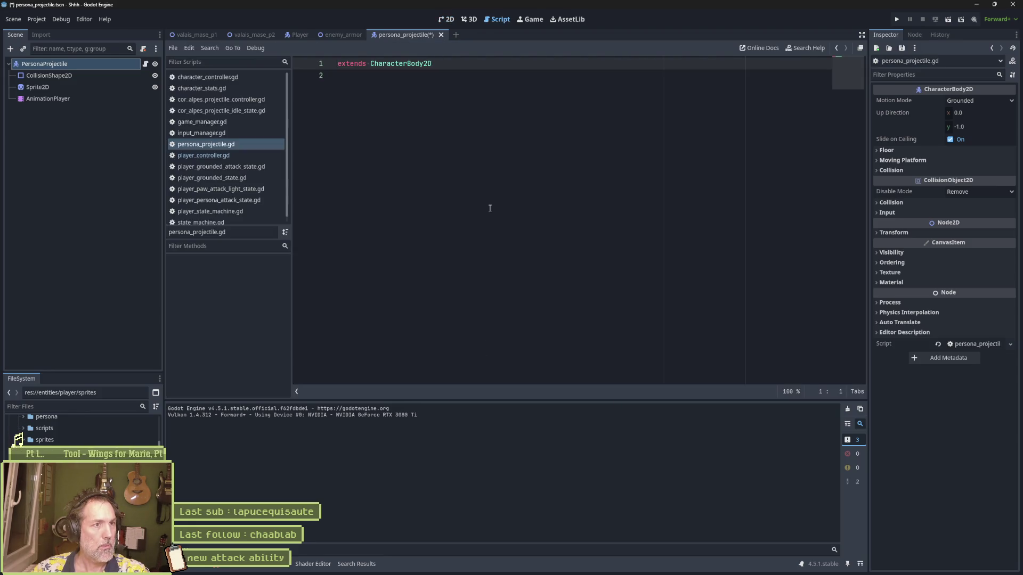
- Add 'class_name PersonaProjectile' at the top of the script and save
key("Return")
key("Up")
type("class_nam")
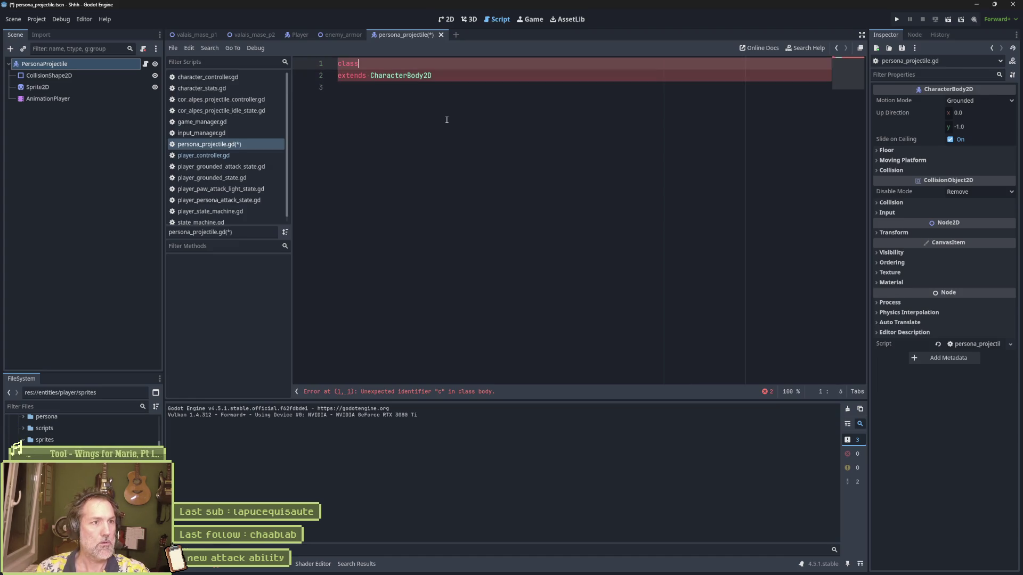
type("e PersonaProjectile")
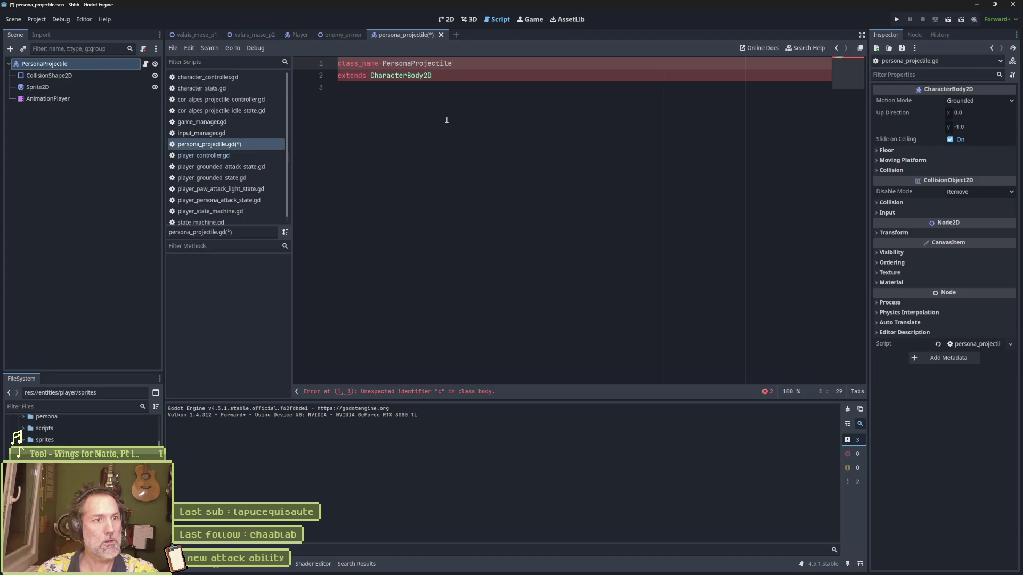
key("ctrl+s")
key("Down")
key("Down")
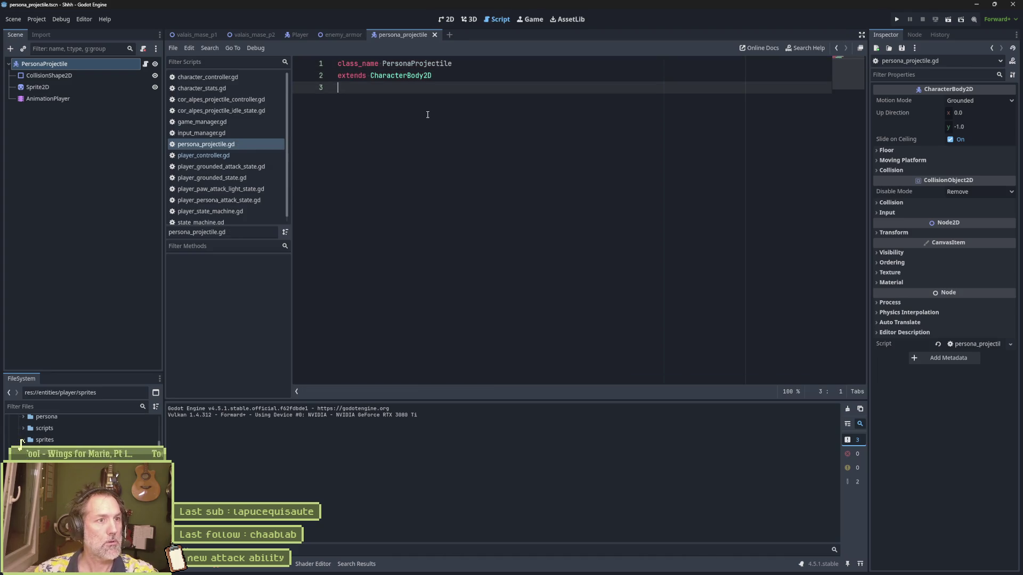
key("Return")
key("Return")
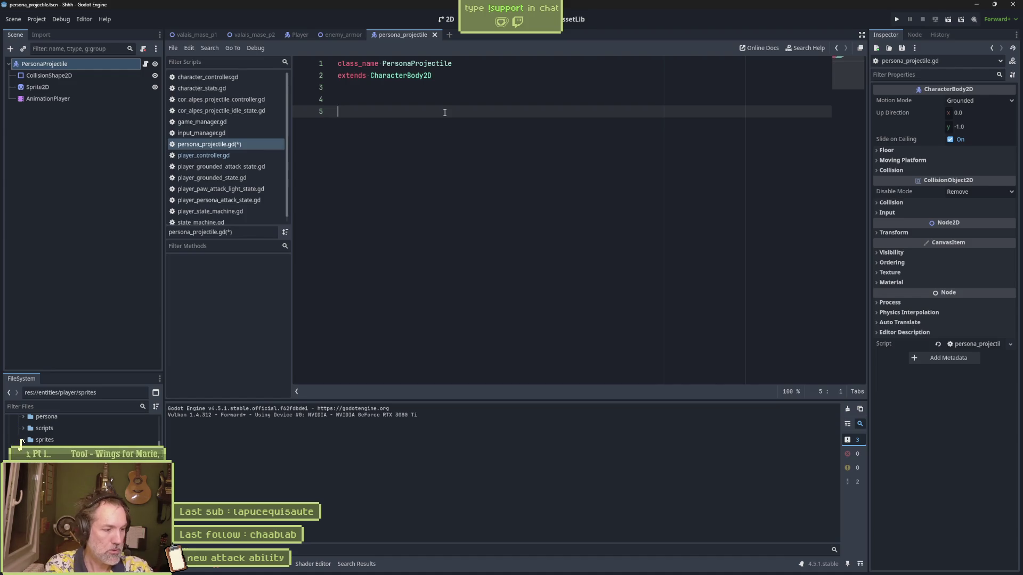
- Add a _physics_process(_delta) function containing pass and save
key("Return")
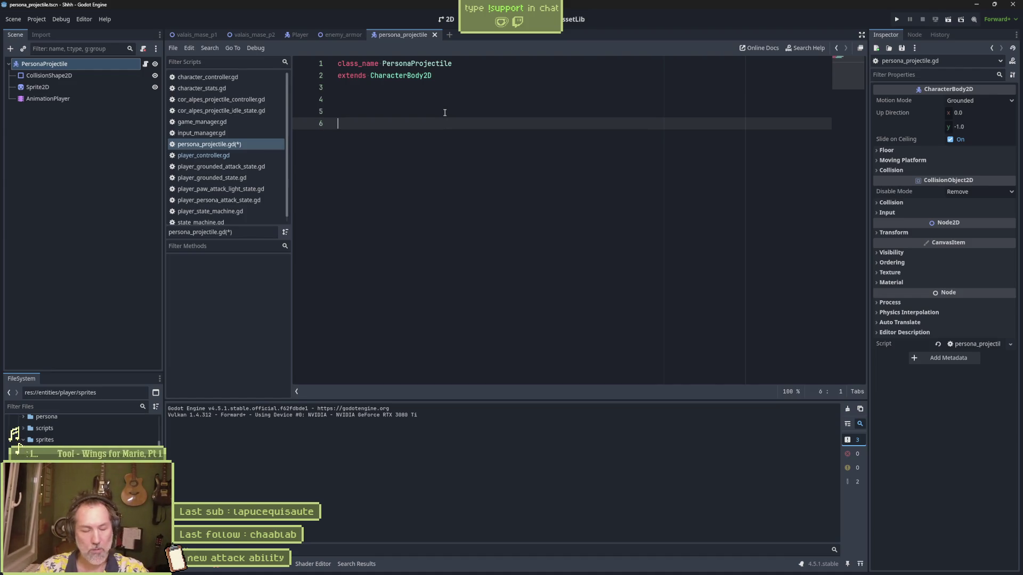
type("func _pro")
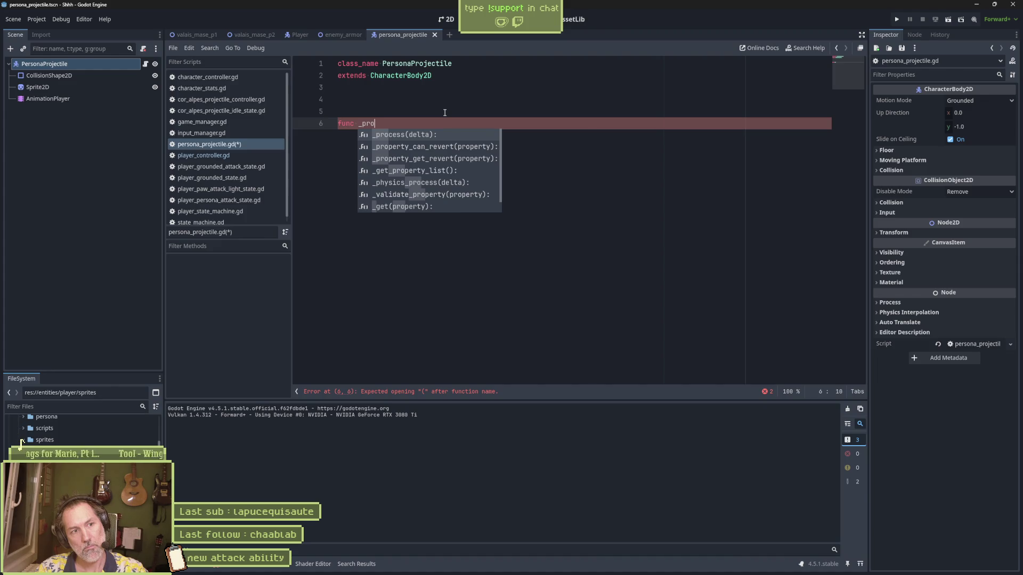
key("Down")
key("Down")
key("Down")
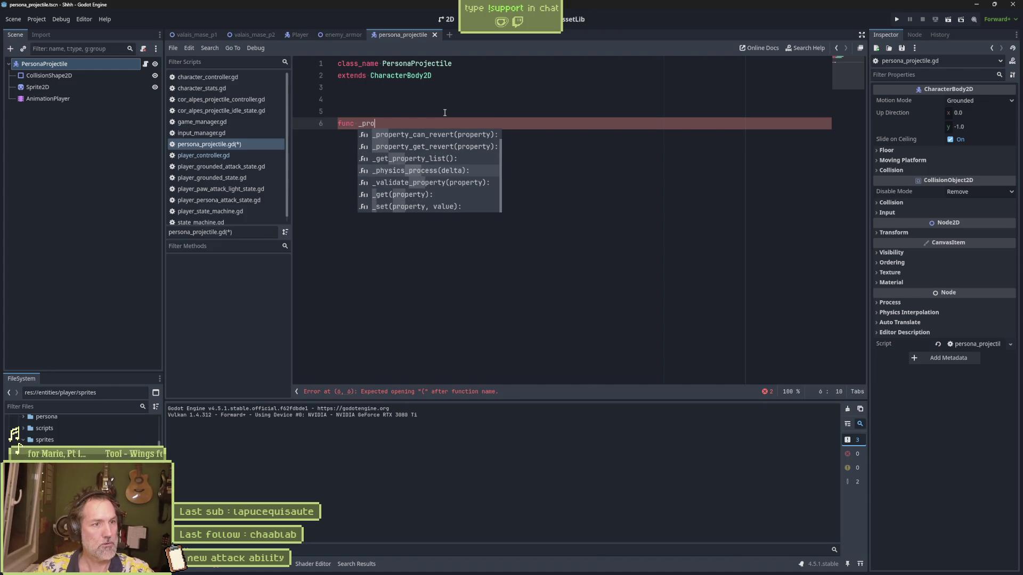
key("Return")
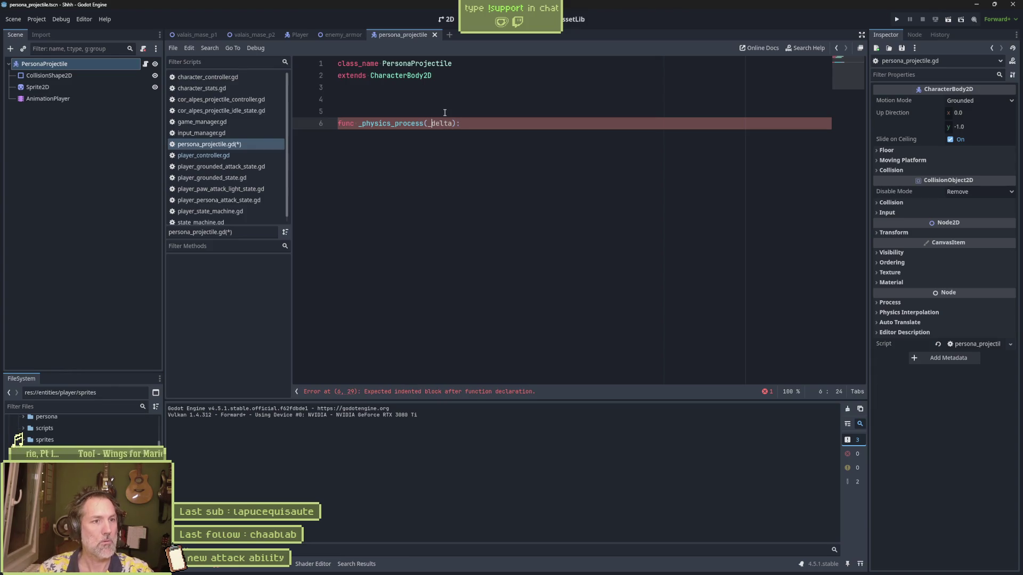
key("Return")
type("pass")
key("ctrl+s")
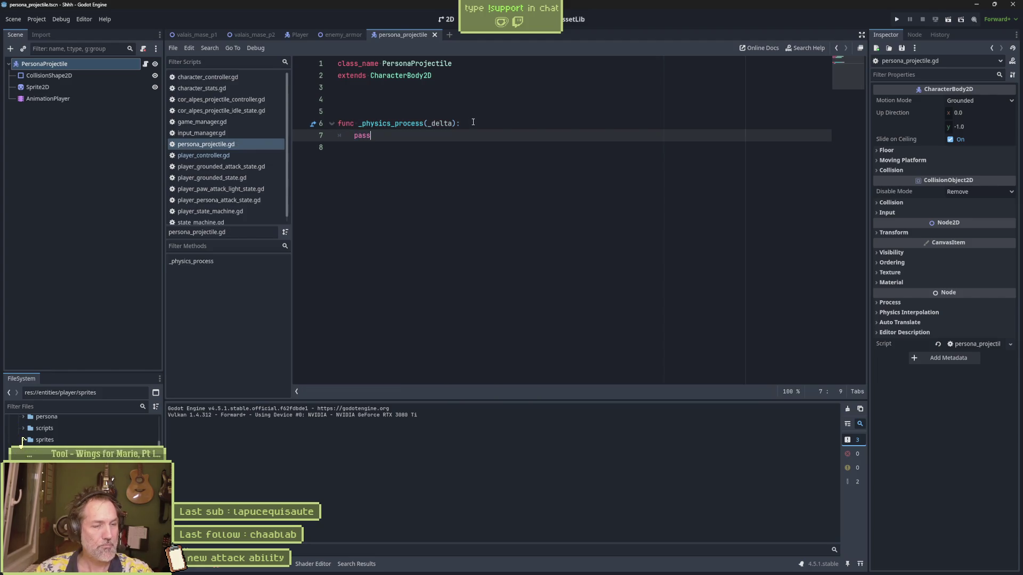
left_click(461, 113)
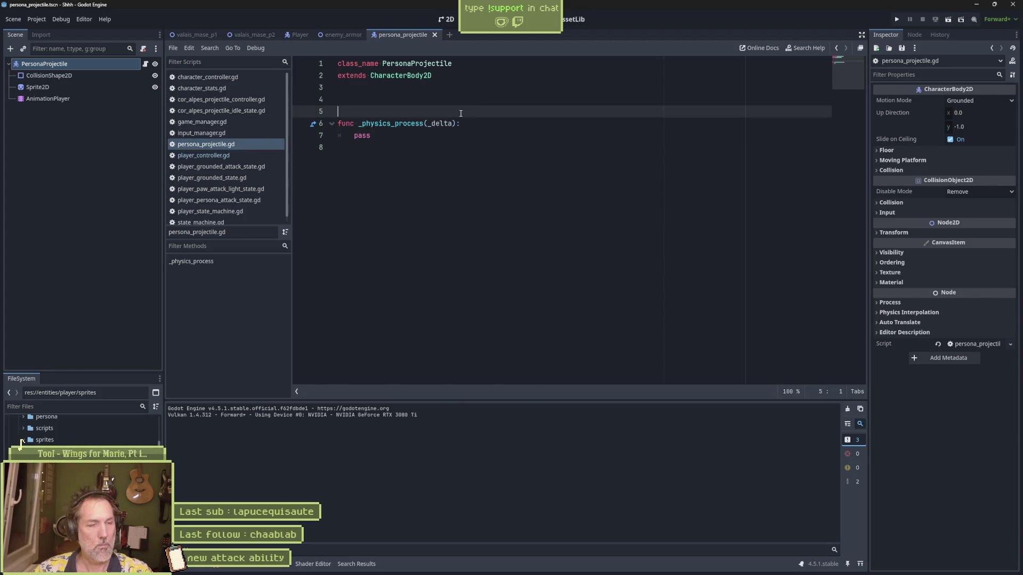
key("Return")
key("ctrl+s")
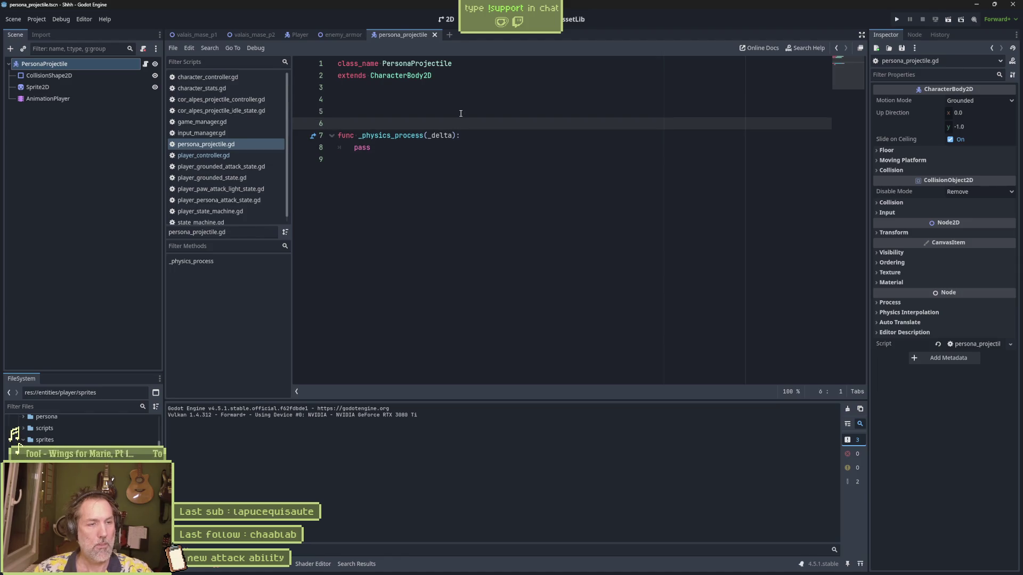
key("Up")
key("Up")
key("Up")
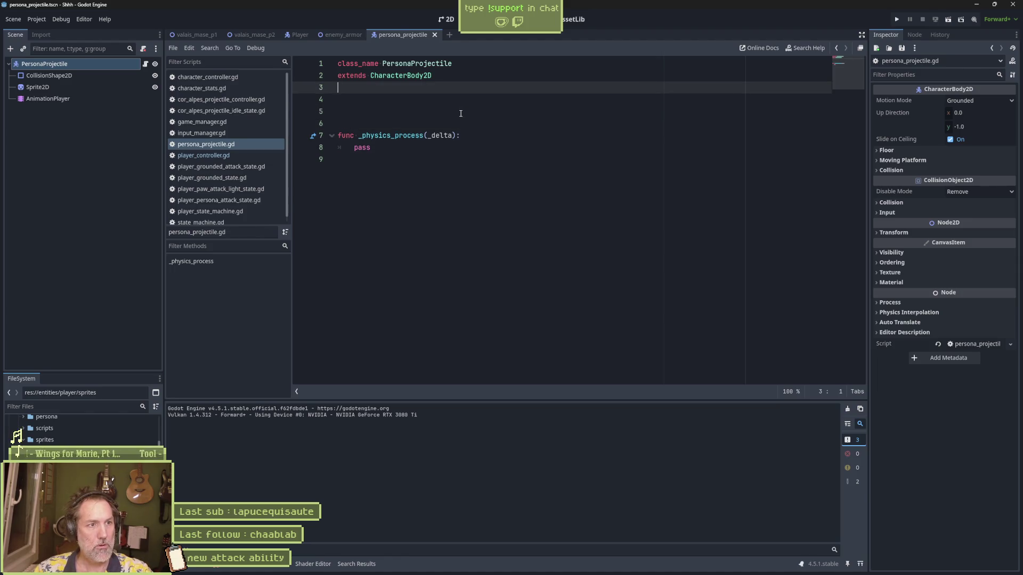
key("Return")
key("Return")
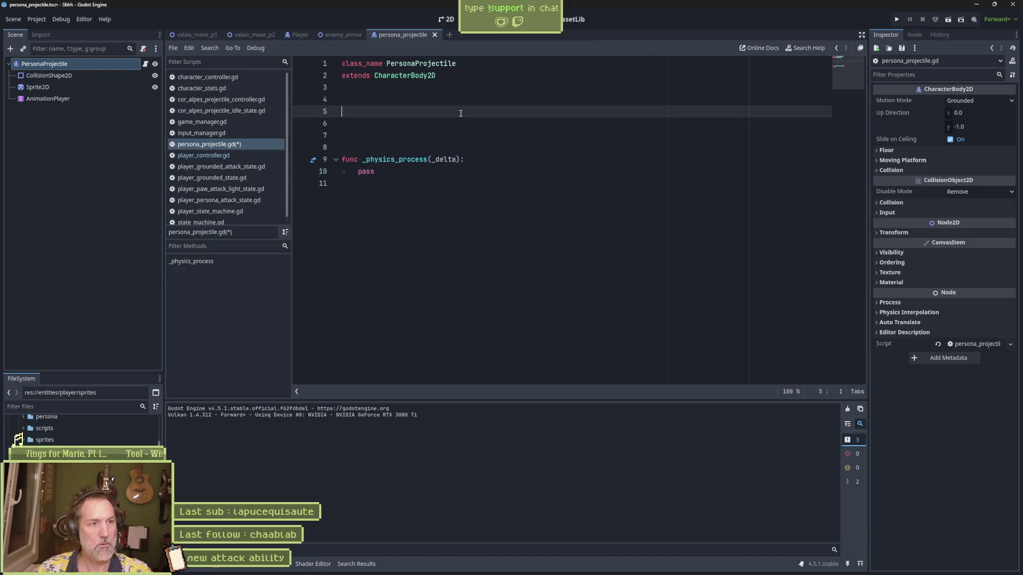
key("Return")
type("@export var ")
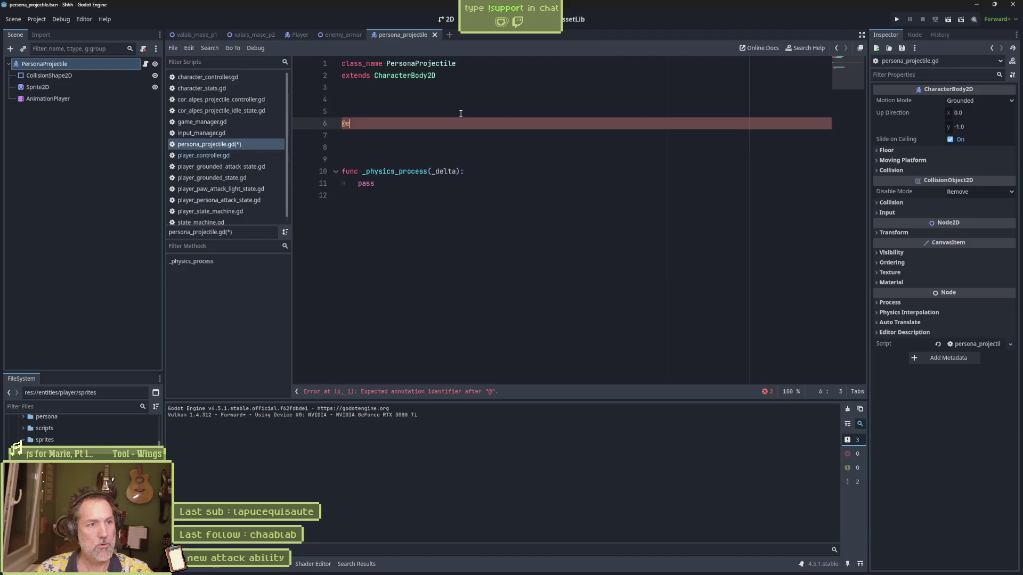
type("speed")
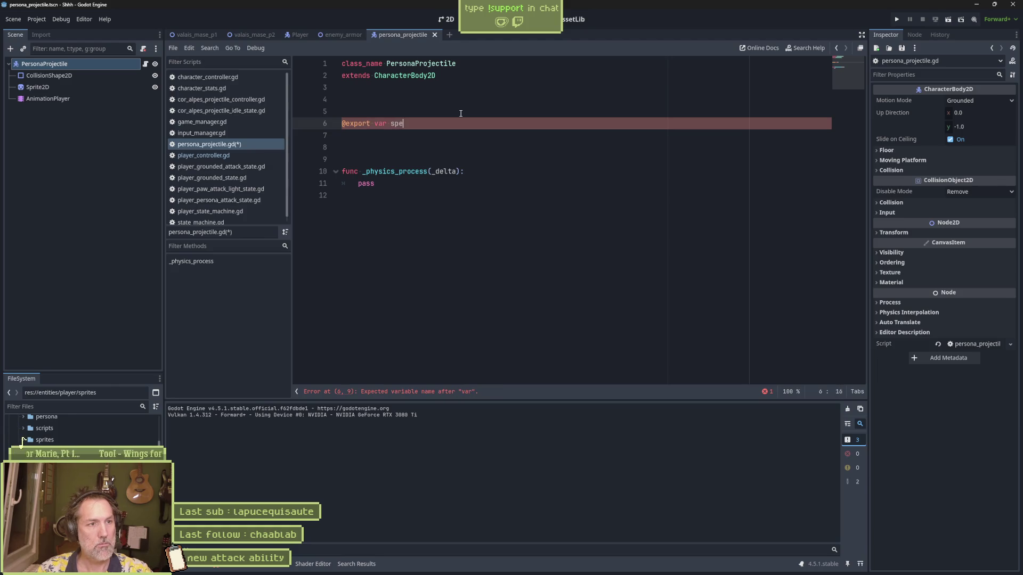
type(" := ")
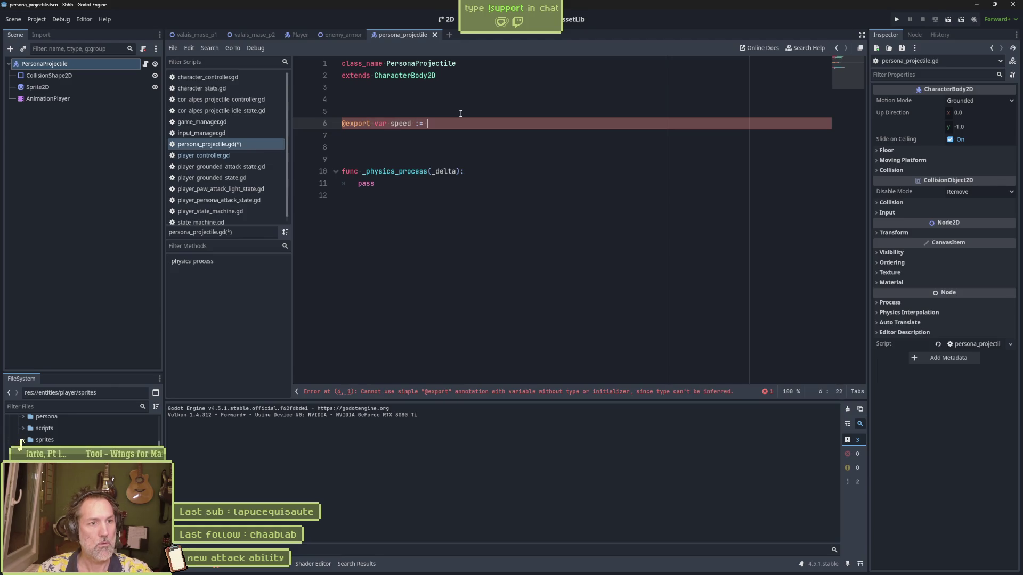
type("1")
key("BackSpace")
type(".0")
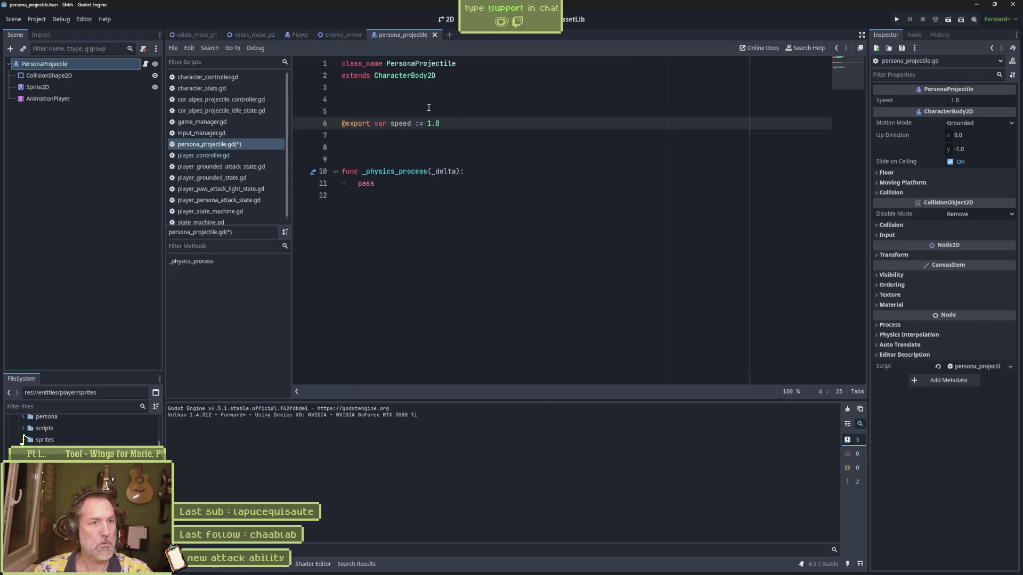
key("ctrl+s")
- Replace pass with 'velocity.x = speed * _delta' and 'move_and_collide(velocity)', then save
double_click(366, 183)
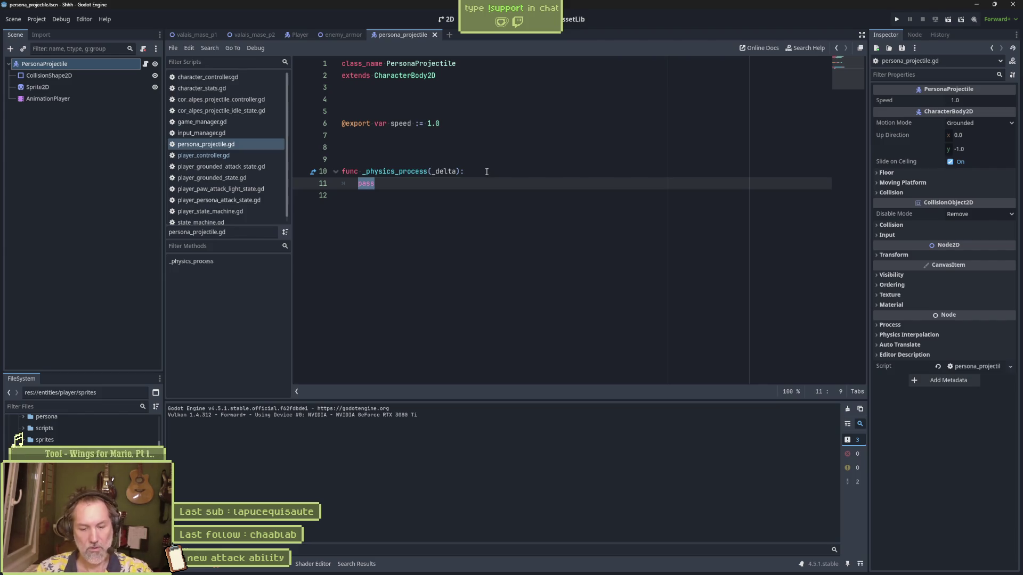
type("velo")
key("Return")
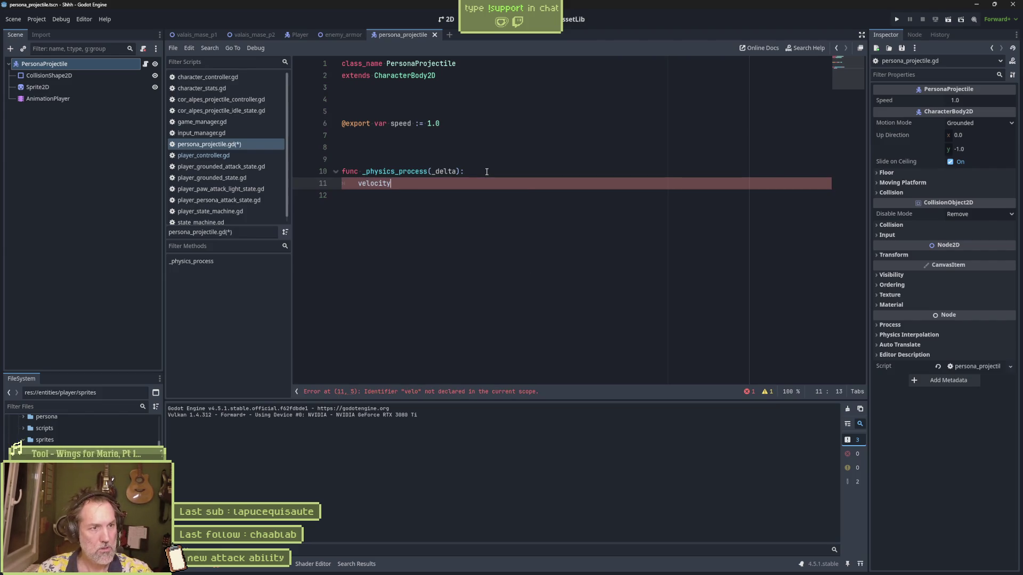
type(".x = s")
key("Return")
type("* _delta")
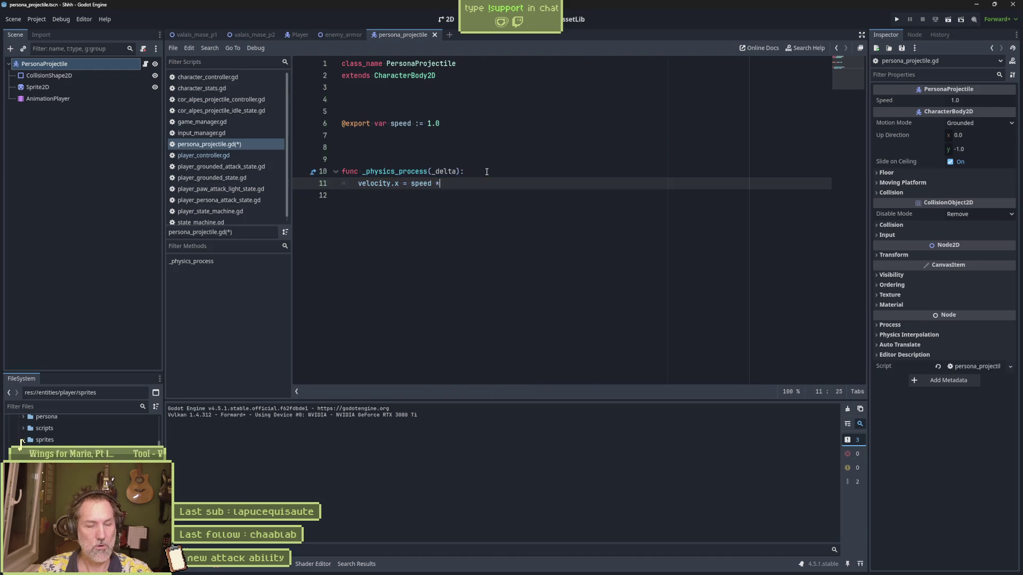
key("Return")
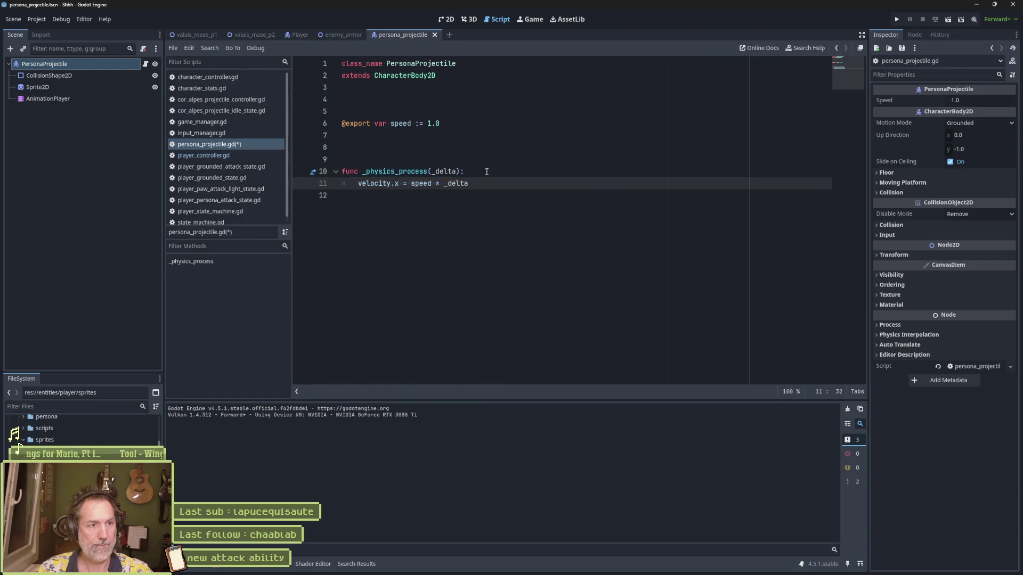
key("Return")
type("ove")
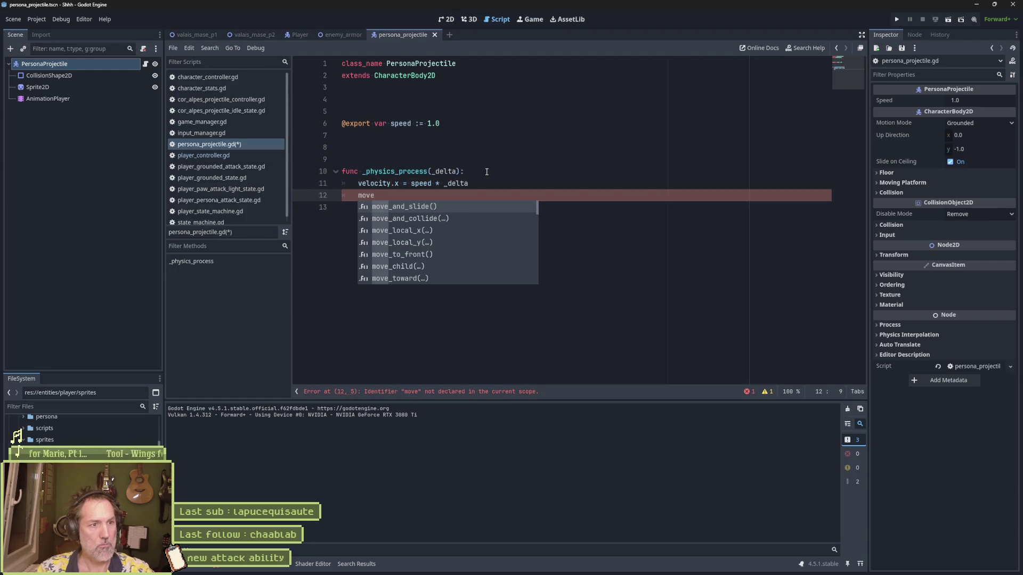
key("Down")
key("Return")
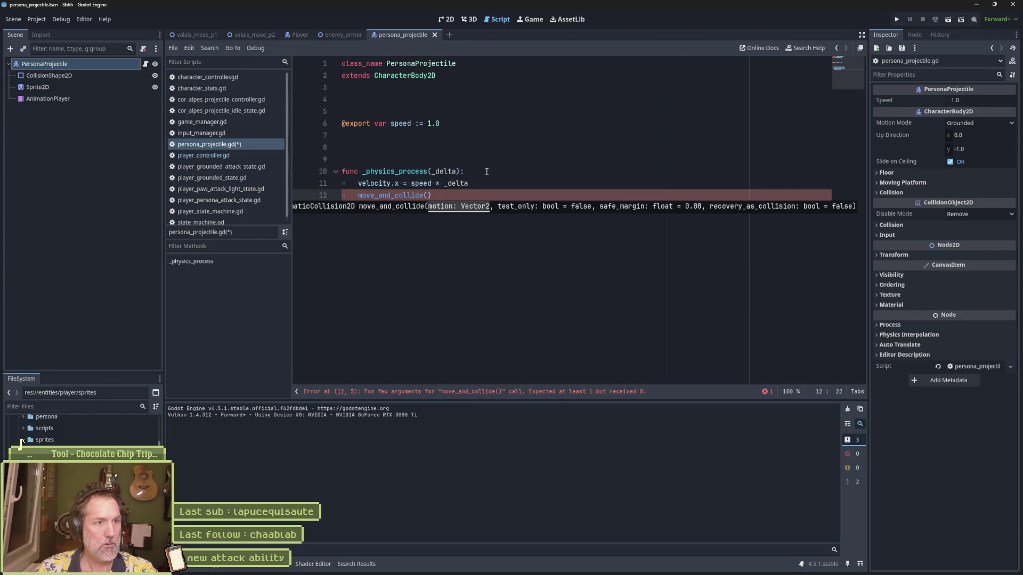
type("e")
key("Return")
key("ctrl+s")
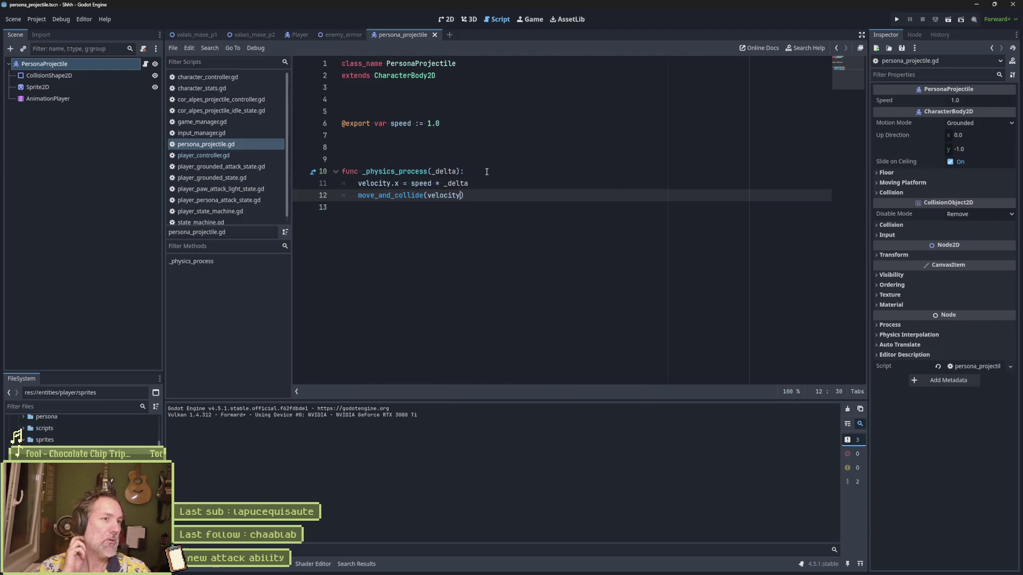
left_click(446, 19)
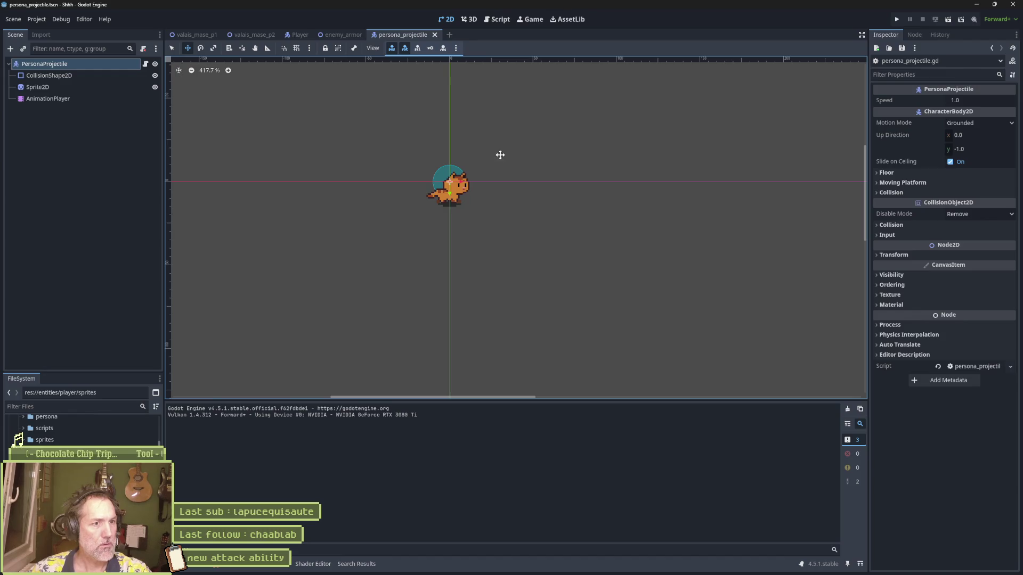
- Review the Sprite2D's Aseprite layer list, keeping all layers
left_click(75, 87)
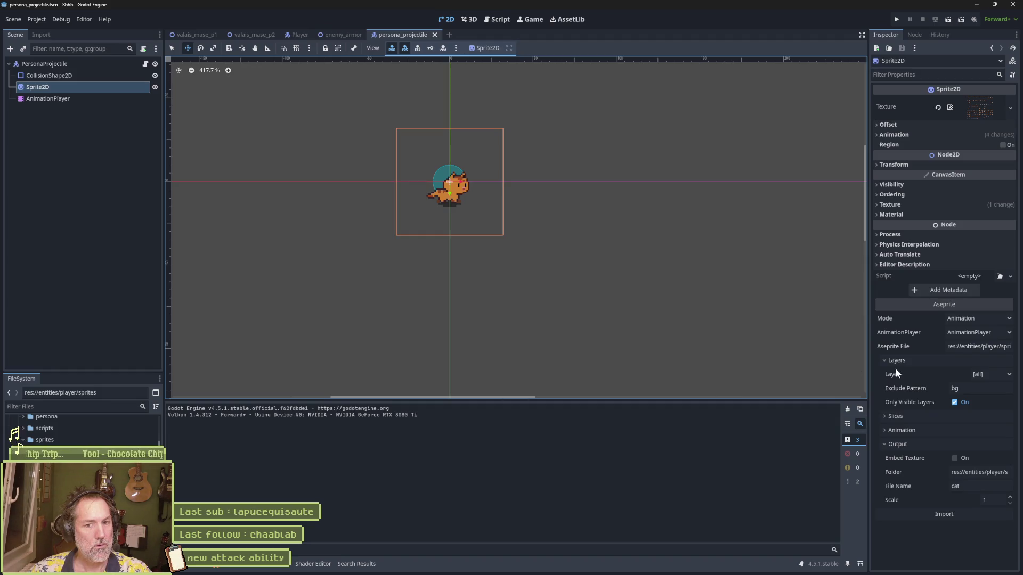
left_click(979, 374)
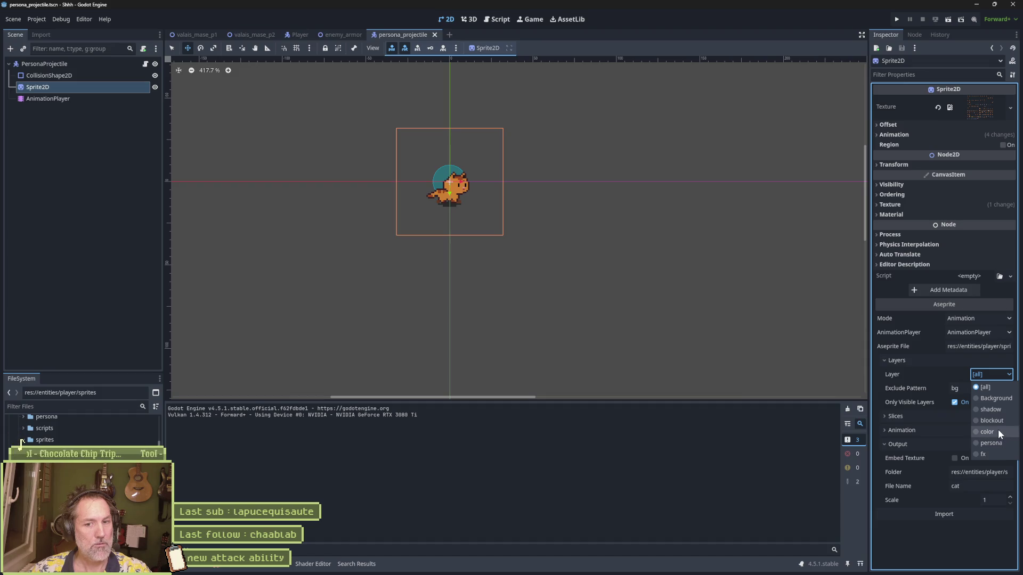
left_click(960, 548)
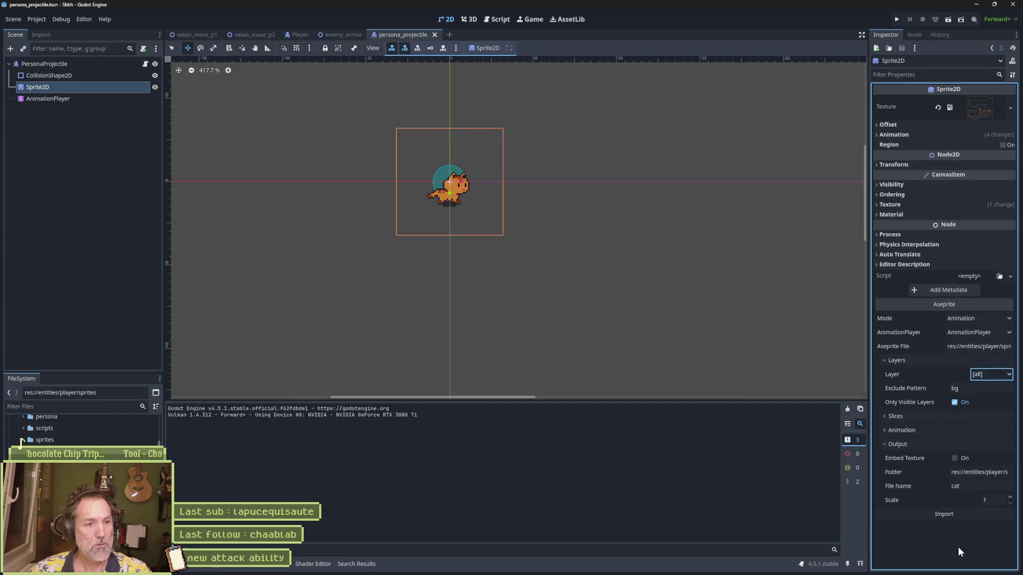
- Set the AnimationPlayer to cat_persona_attack and run the current scene with F6
left_click(61, 99)
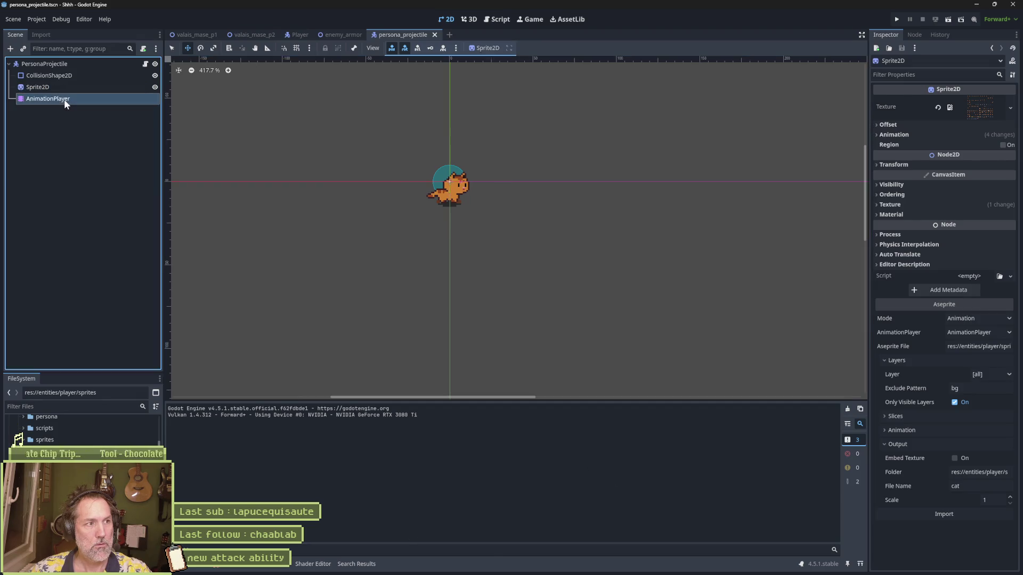
left_click(414, 410)
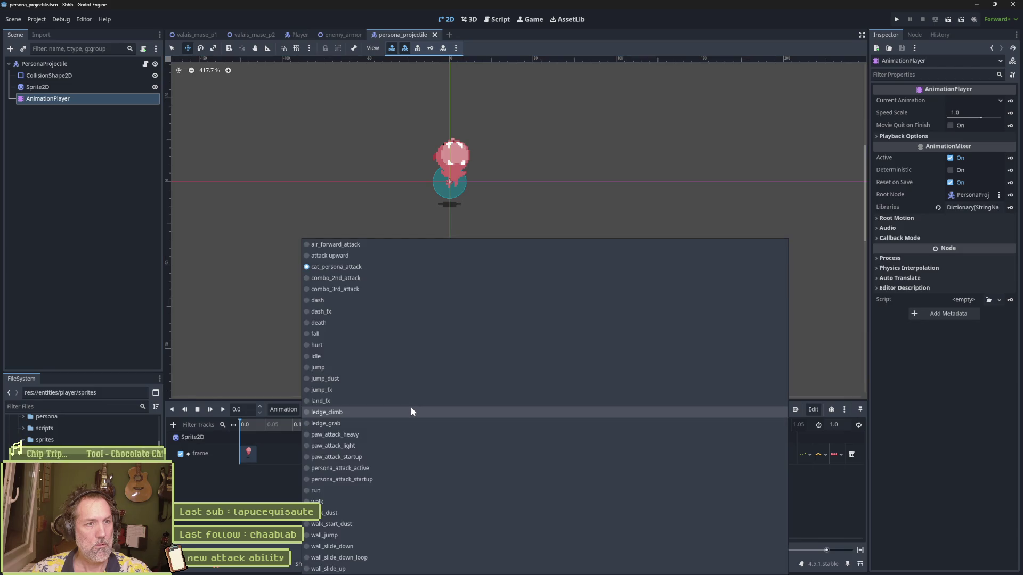
left_click(276, 502)
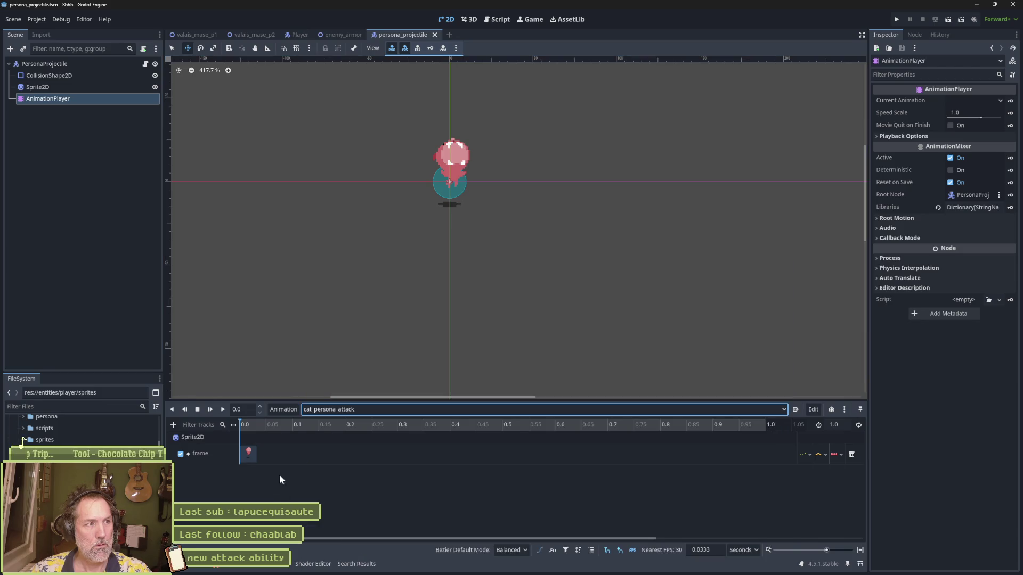
left_click(53, 86)
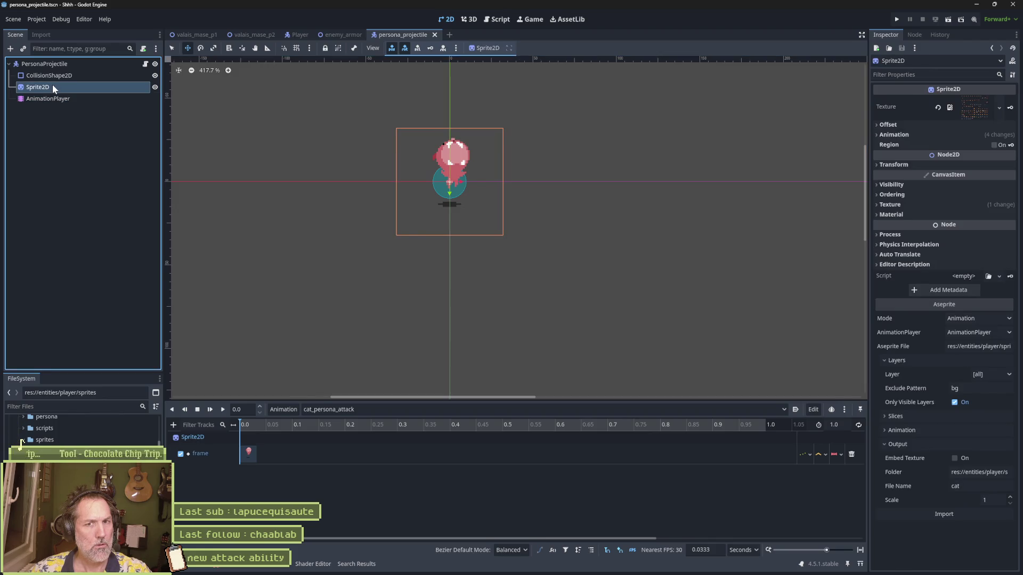
key("F6")
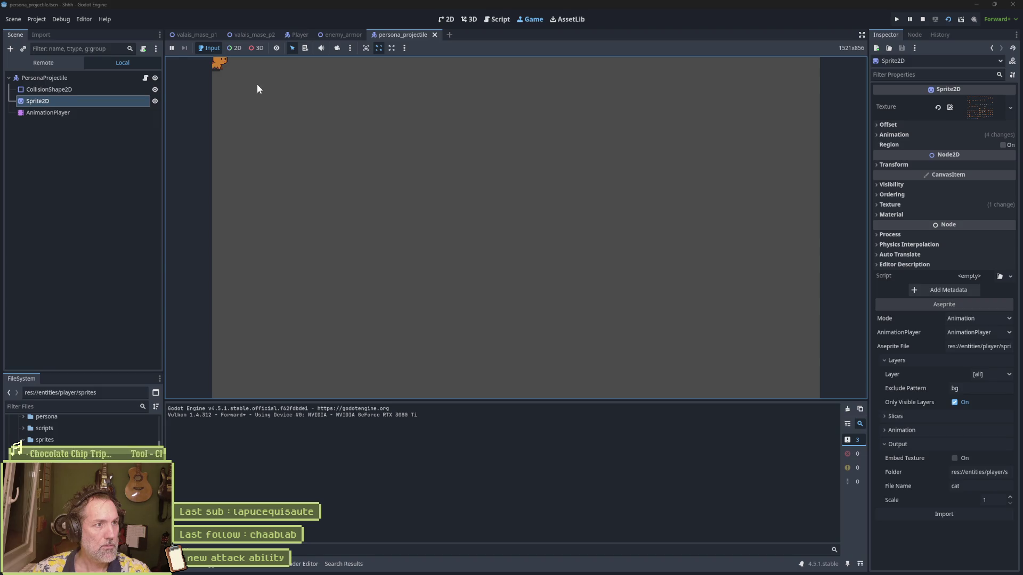
- Stop the game, set PersonaProjectile's Speed to 30, then run and stop the scene
key("F8")
left_click(53, 63)
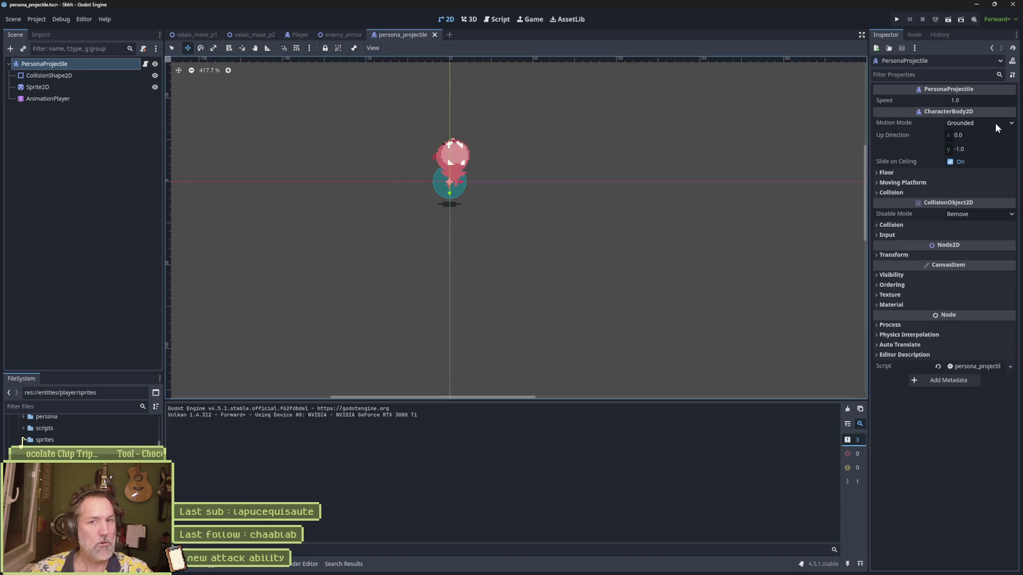
left_click(992, 101)
type("30")
key("Return")
key("F6")
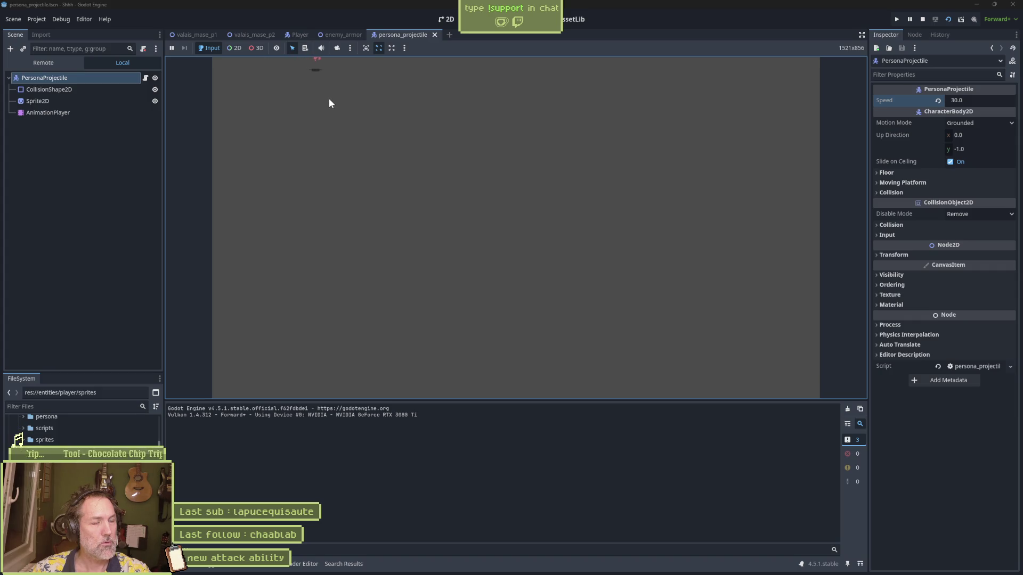
key("F8")
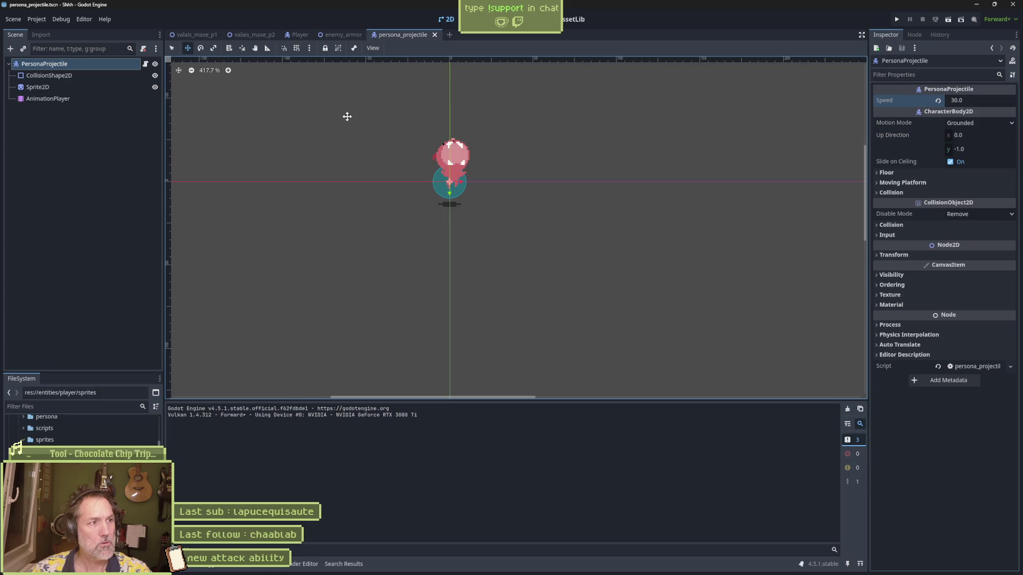
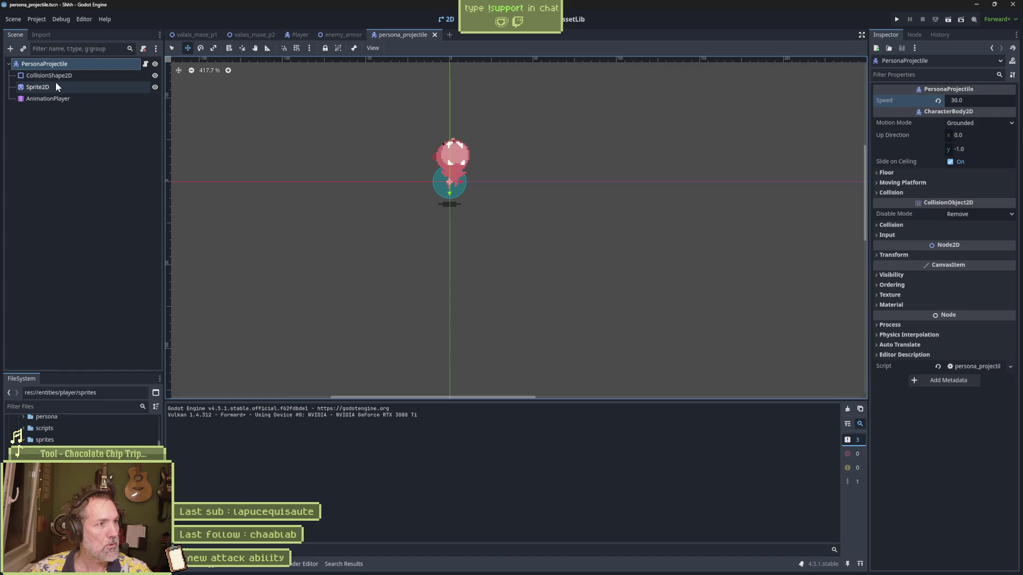
- Select the Sprite2D and AnimationPlayer nodes, then open persona_projectile.gd from PersonaProjectile's script icon
left_click(54, 87)
left_click(55, 98)
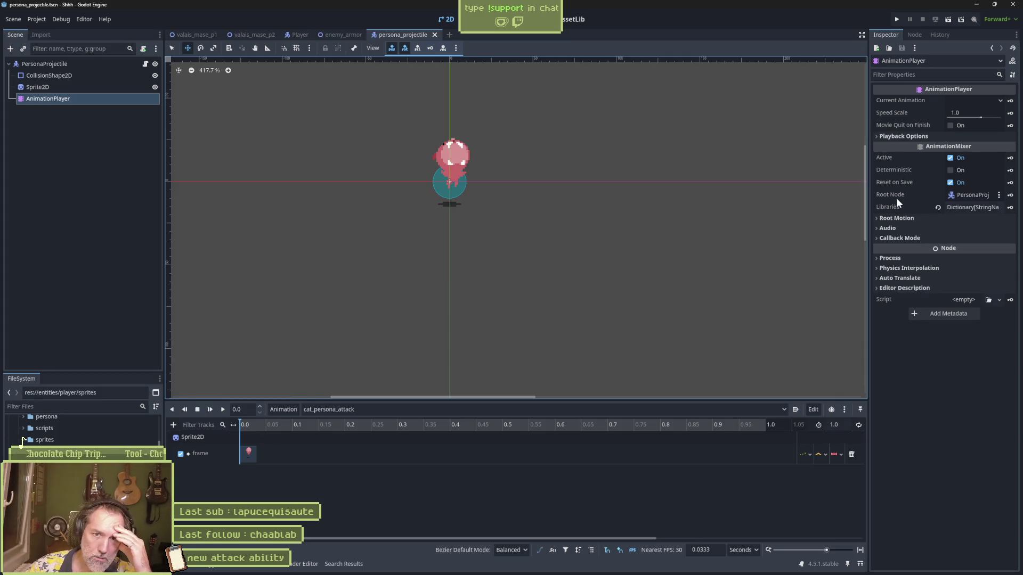
left_click(147, 67)
left_click(146, 64)
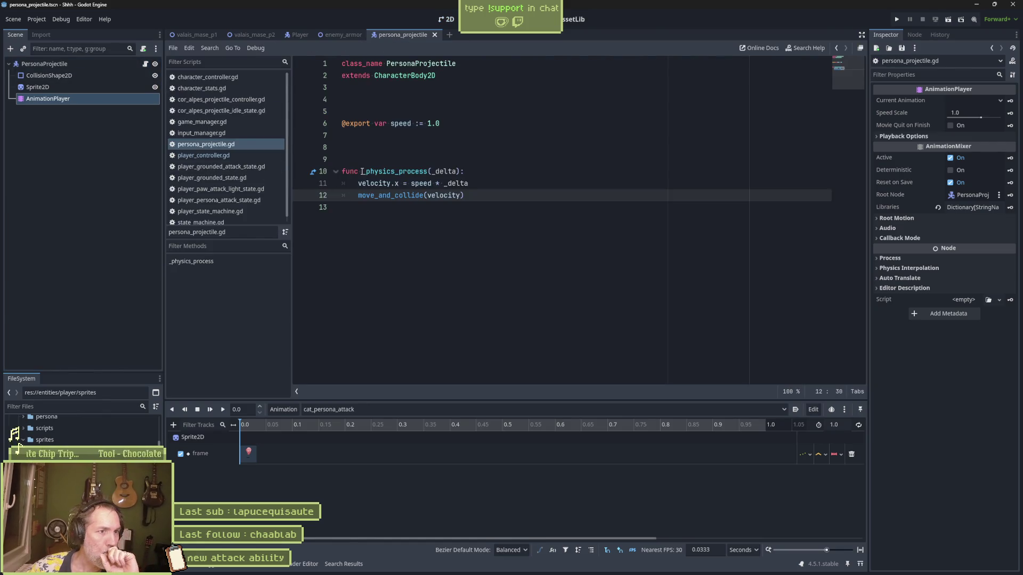
- Make persona_attack_startup the AnimationPlayer's autoplaying current animation, save the scene and run it with F6
left_click(456, 142)
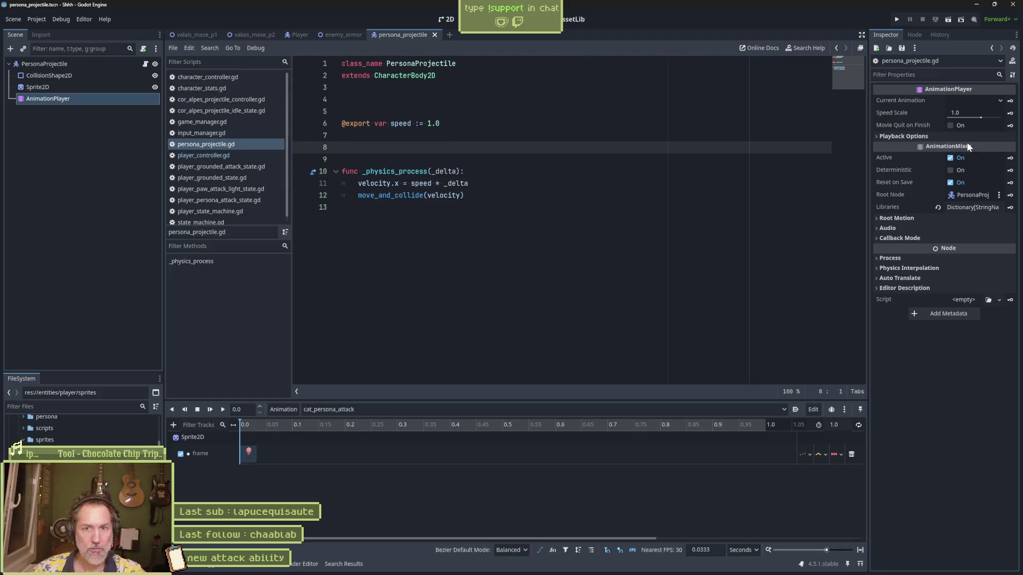
left_click(988, 100)
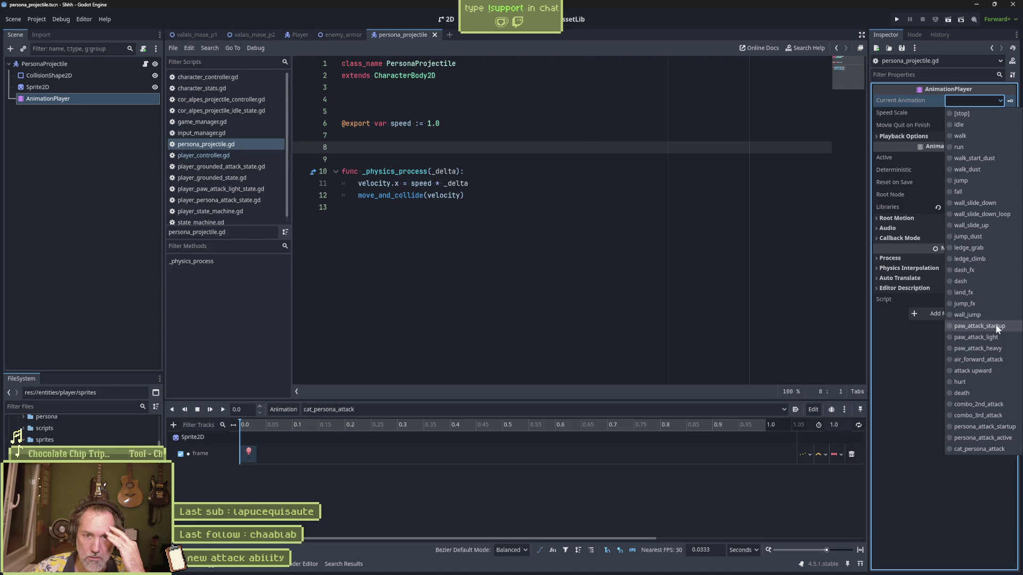
left_click(997, 425)
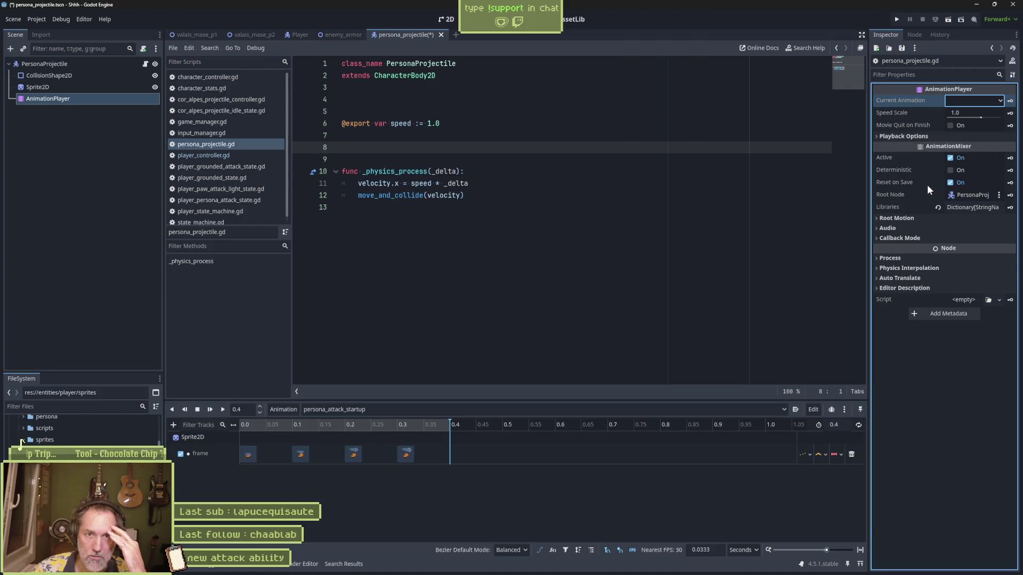
left_click(906, 137)
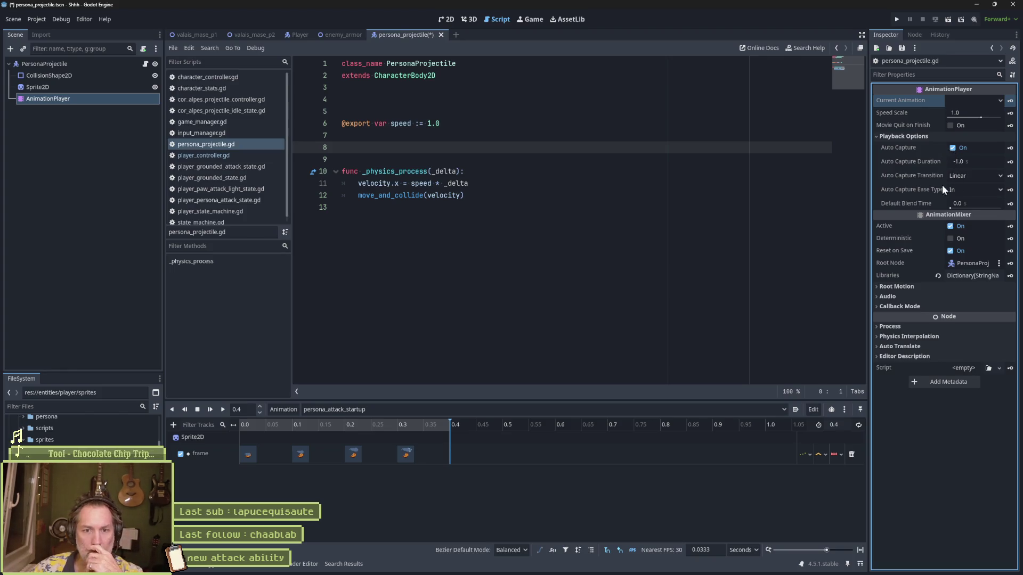
left_click(795, 409)
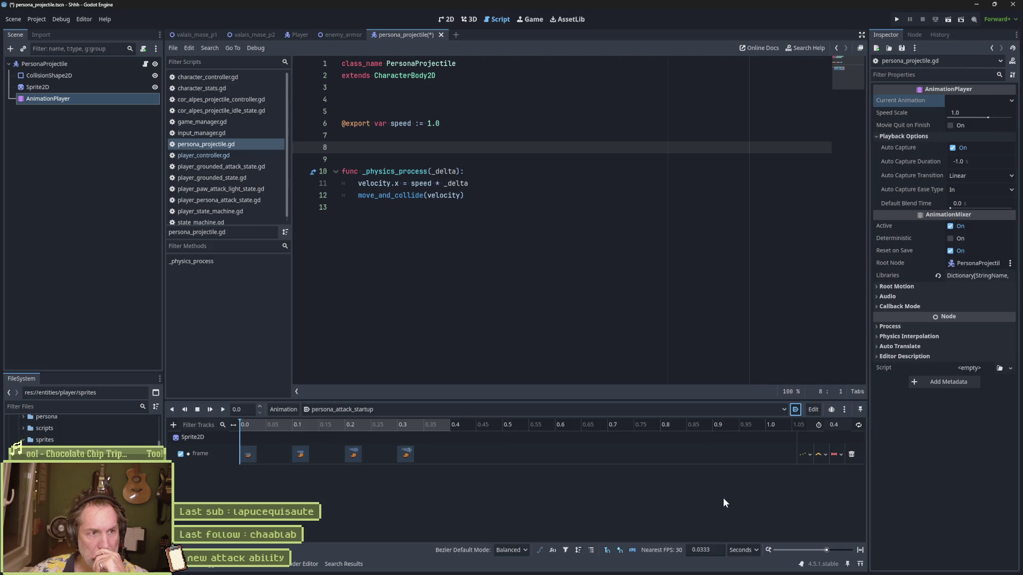
key("ctrl+s")
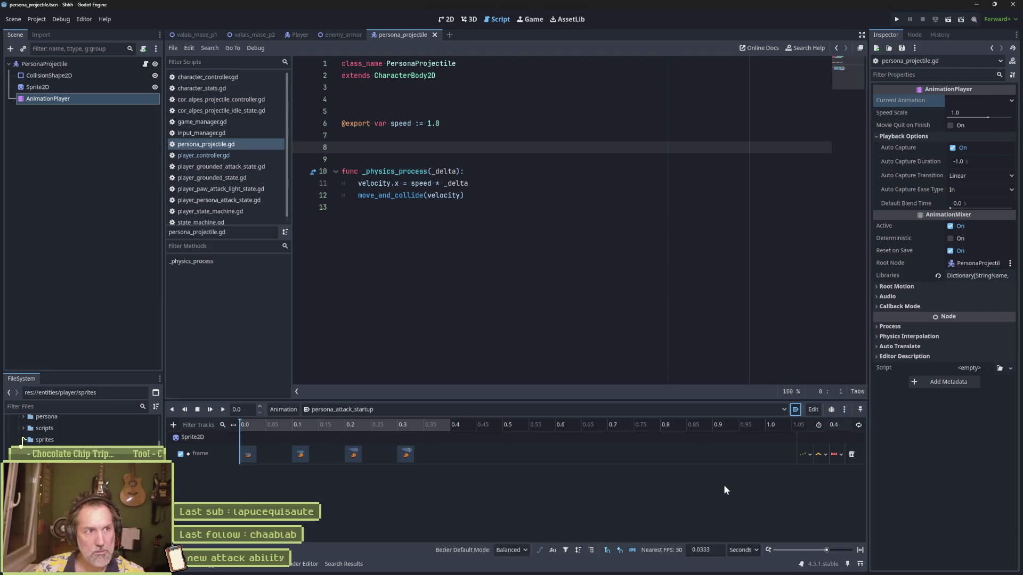
key("F6")
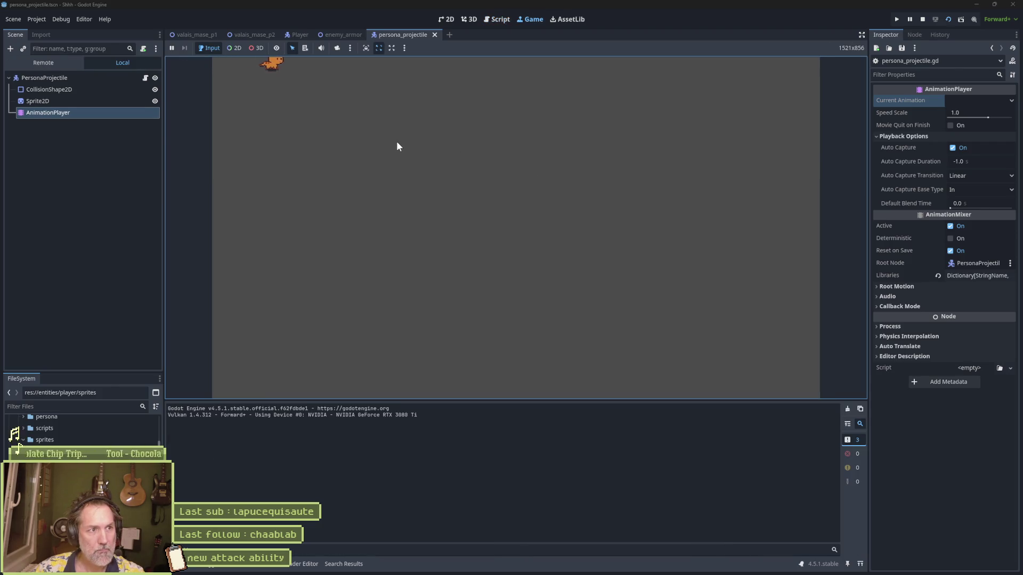
- Stop the running game and re-pick the AnimationPlayer's current animation from the list
key("F8")
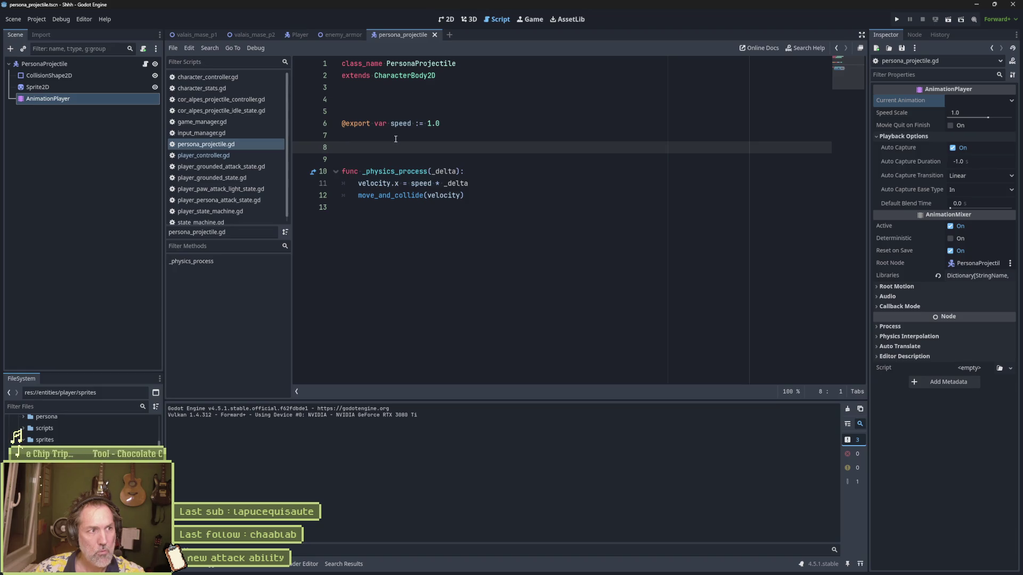
left_click(985, 101)
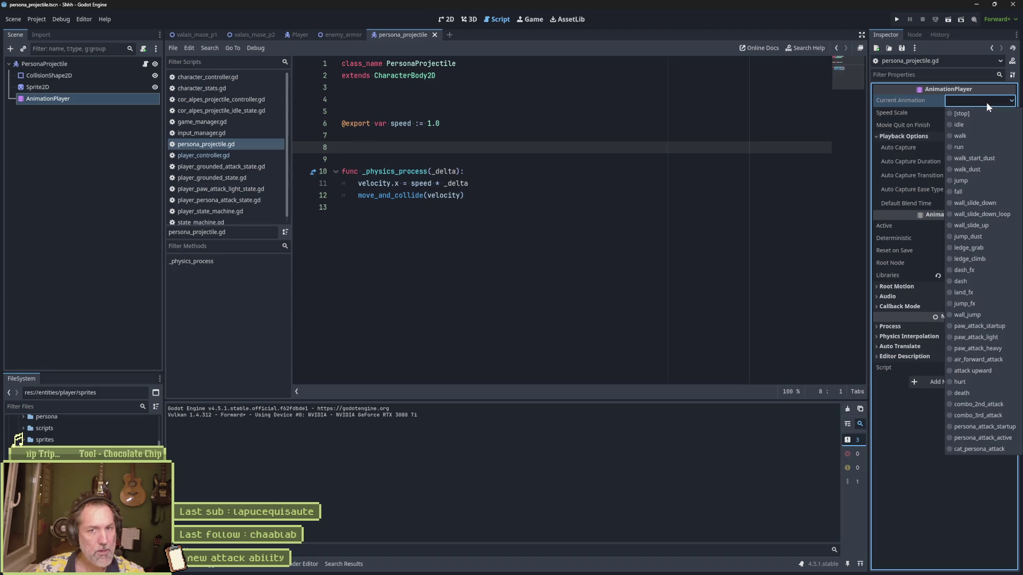
left_click(991, 427)
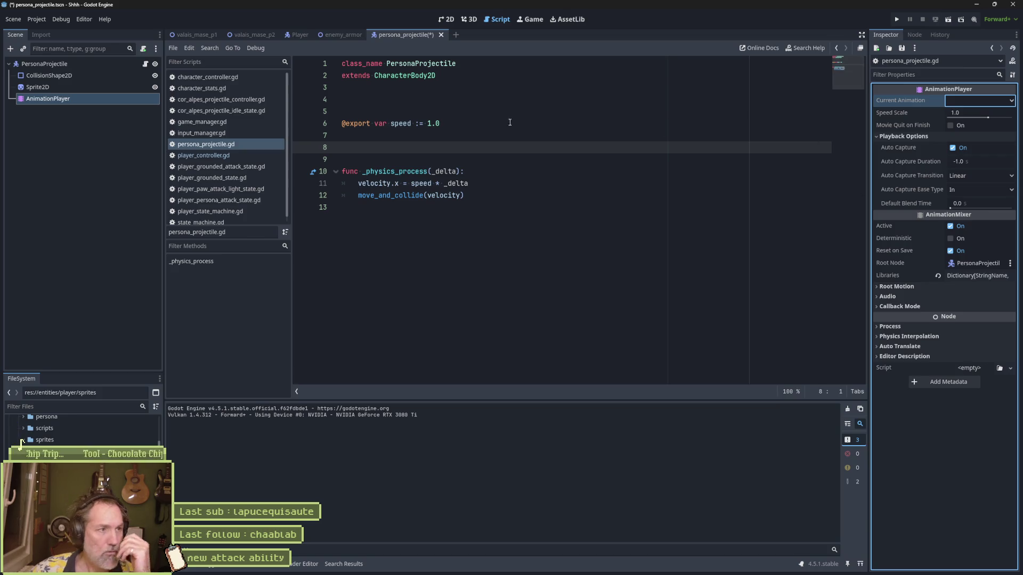
- Inspect the Sprite2D's Aseprite import settings, then add a blank line above _physics_process
left_click(93, 87)
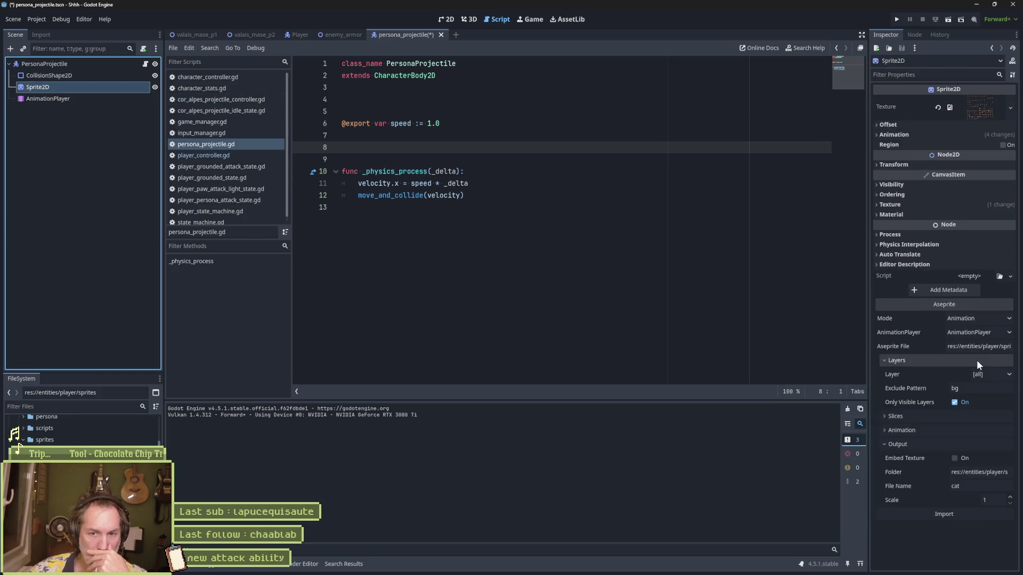
mouse_move(939, 456)
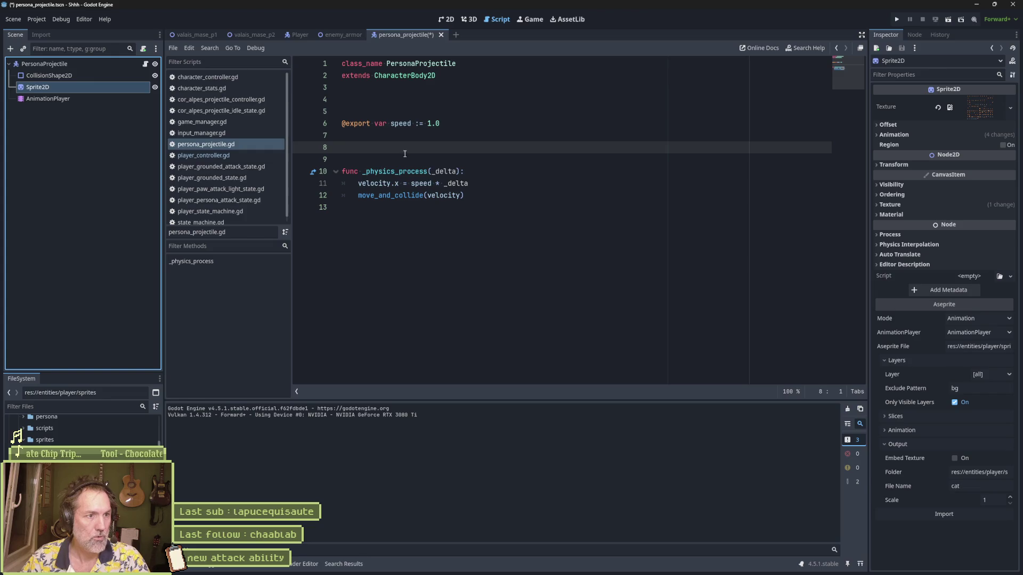
key("Return")
key("Return")
key("Return")
- Add a func _ready(): declaration above _physics_process in persona_projectile.gd
key("Up")
type("func")
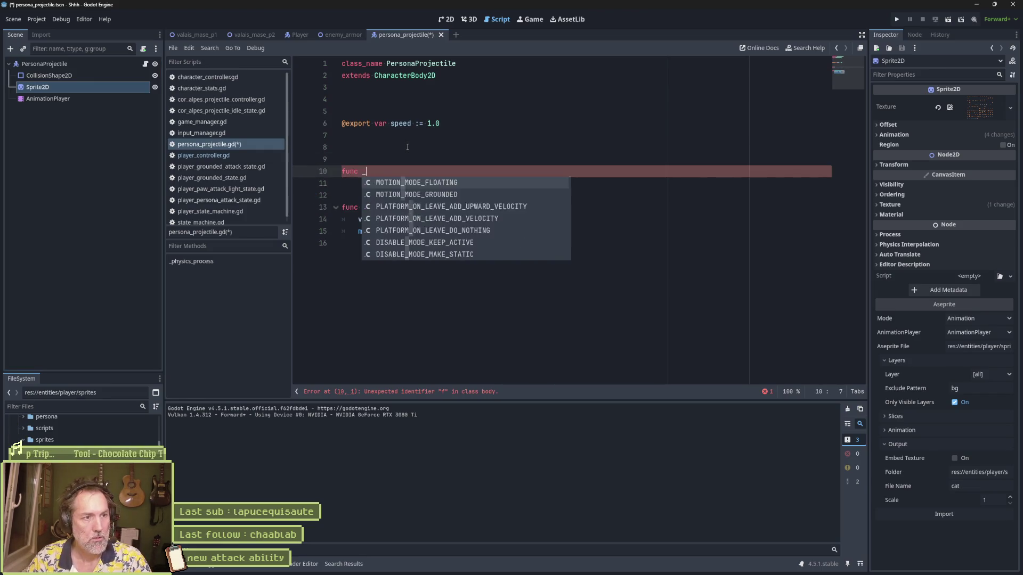
key("Return")
key("ctrl+z")
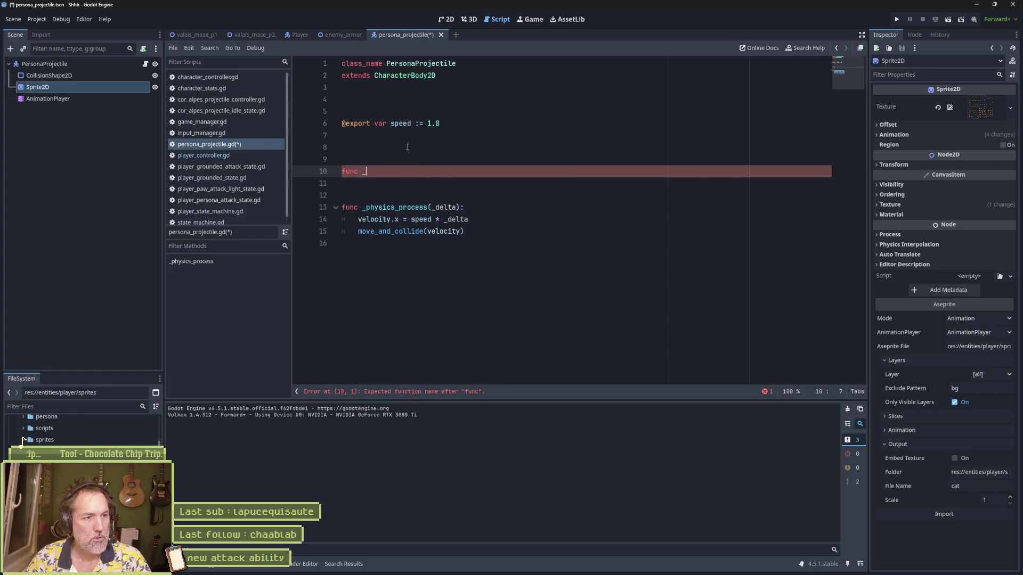
type("_r")
key("Return")
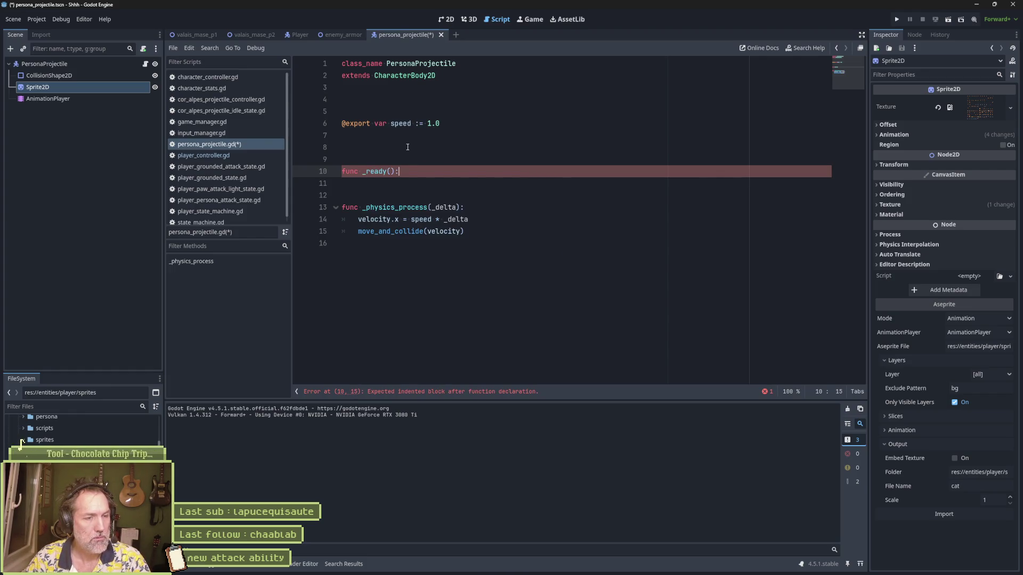
key("Return")
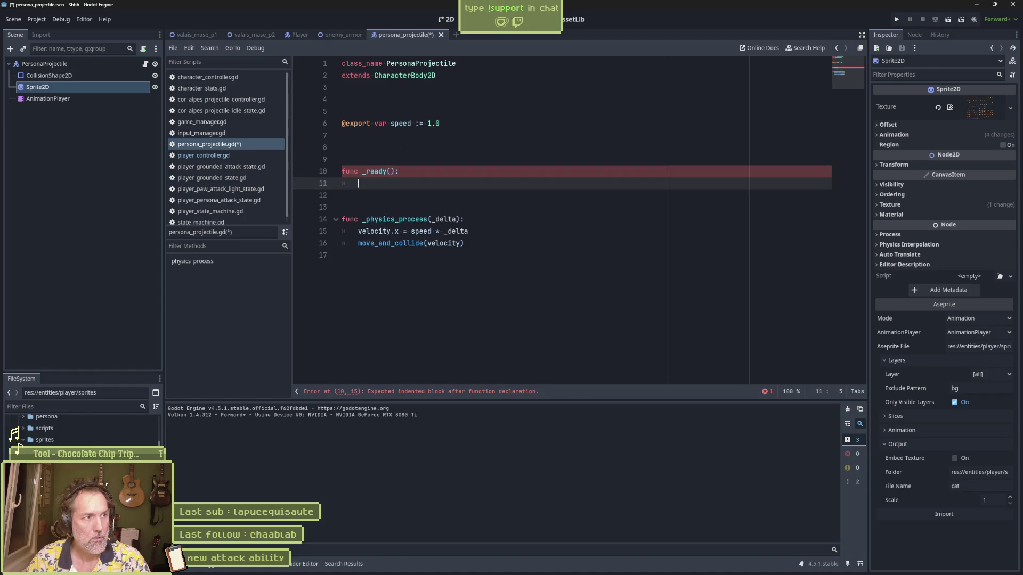
left_click(38, 97, "ctrl")
mouse_move(39, 97)
left_mouse_down()
mouse_move(367, 120)
mouse_move(376, 137)
left_mouse_up()
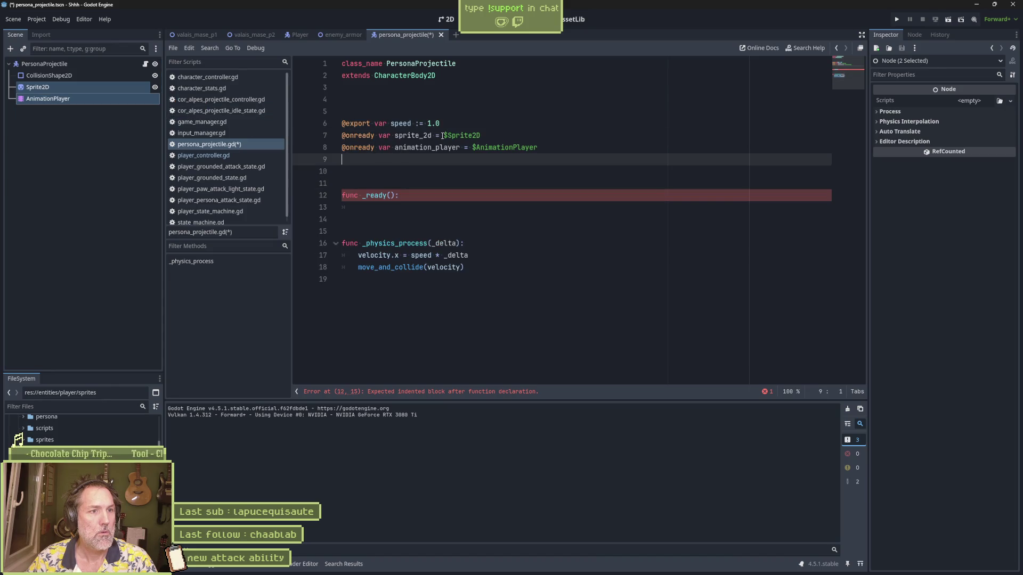
left_click(512, 135)
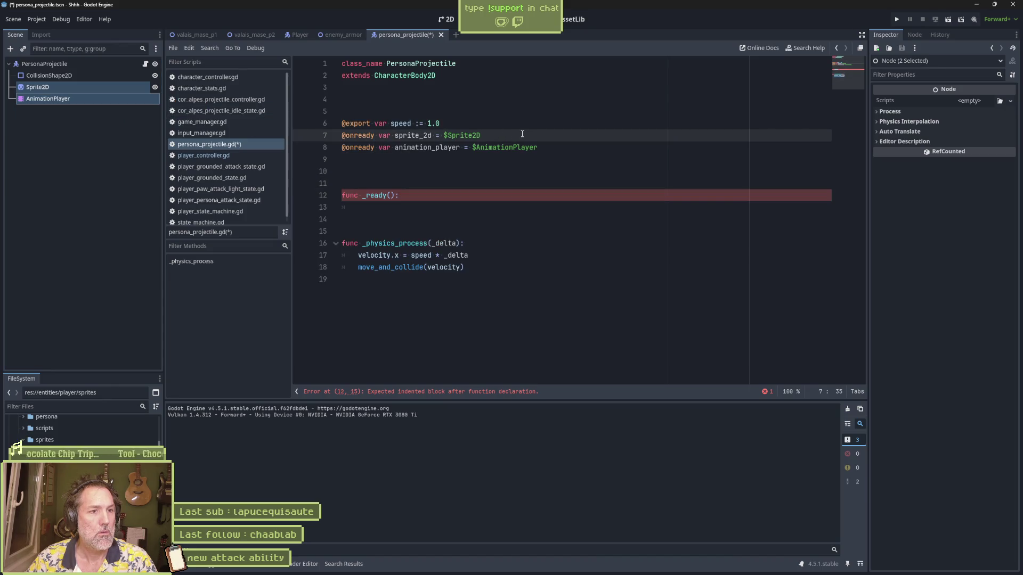
key("ctrl+shift+k")
- Paste animation_player into _ready and start typing animation_player.animation, browsing the completions
double_click(429, 136)
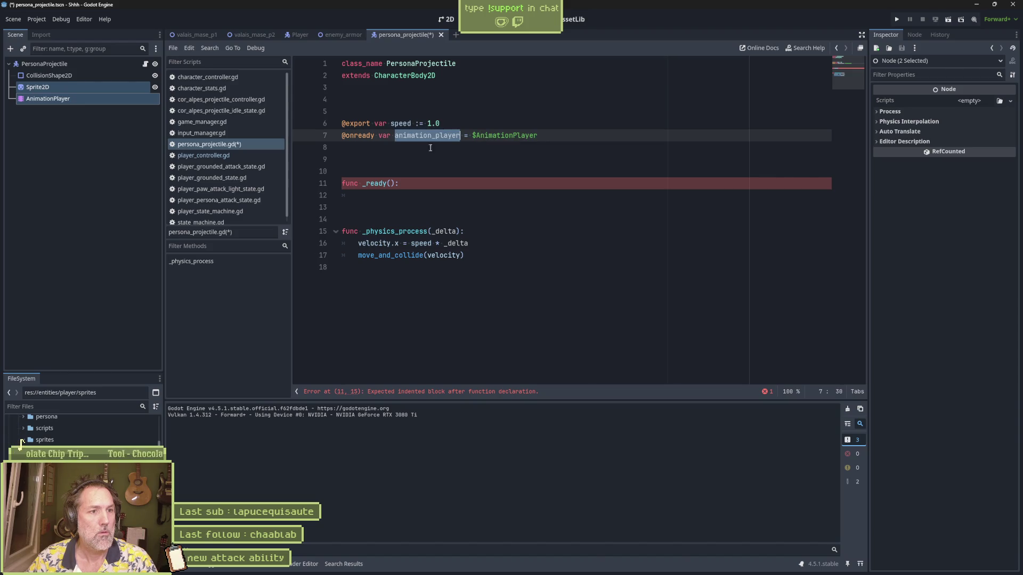
key("ctrl+c")
left_click(433, 195)
key("ctrl+v")
type(".")
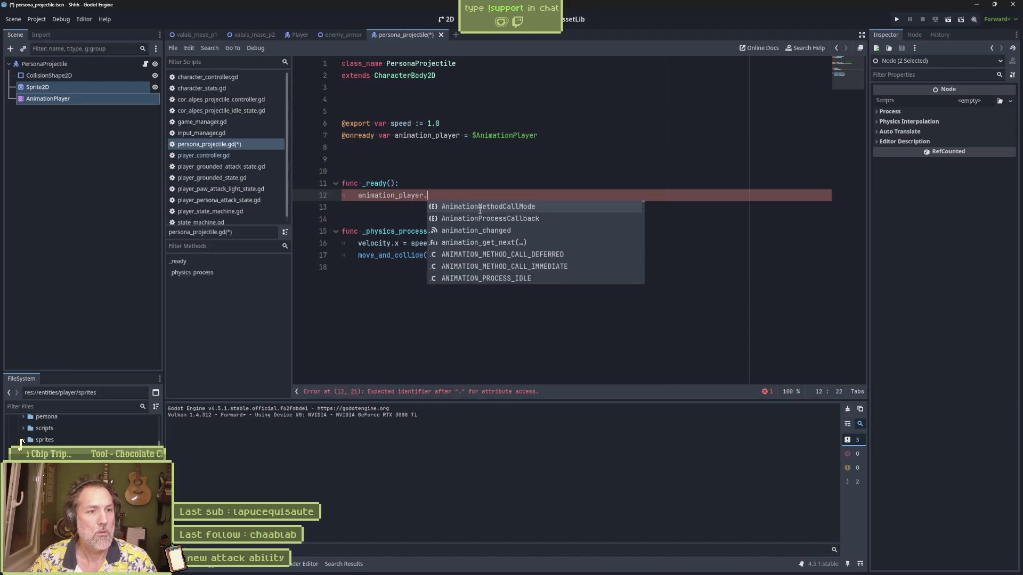
type("a")
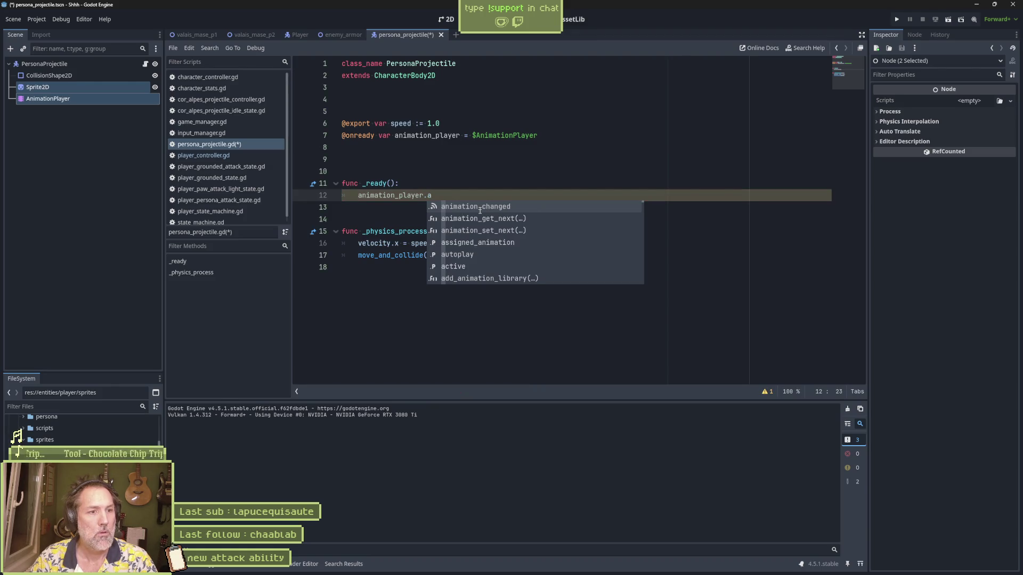
key("BackSpace")
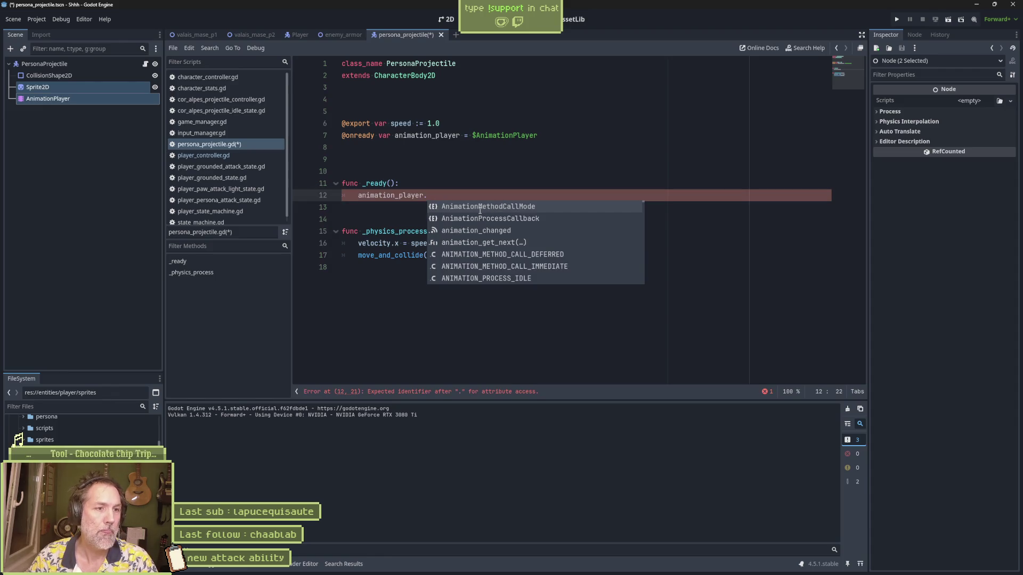
scroll(479, 211, "down", 10)
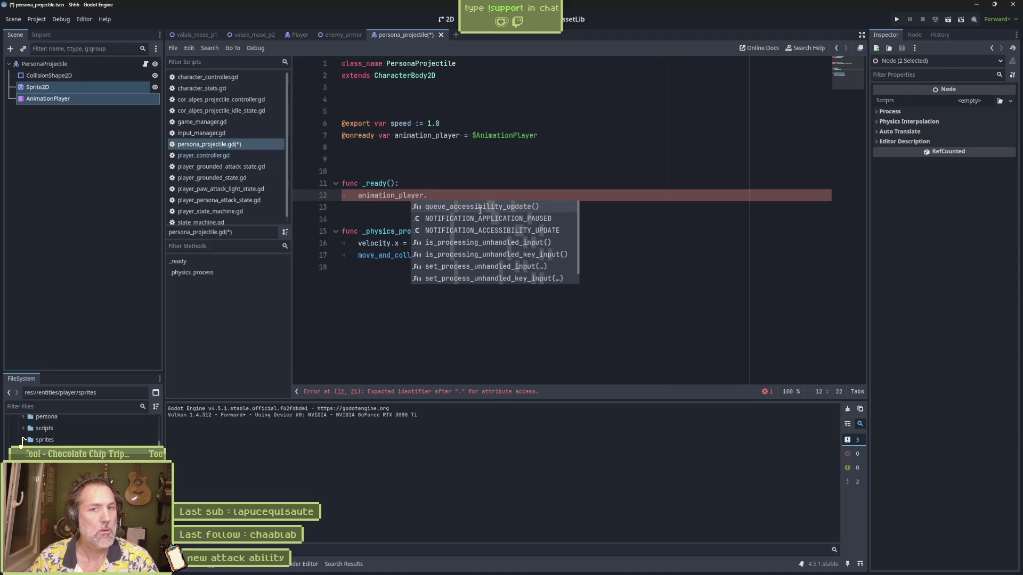
type("animation")
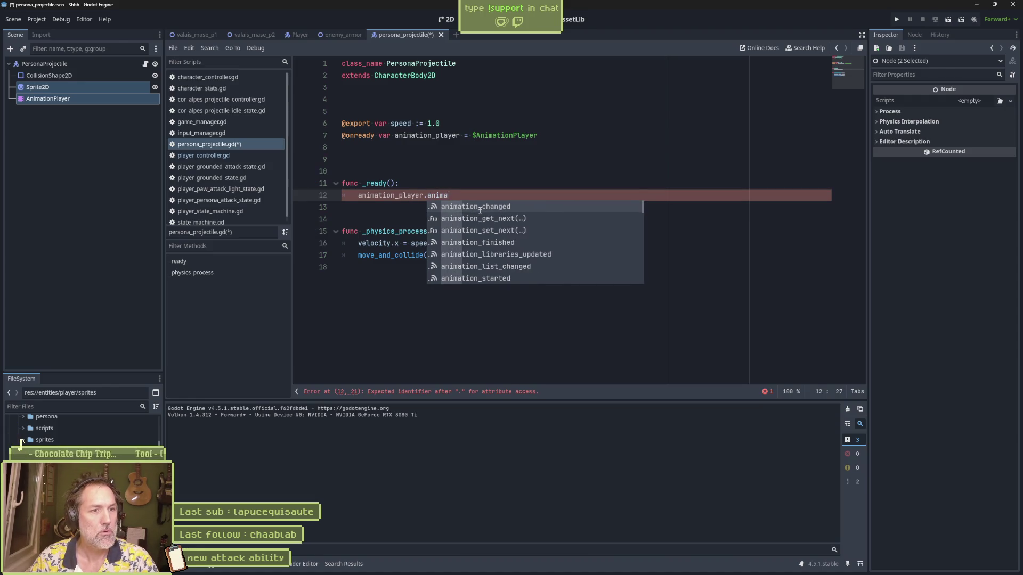
scroll(543, 260, "down", 5)
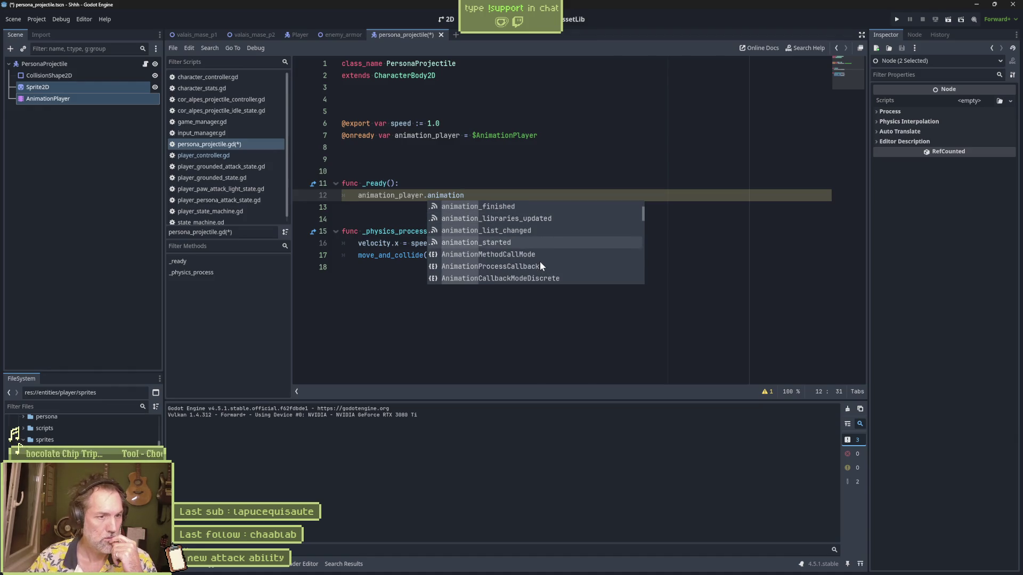
scroll(539, 257, "down", 5)
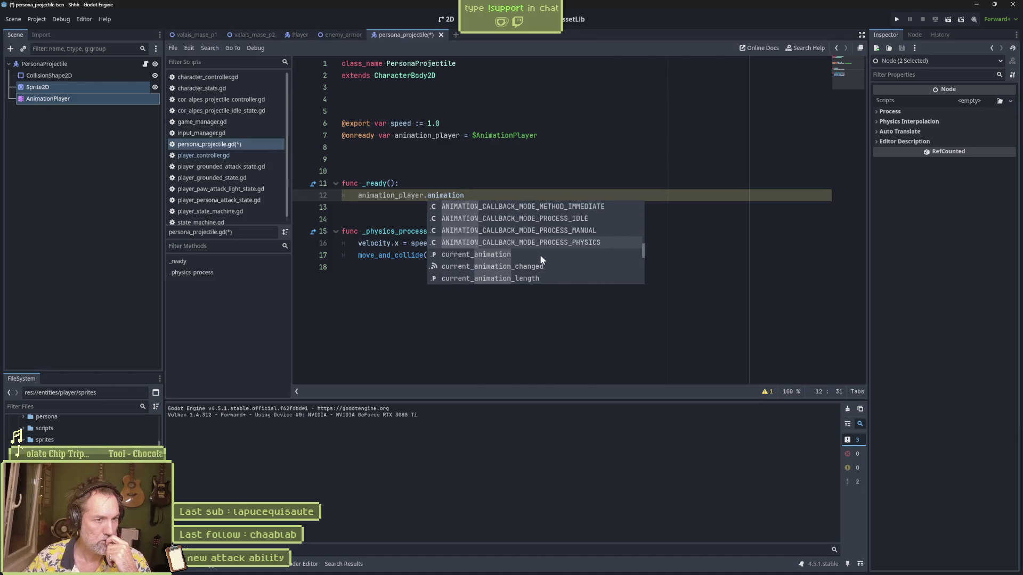
scroll(584, 264, "down", 3)
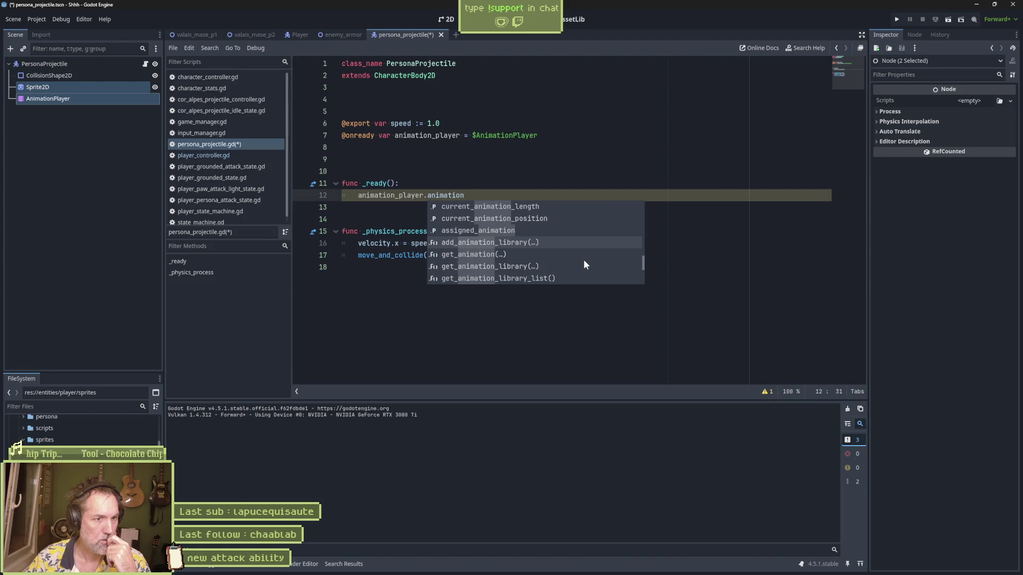
scroll(583, 260, "down", 3)
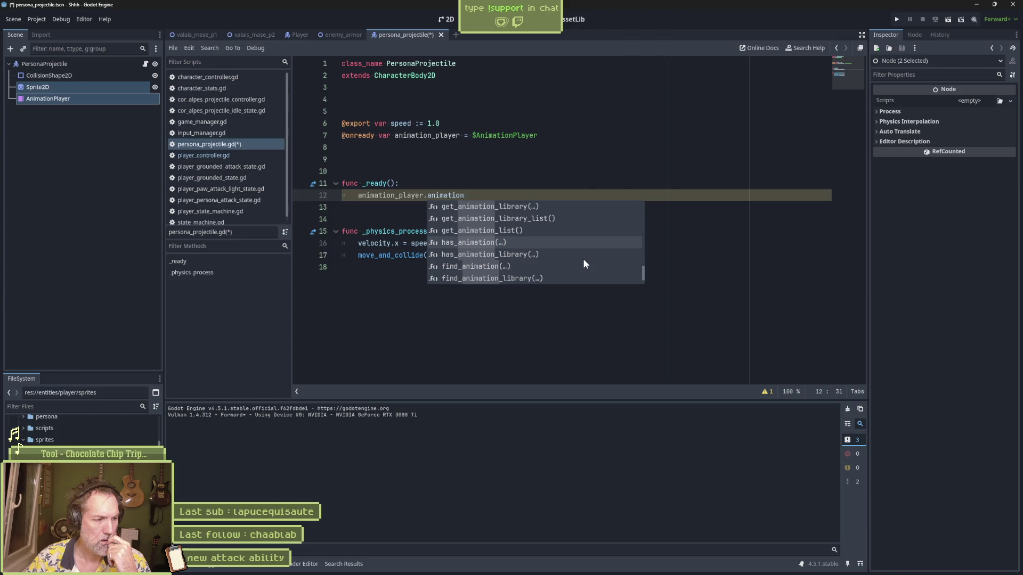
left_click(458, 182)
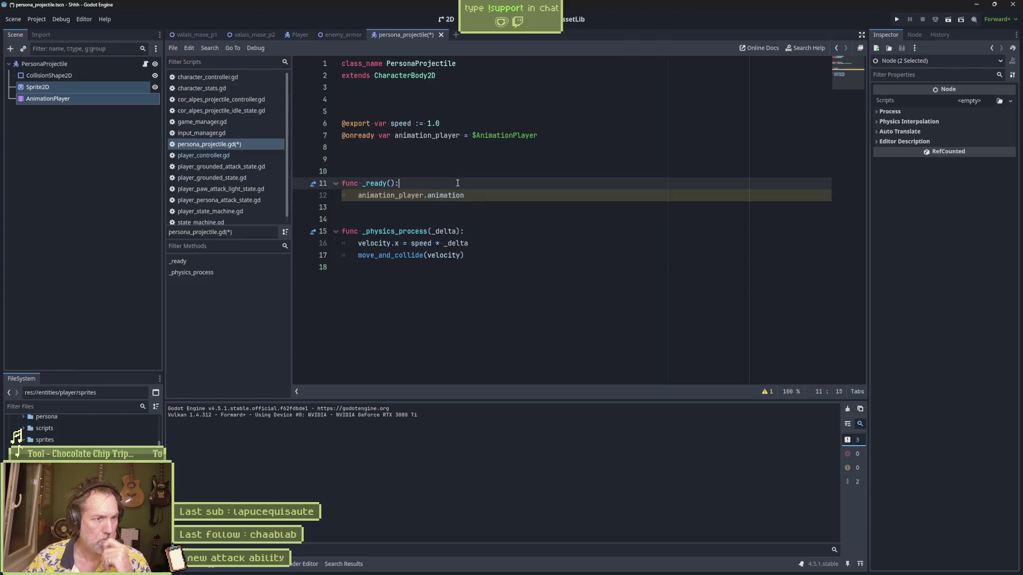
- Open character_controller.gd and scroll through it looking for the animation_player usage
left_click(212, 77)
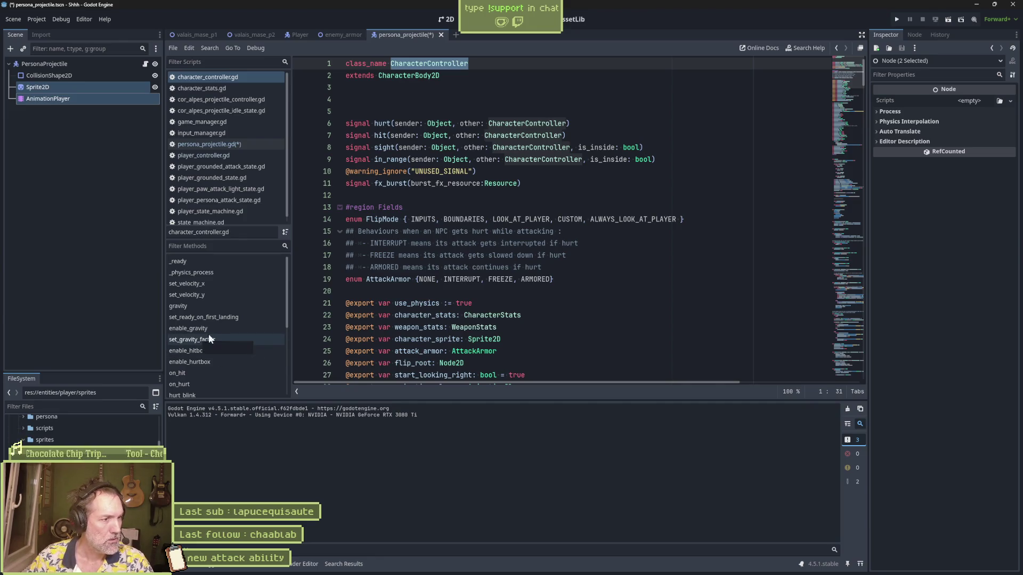
scroll(238, 355, "down", 1)
scroll(238, 361, "down", 2)
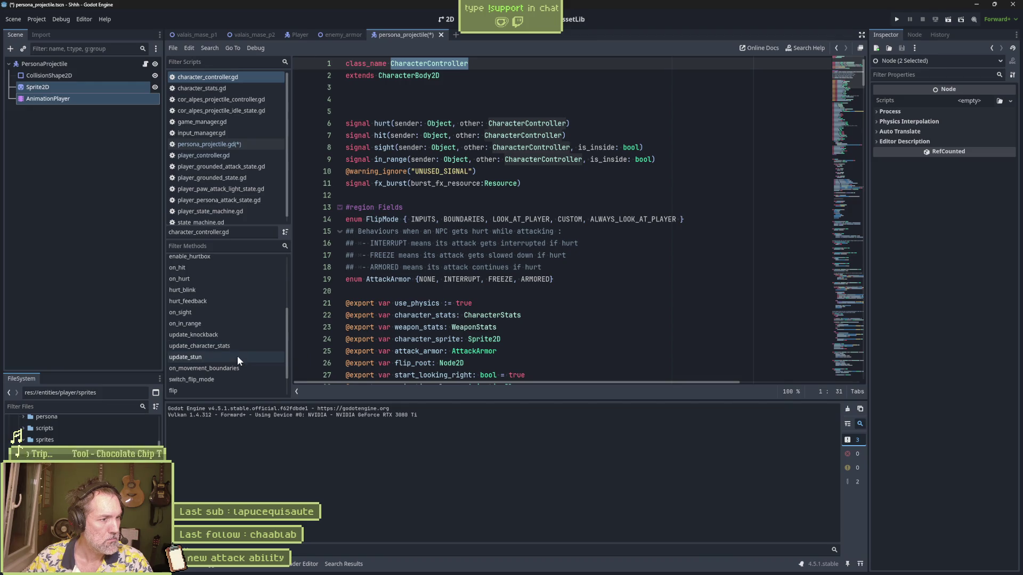
scroll(249, 363, "down", 2)
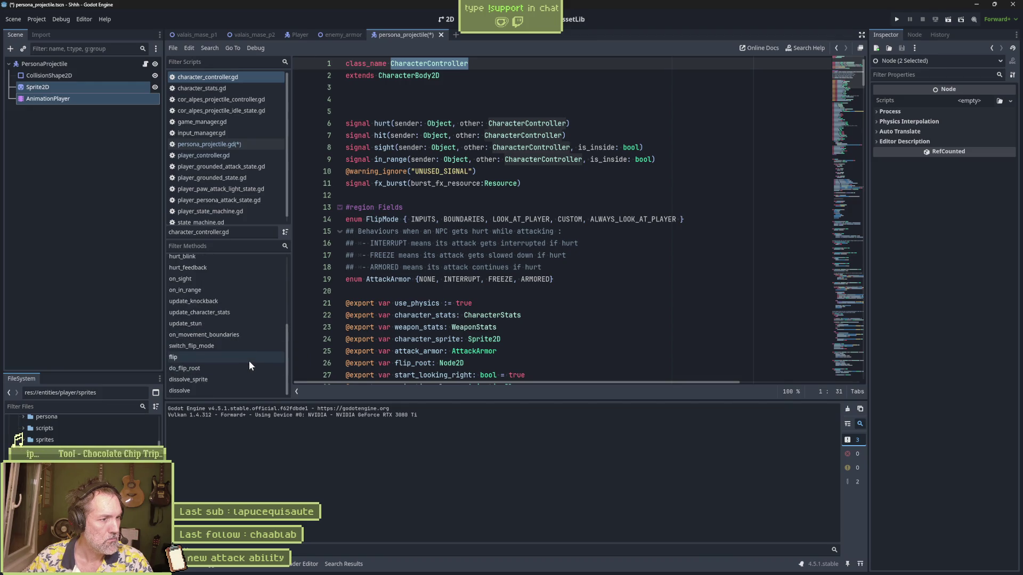
scroll(249, 360, "up", 6)
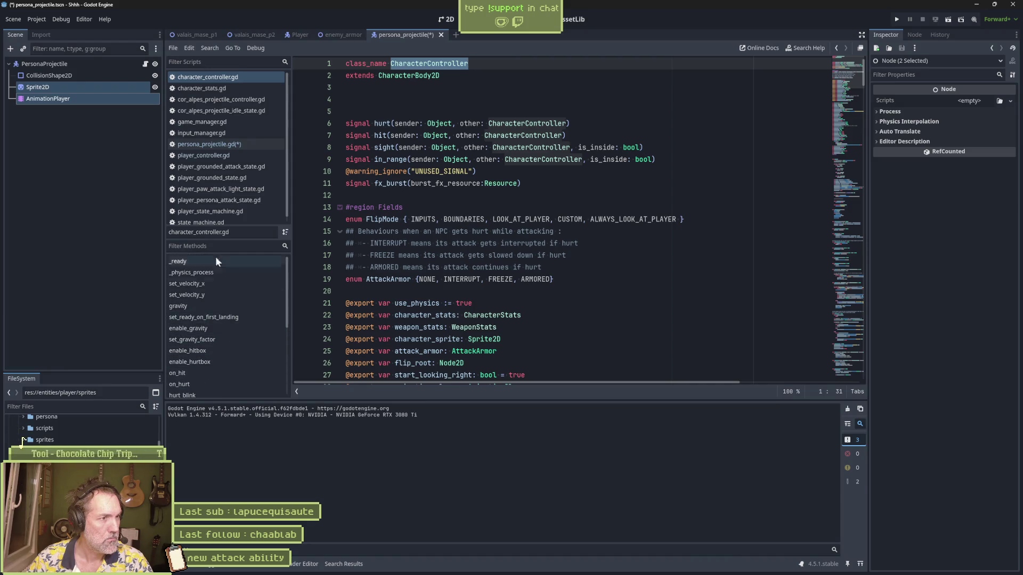
scroll(210, 216, "down", 1)
- In state_machine.gd, select animation_player on line 19 and open Find in Files for it
left_click(213, 214)
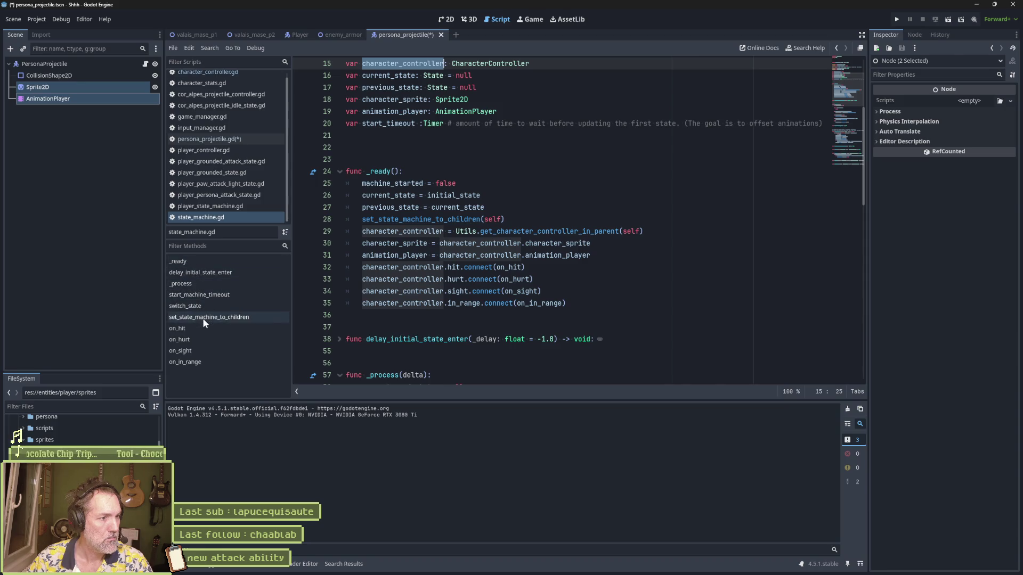
left_click(190, 306)
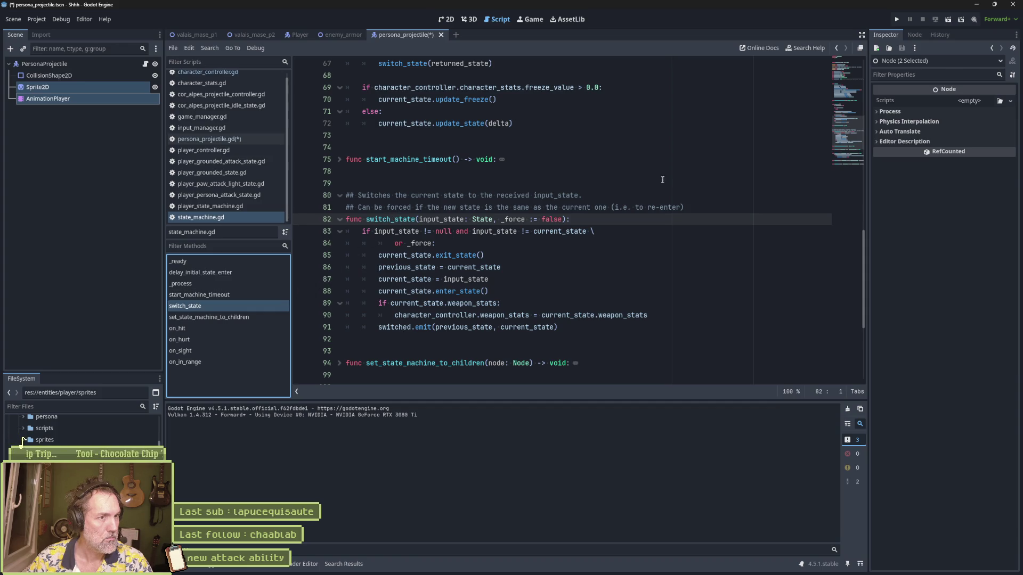
left_click(839, 68)
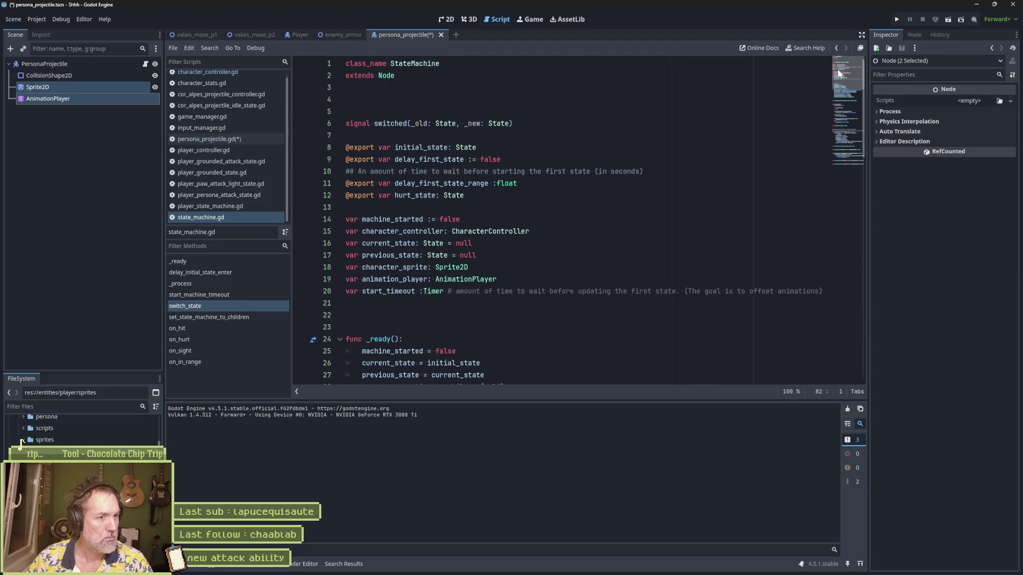
mouse_move(837, 71)
left_mouse_down()
mouse_move(832, 92)
mouse_move(829, 78)
left_mouse_up()
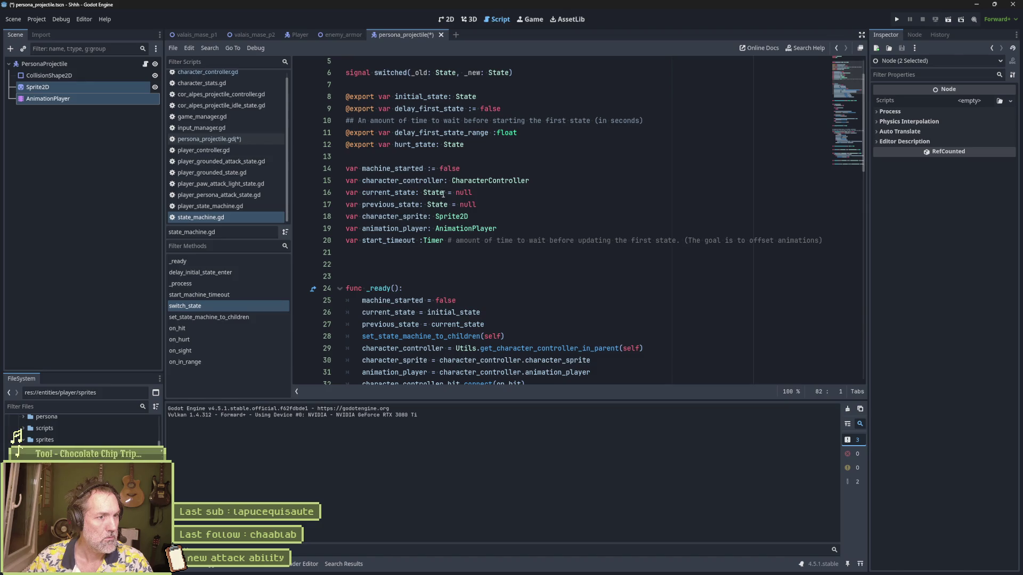
double_click(384, 229)
key("ctrl+shift+f")
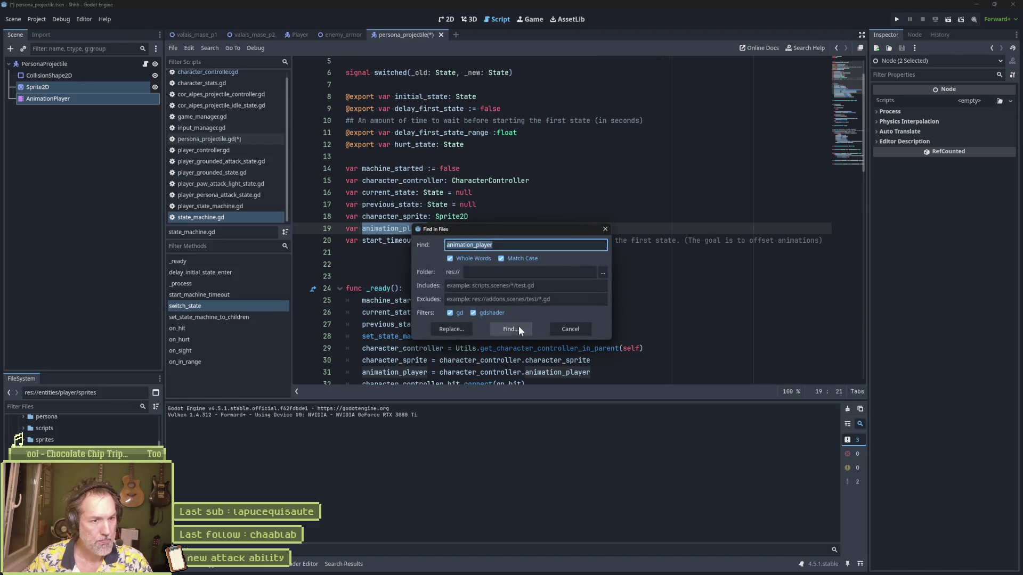
- Run the animation_player search and browse its 40 matches, collapsing the AsepriteWizard and import_helper.gd groups
left_click(517, 328)
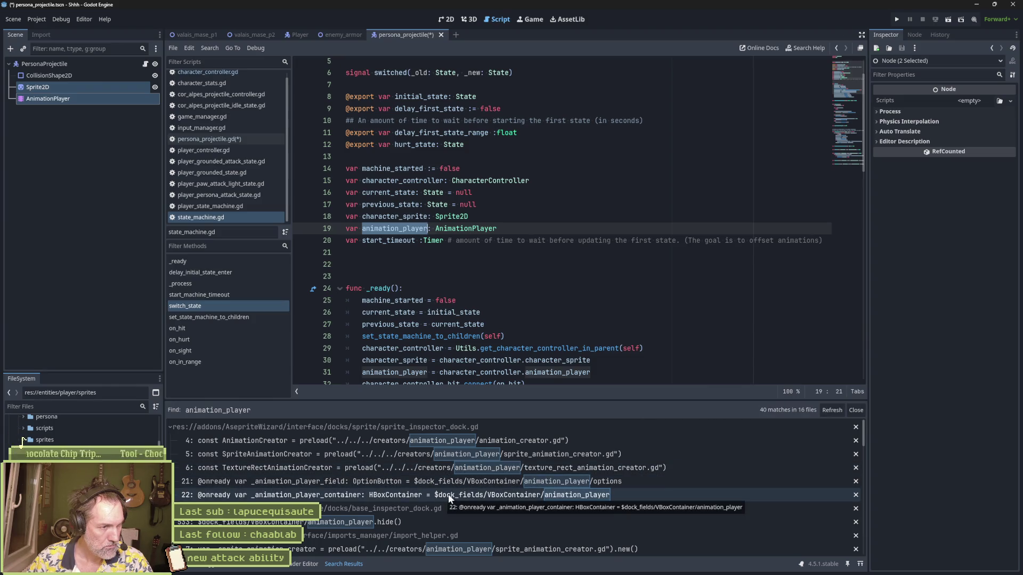
left_click(453, 427)
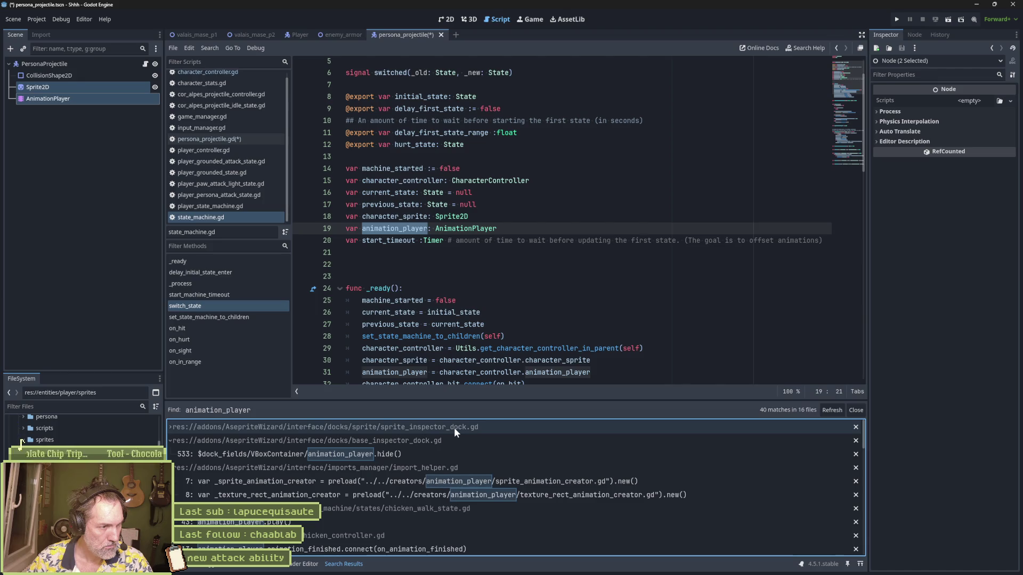
left_click(449, 440)
left_click(449, 440)
left_click(464, 468)
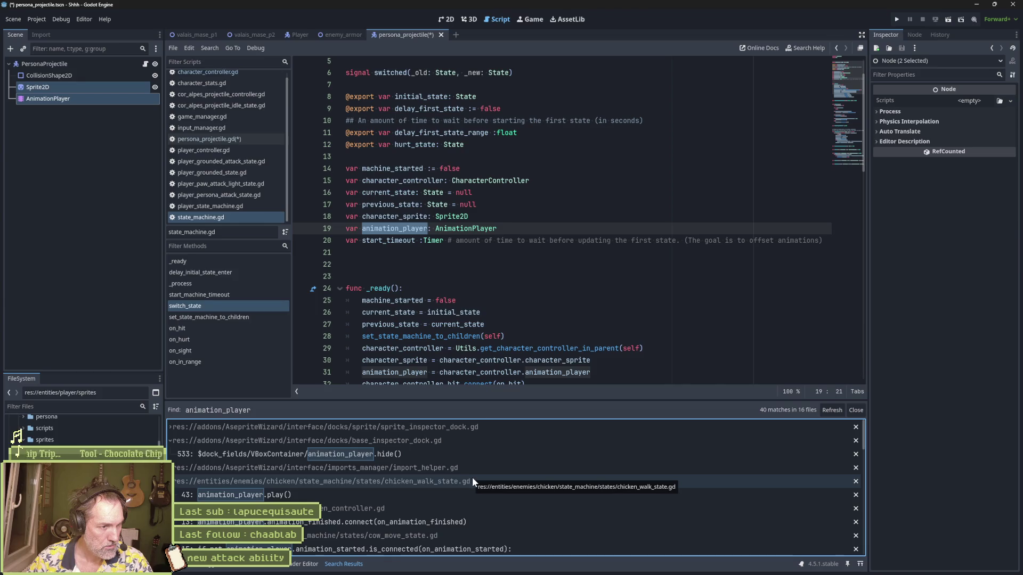
scroll(373, 496, "down", 3)
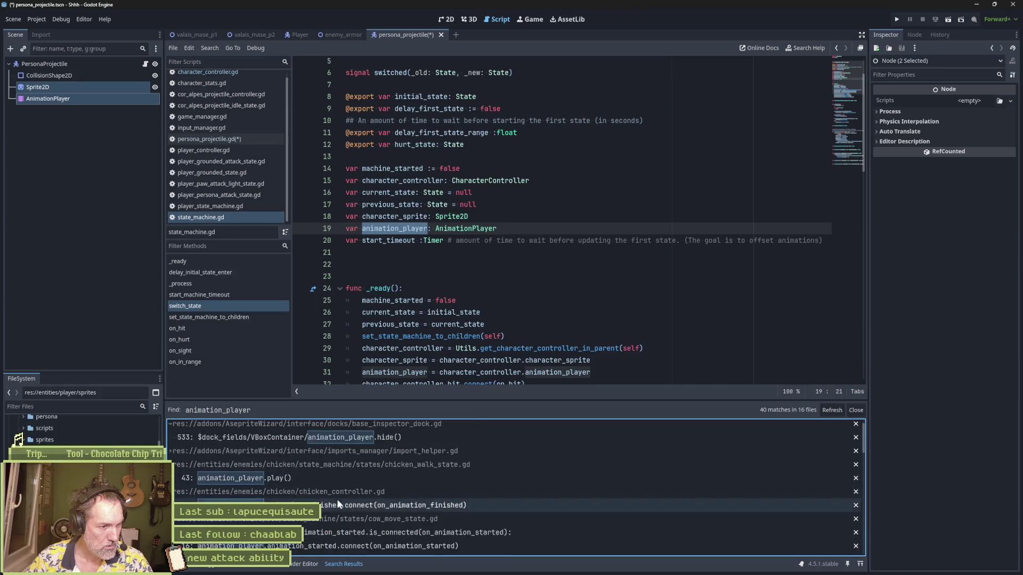
scroll(424, 490, "down", 1)
scroll(424, 491, "down", 1)
scroll(424, 496, "down", 1)
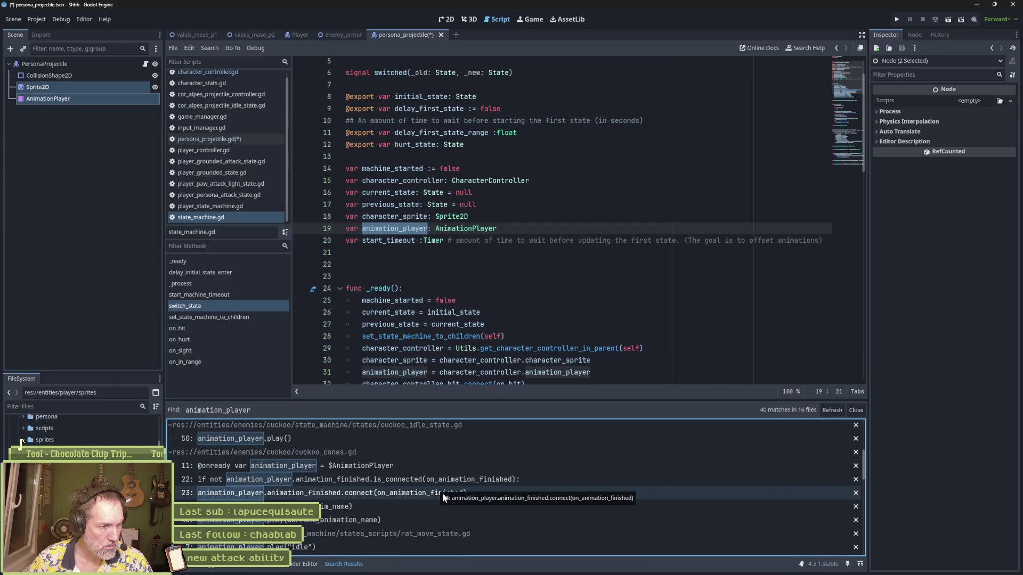
scroll(435, 498, "down", 1)
scroll(435, 501, "down", 1)
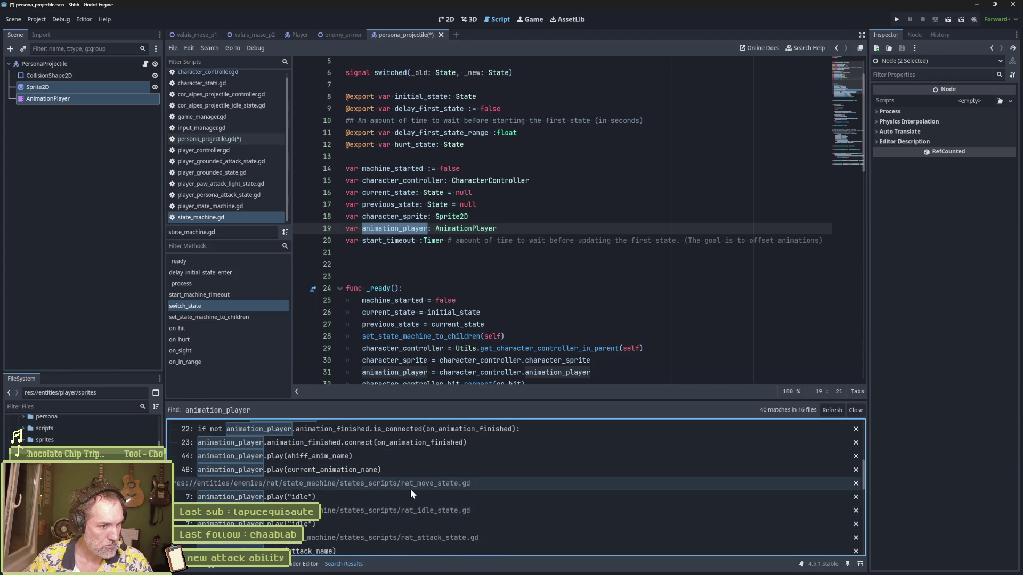
left_click(418, 40)
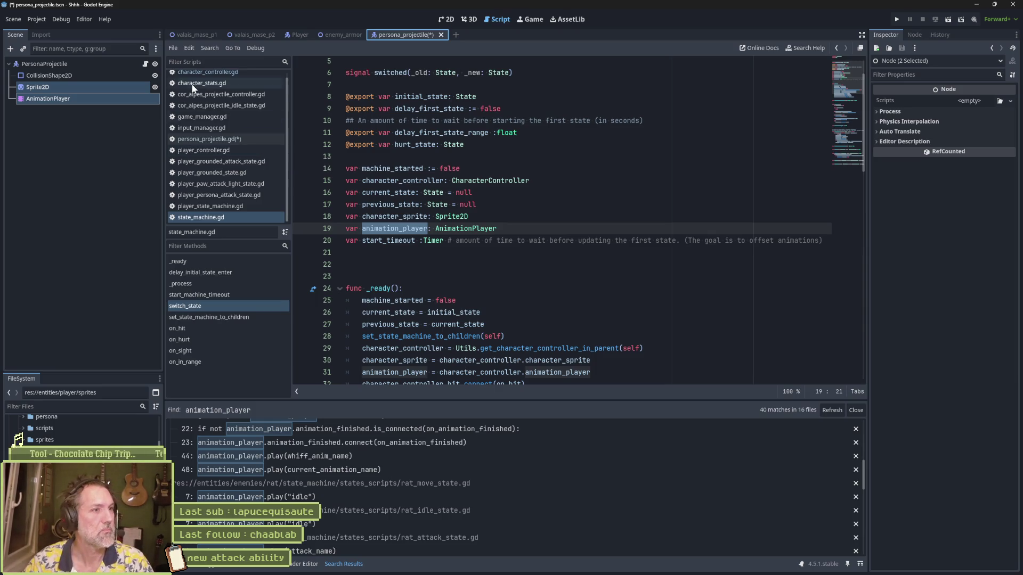
- Complete line 12 as animation_player.play("persona_attack_startup") and start a new line below it
left_click(203, 139)
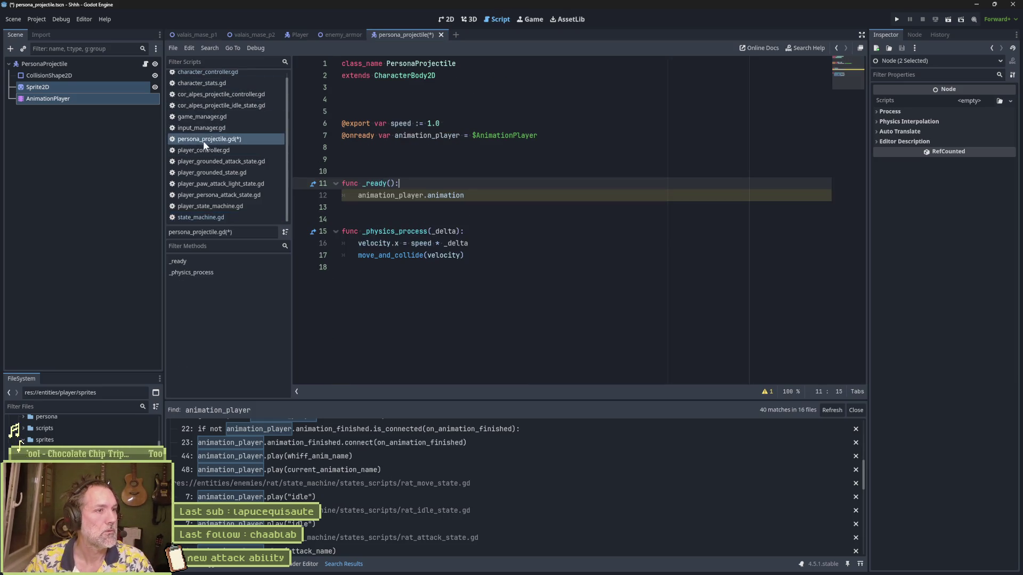
double_click(456, 196)
type("play()")
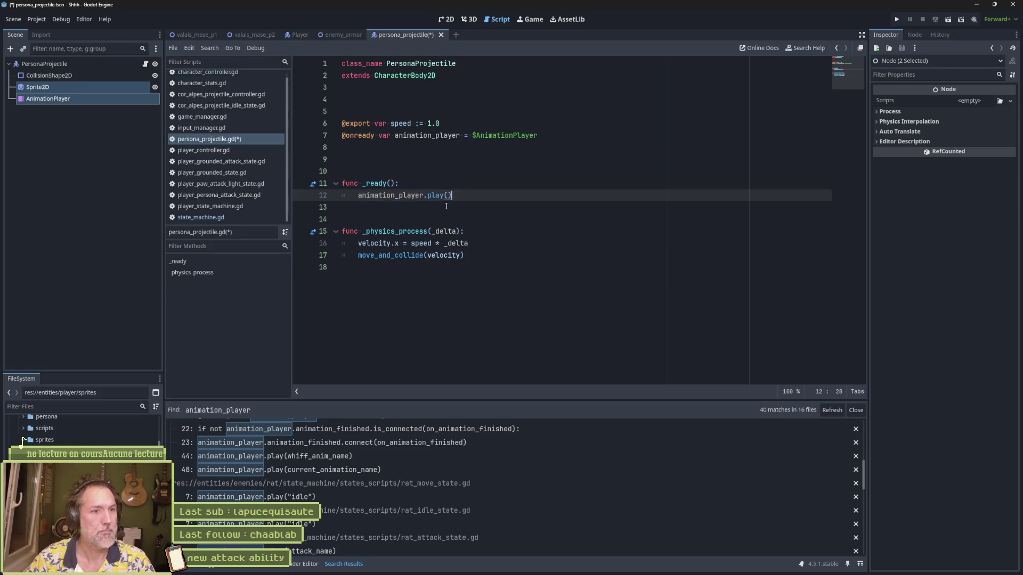
type("\"")
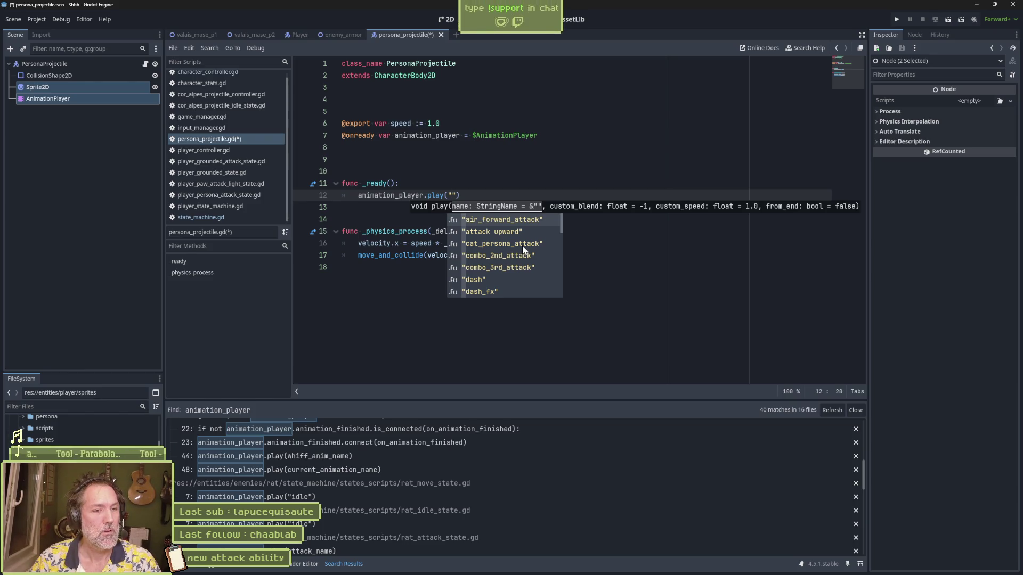
scroll(521, 252, "down", 5)
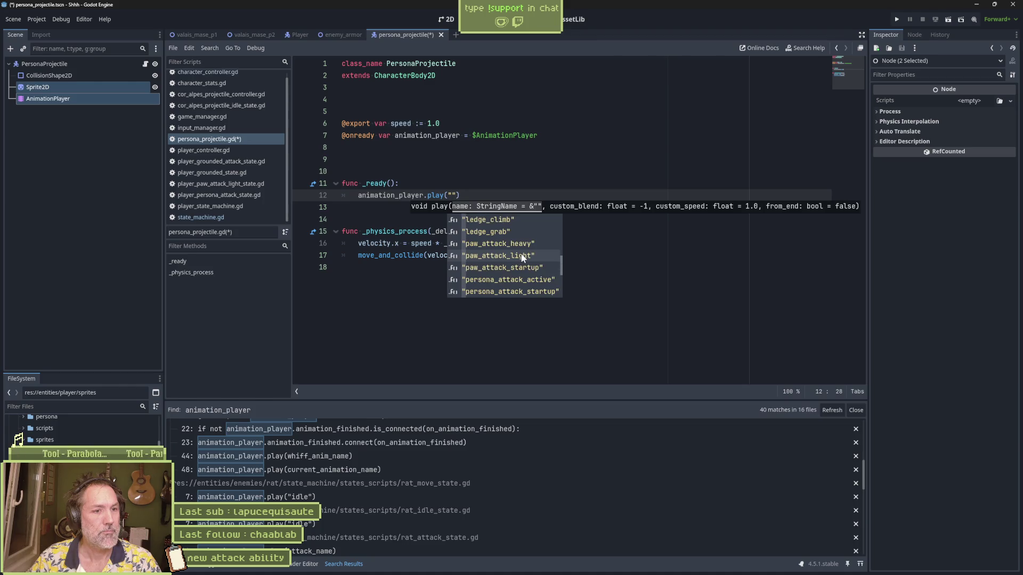
scroll(522, 258, "down", 1)
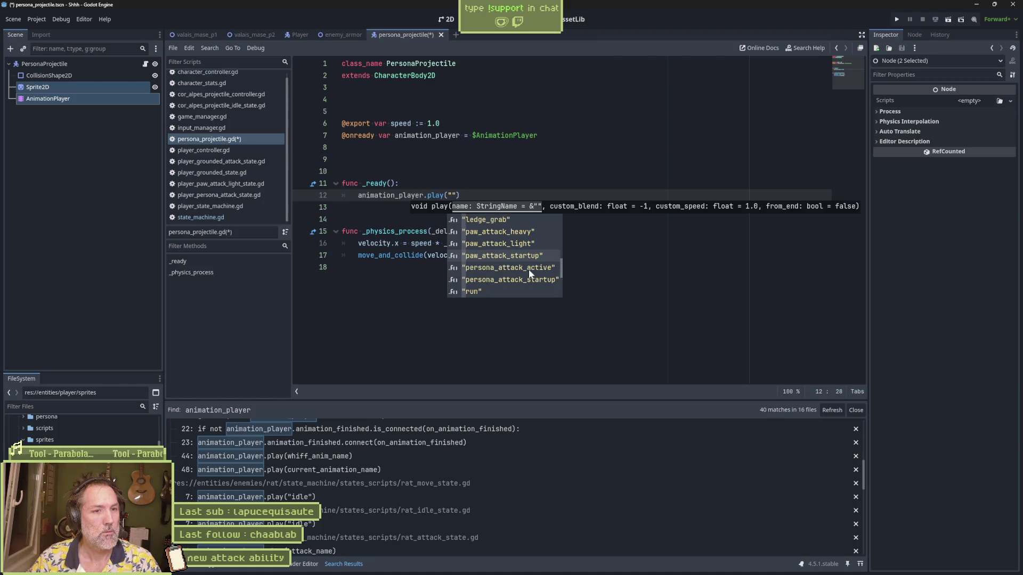
left_click(528, 279)
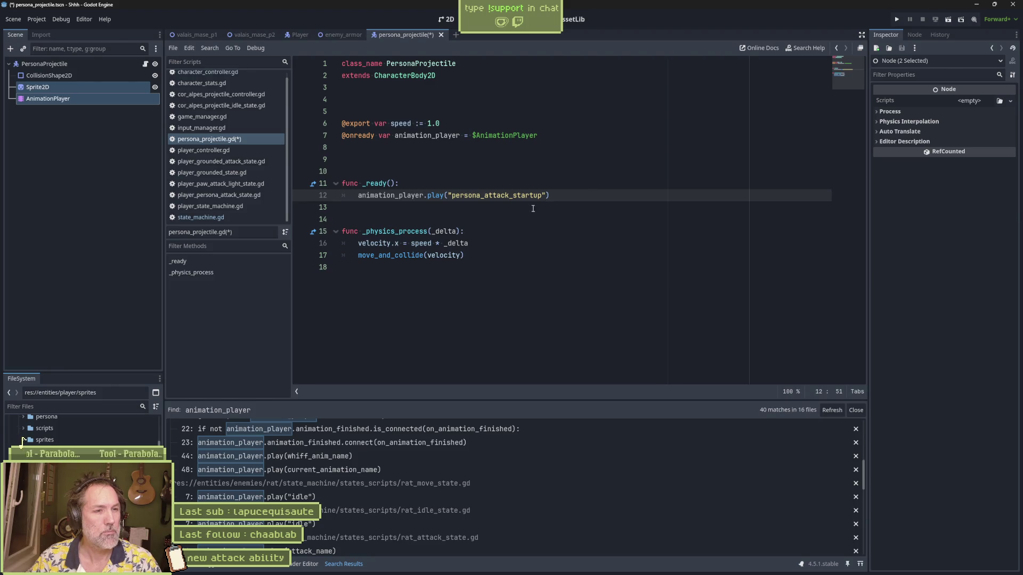
key("Return")
- Start an animation_player.is_connected() call on the new line in _ready
type("anima")
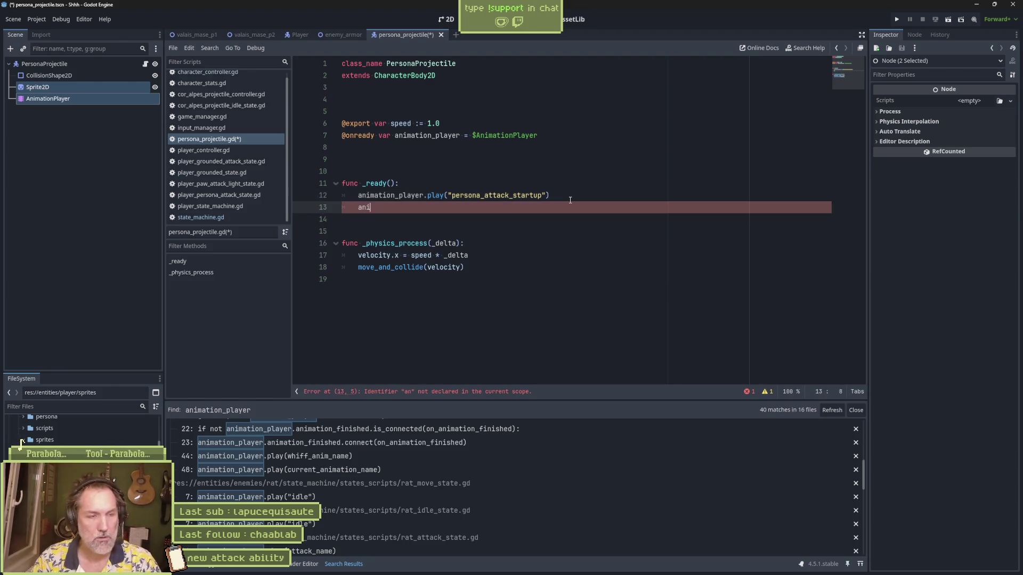
key("Return")
type("is_con")
key("Return")
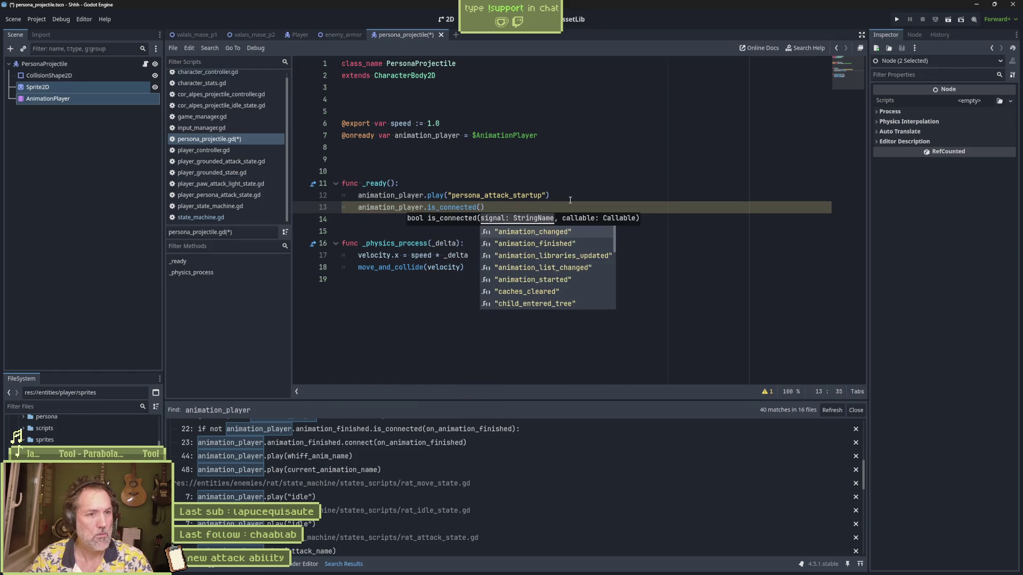
key("Down")
key("Down")
type("\"per")
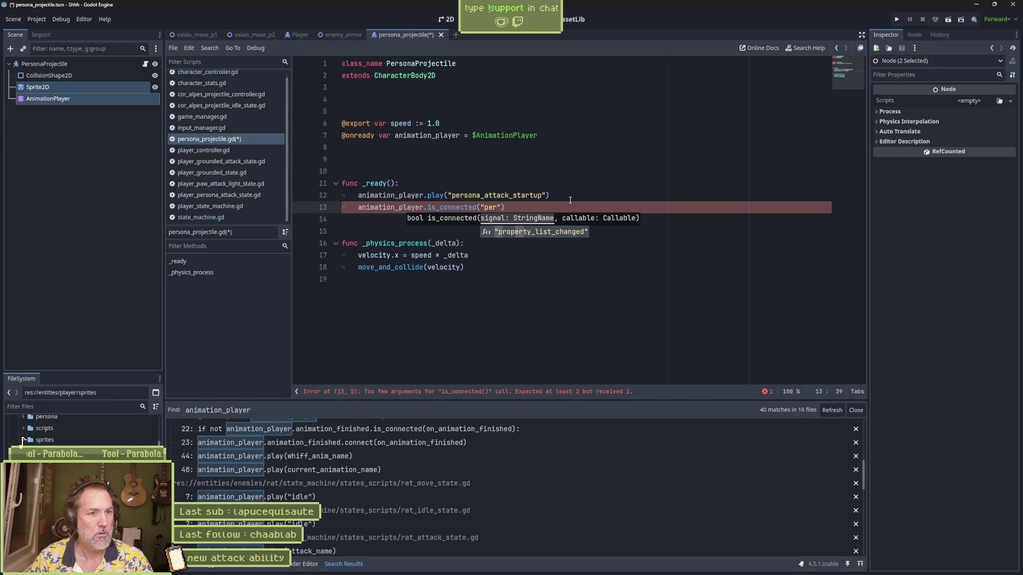
key("BackSpace")
key("BackSpace")
key("BackSpace")
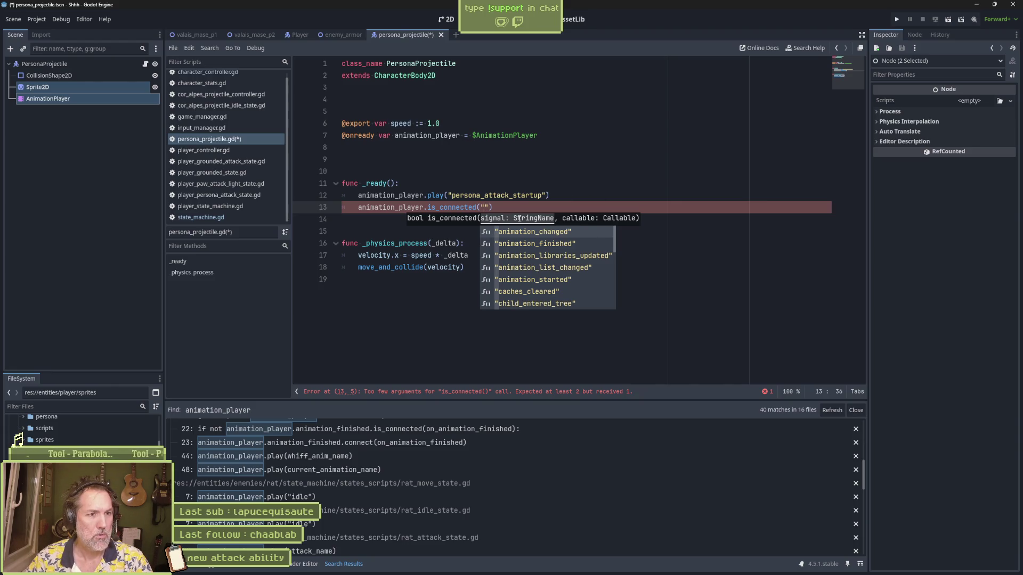
- Make it animation_player.animation_finished.is_connected(on_animation_finished)
left_click(428, 209)
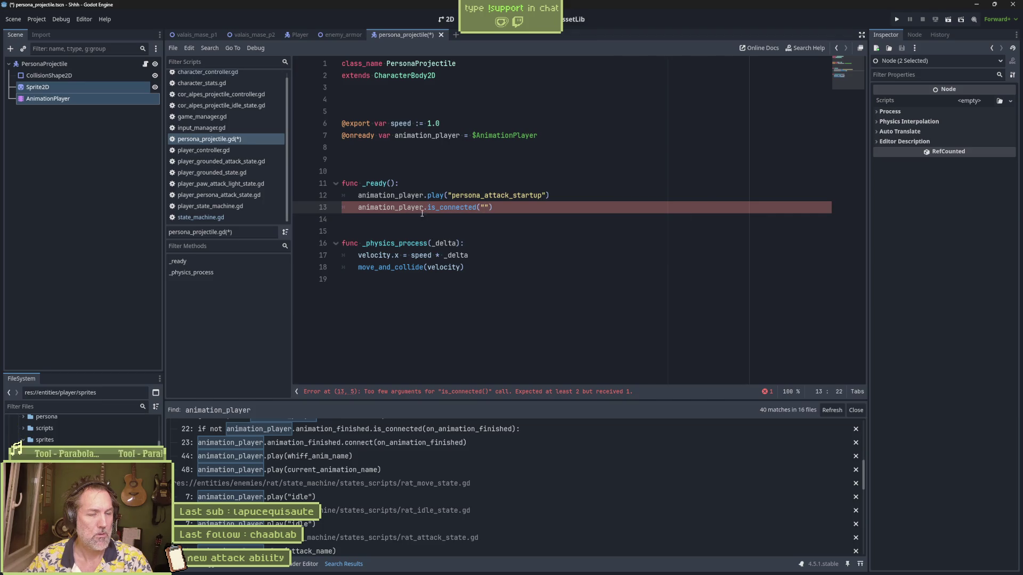
type(".ona")
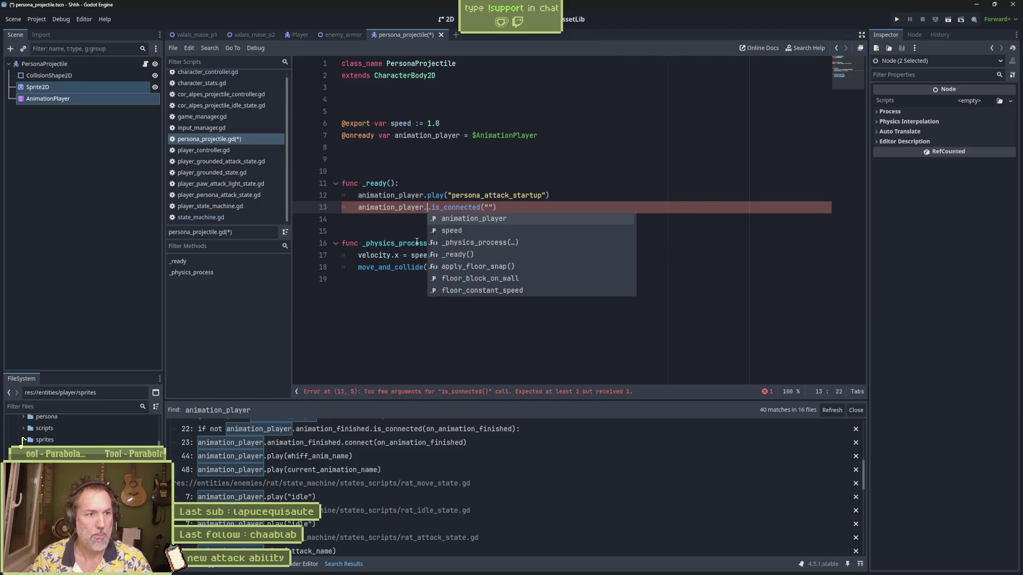
key("BackSpace")
key("BackSpace")
key("BackSpace")
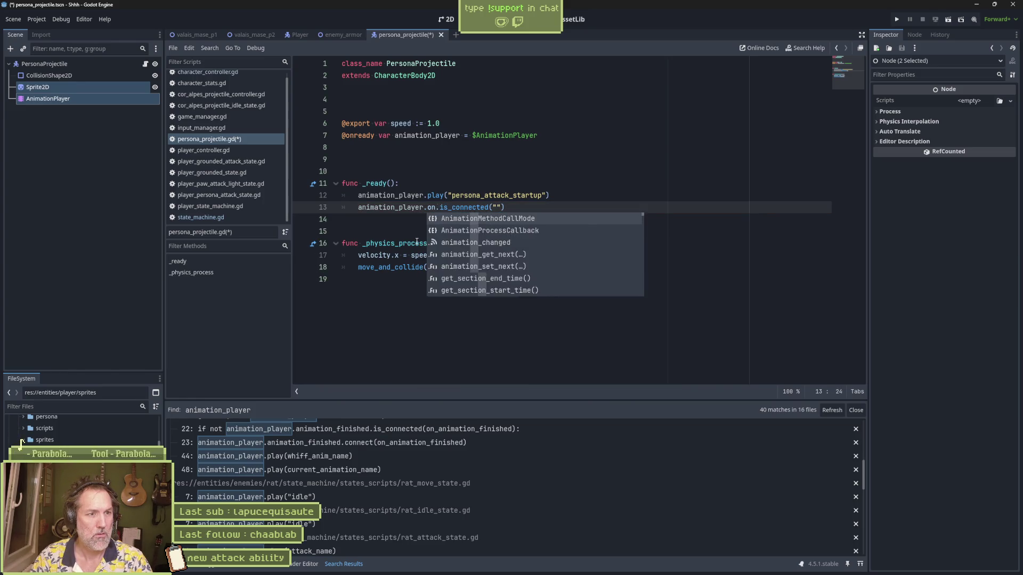
type("anima")
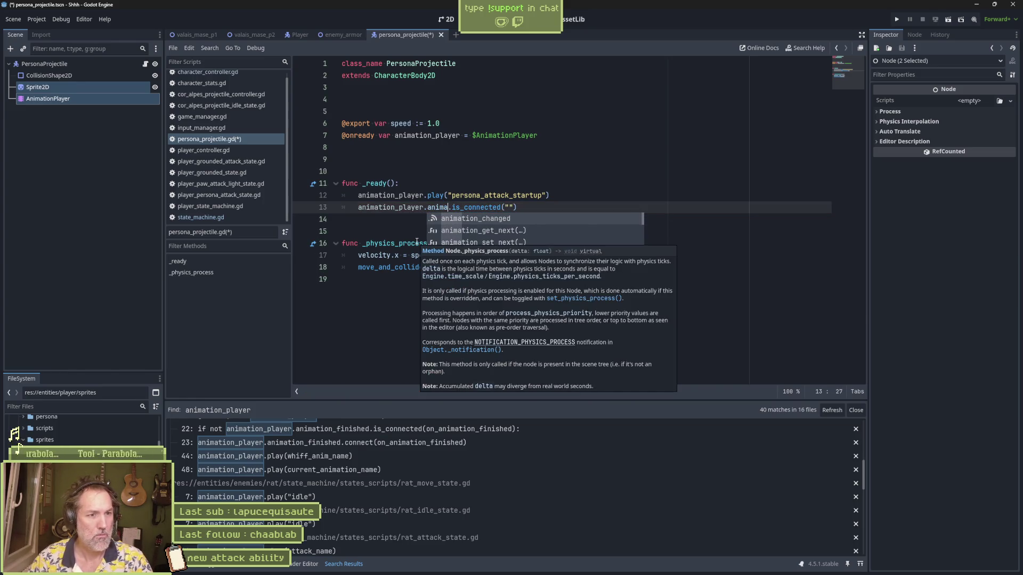
left_click_drag(478, 254, 597, 256)
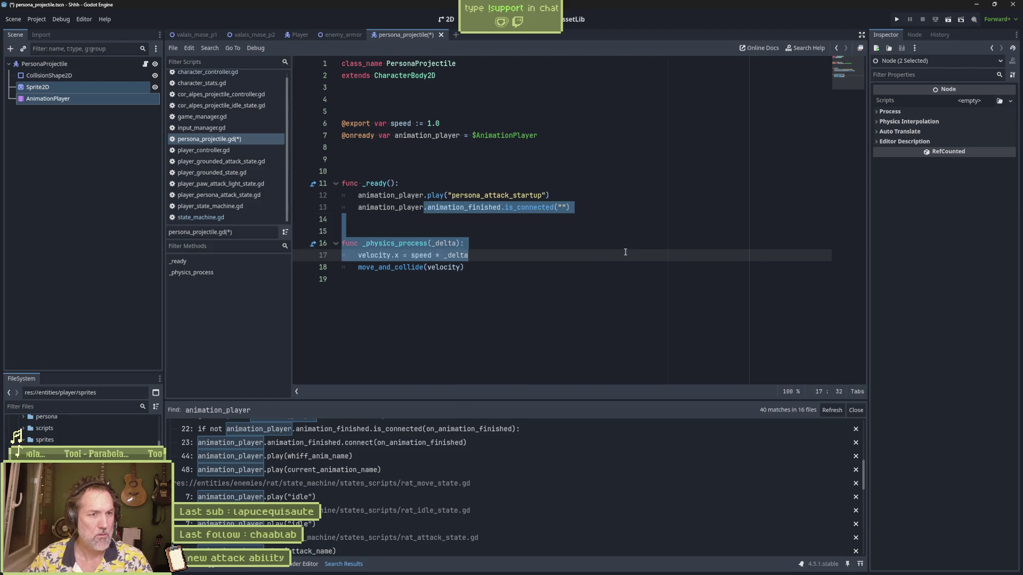
mouse_move(450, 195)
left_mouse_down()
mouse_move(547, 196)
mouse_move(558, 209)
left_mouse_up()
type("on_animation_")
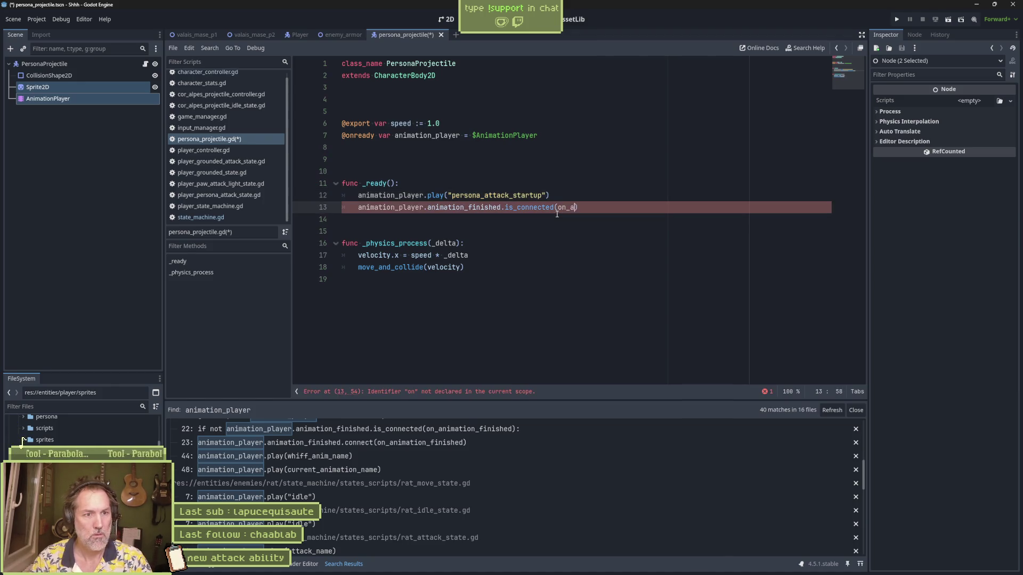
type("finished")
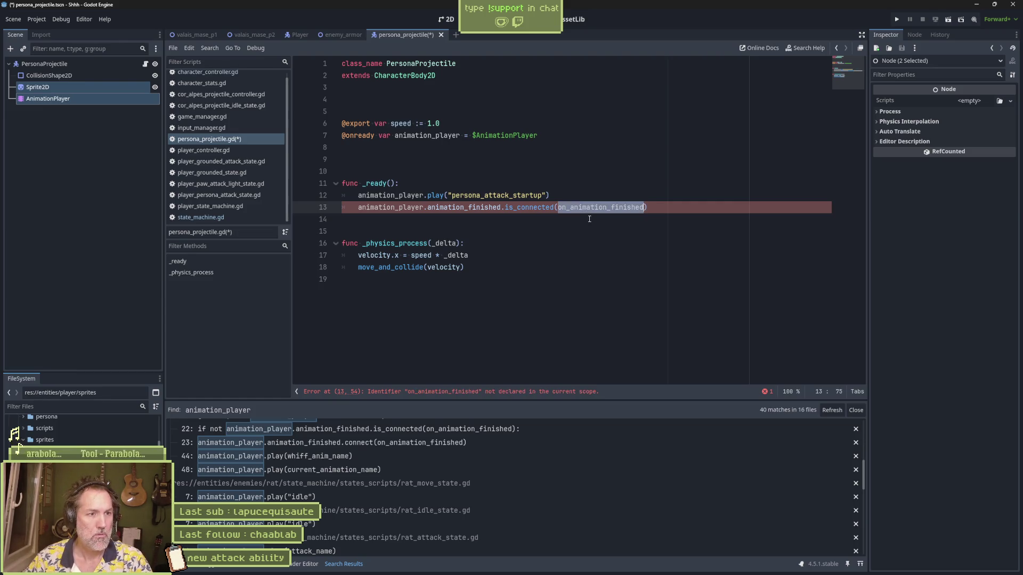
- Add a func on_animation_finished(_name: String) -> void: pass stub at the end of the script
left_click(529, 291)
key("Return")
key("Return")
type("c on_animation_finished(_")
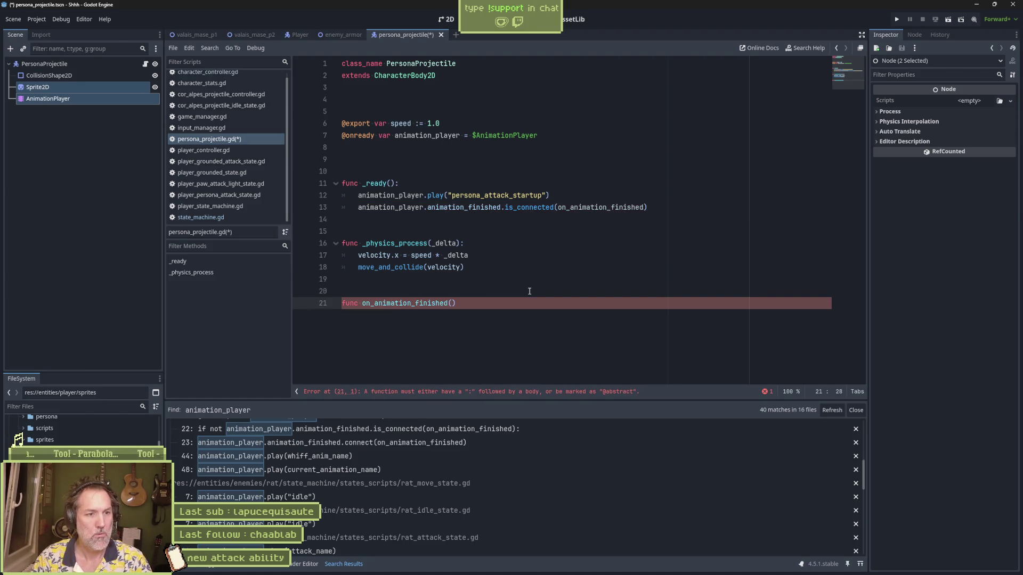
type("name: String")
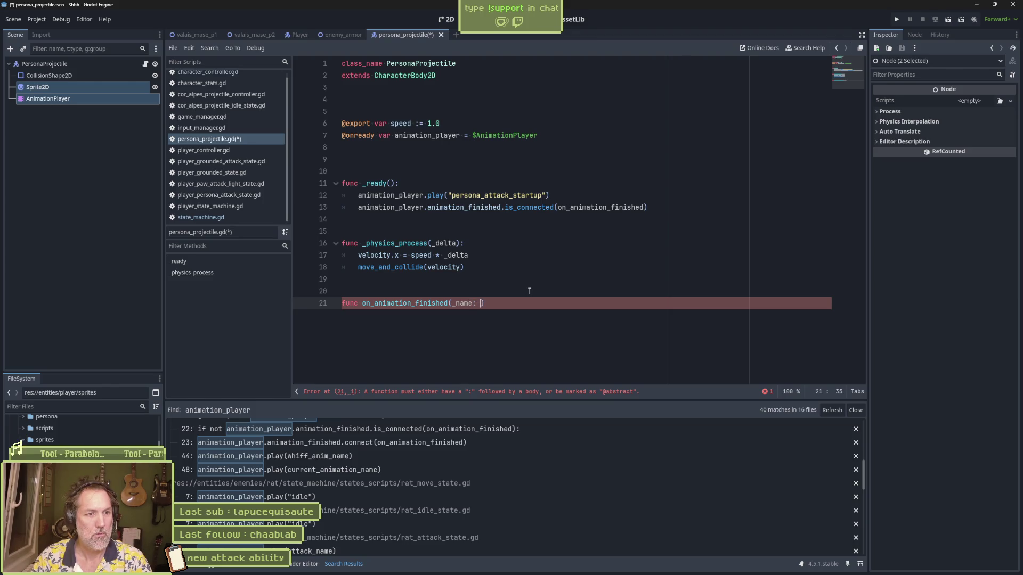
type(") -> v")
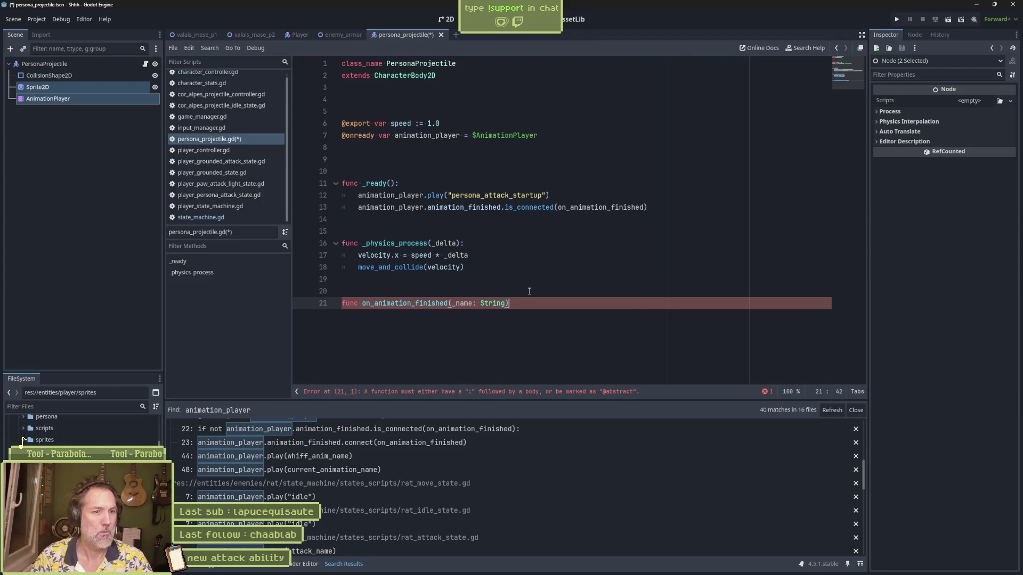
type("oid:")
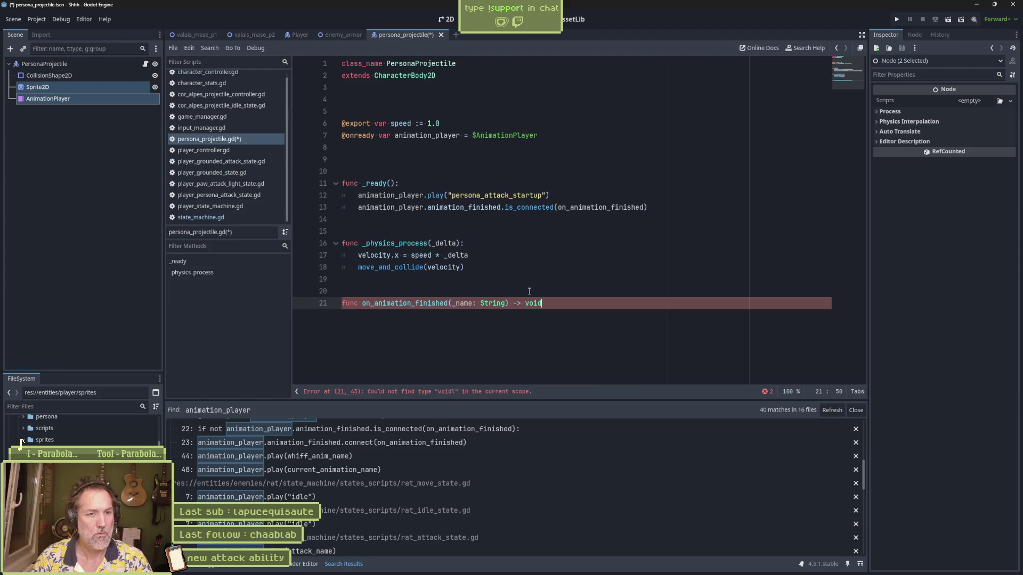
key("Return")
type("pass")
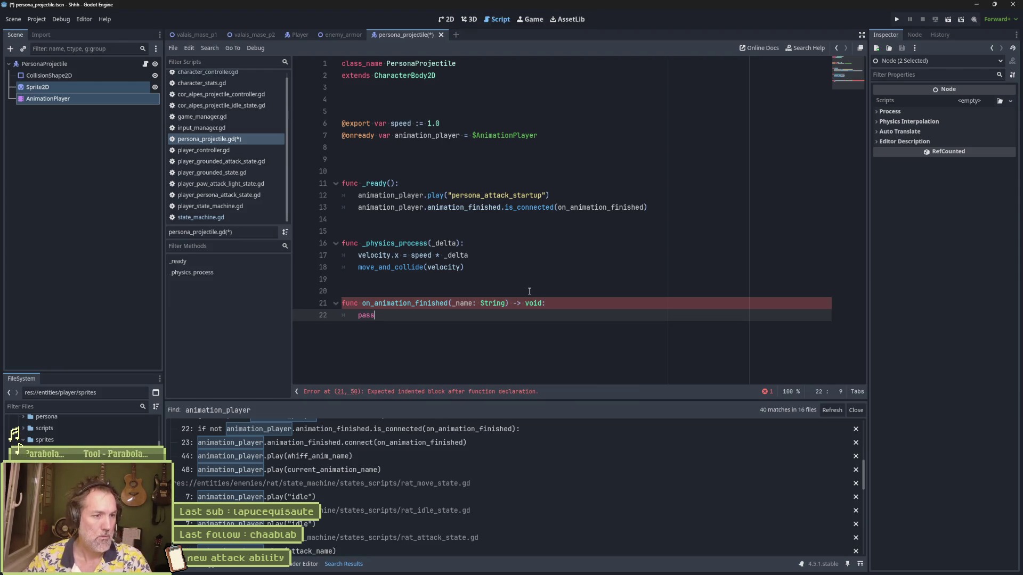
- Wrap the check in 'if not' and paste the call as an indented line beneath it
left_click(606, 196)
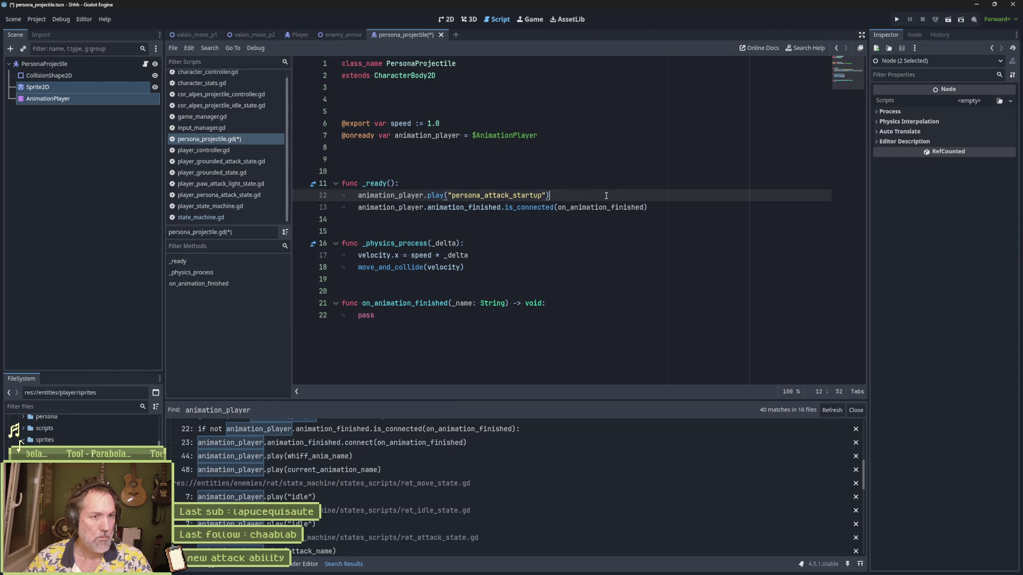
left_click(360, 208)
type("if not")
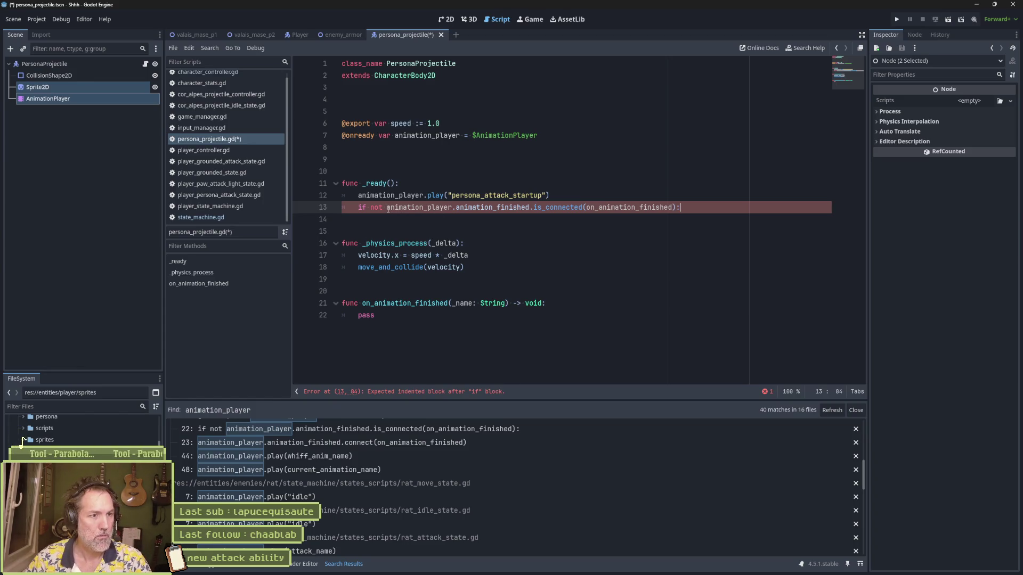
left_click(666, 218)
type("animation_player.animation_finished.is_connected(on_animation_finished)")
left_click(341, 219)
key("Tab")
key("Tab")
- Change the pasted is_connected to connect(on_animation_finished), save, and add a blank line after the play call
double_click(530, 219)
left_click(533, 219)
key("BackSpace")
key("BackSpace")
key("BackSpace")
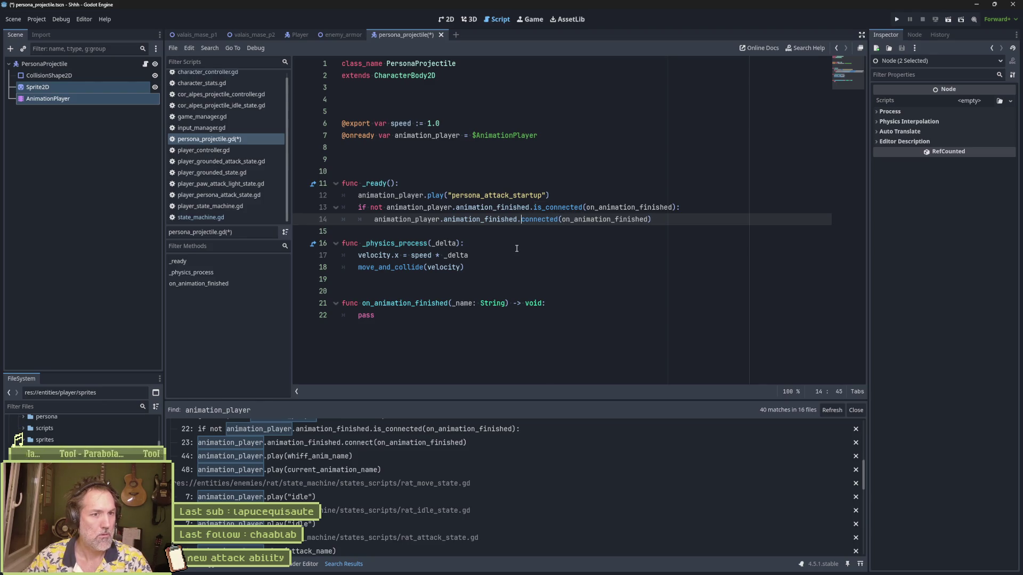
key("BackSpace")
key("BackSpace")
key("ctrl+s")
left_click(596, 198)
key("Return")
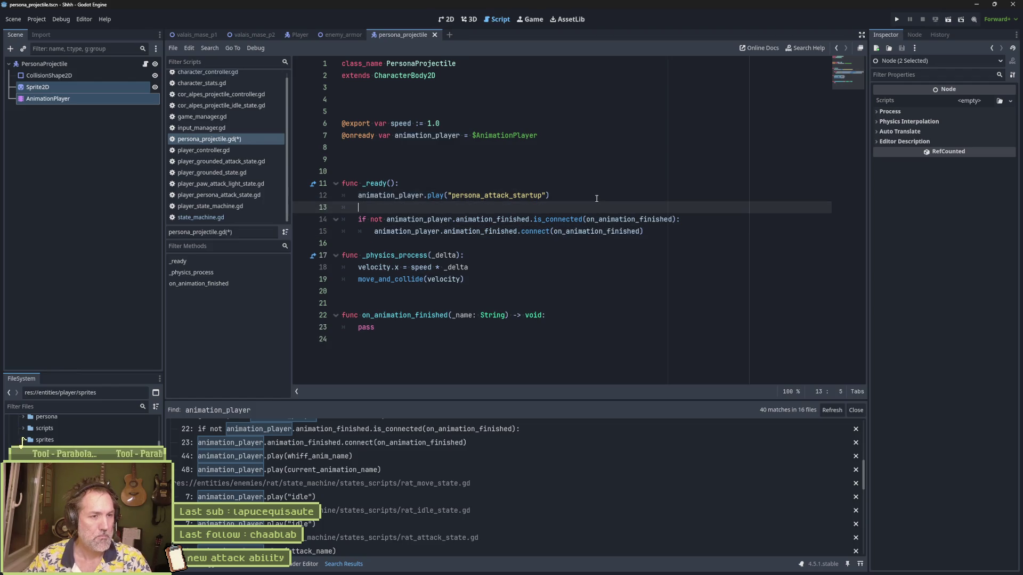
key("BackSpace")
key("ctrl+s")
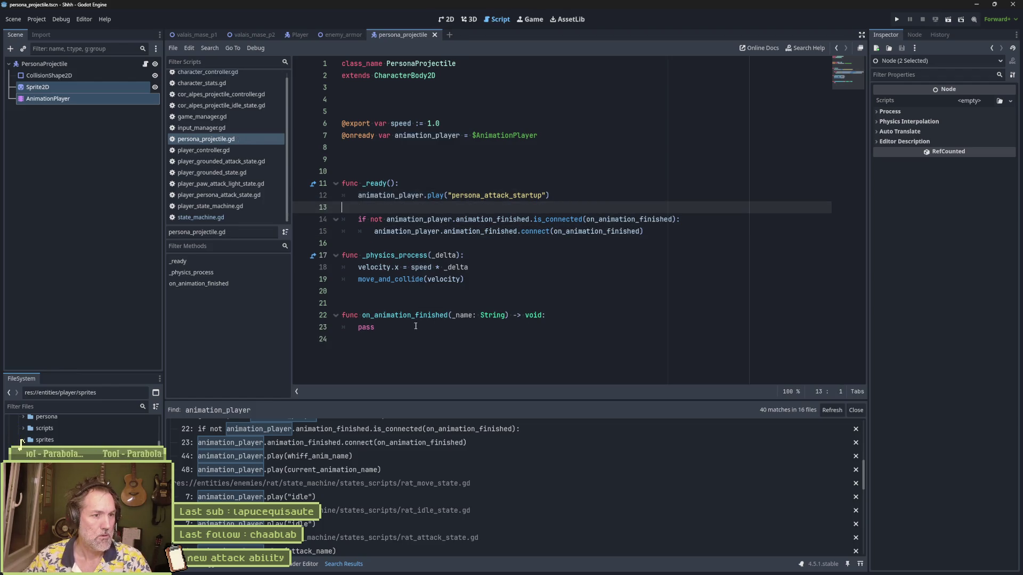
- Replace the handler's pass with animation_player.play("persona_attack_active") and run the scene
left_click(560, 185, "shift")
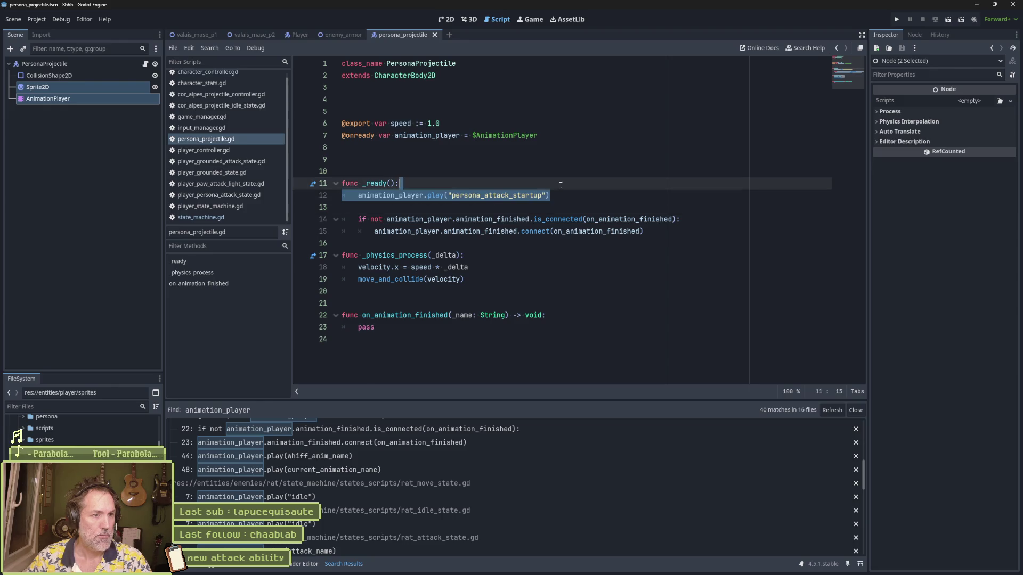
key("ctrl+c")
triple_click(562, 324)
key("ctrl+v")
double_click(527, 327)
type("per")
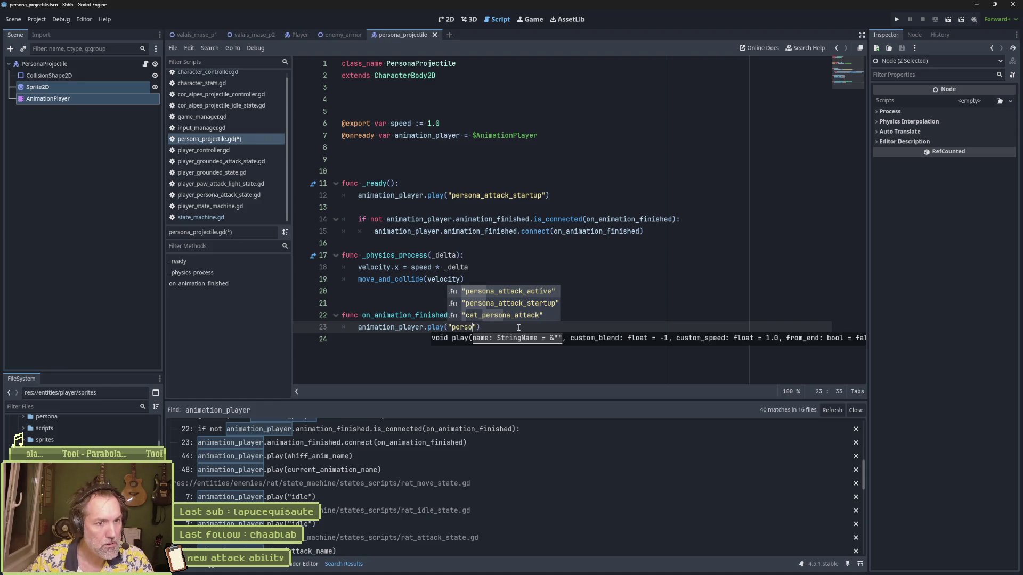
key("Return")
left_click(536, 303)
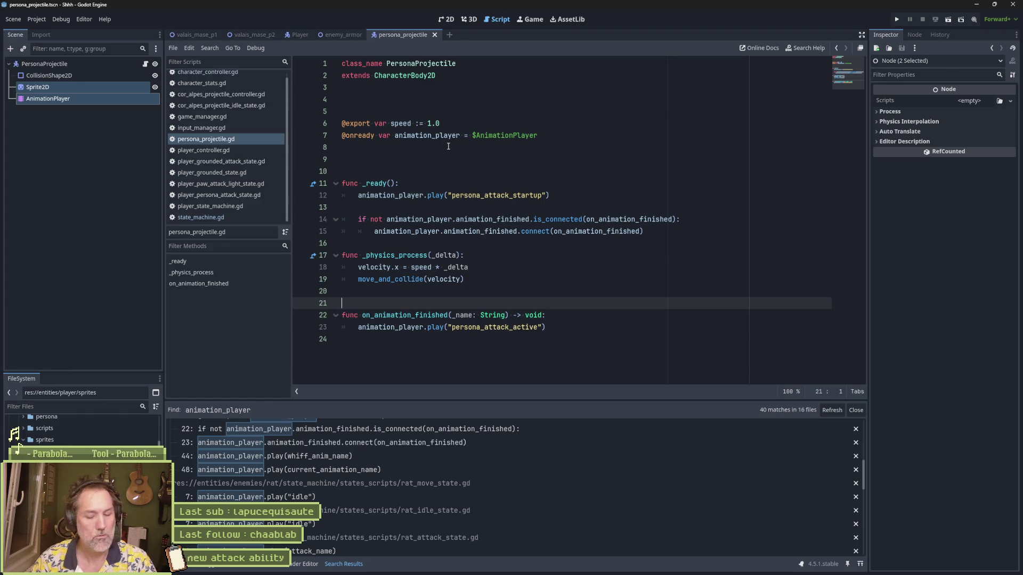
key("F6")
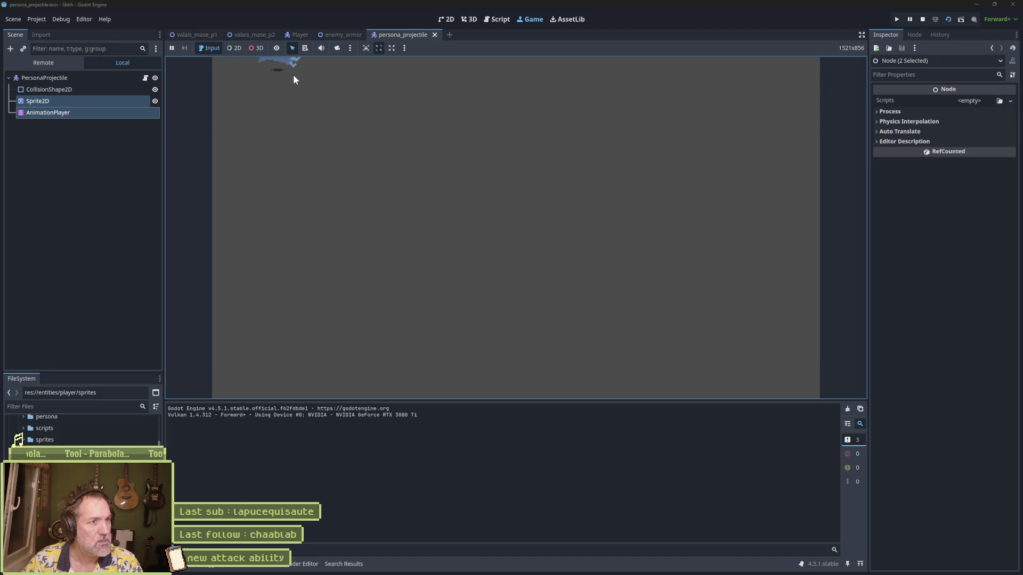
- Stop the test run, select persona_attack_startup on line 12, and bring up the cat sprite in Aseprite
key("F8")
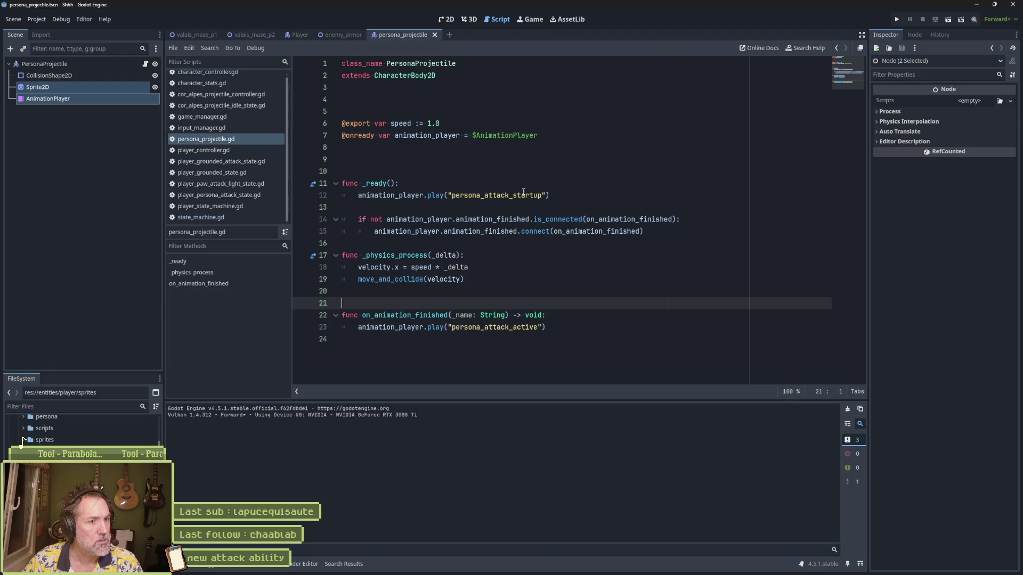
double_click(524, 195)
mouse_move(603, 572)
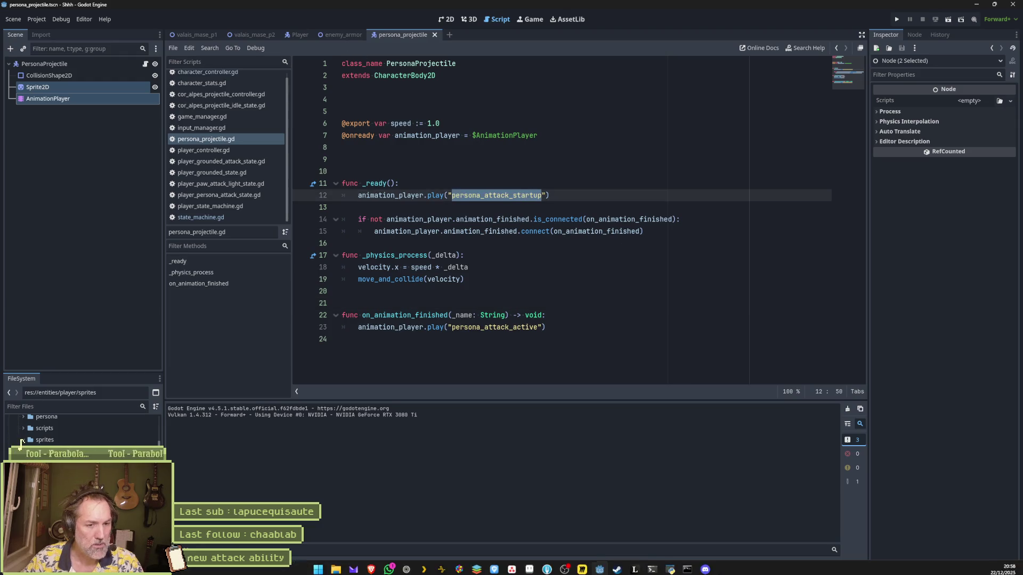
left_click(529, 565)
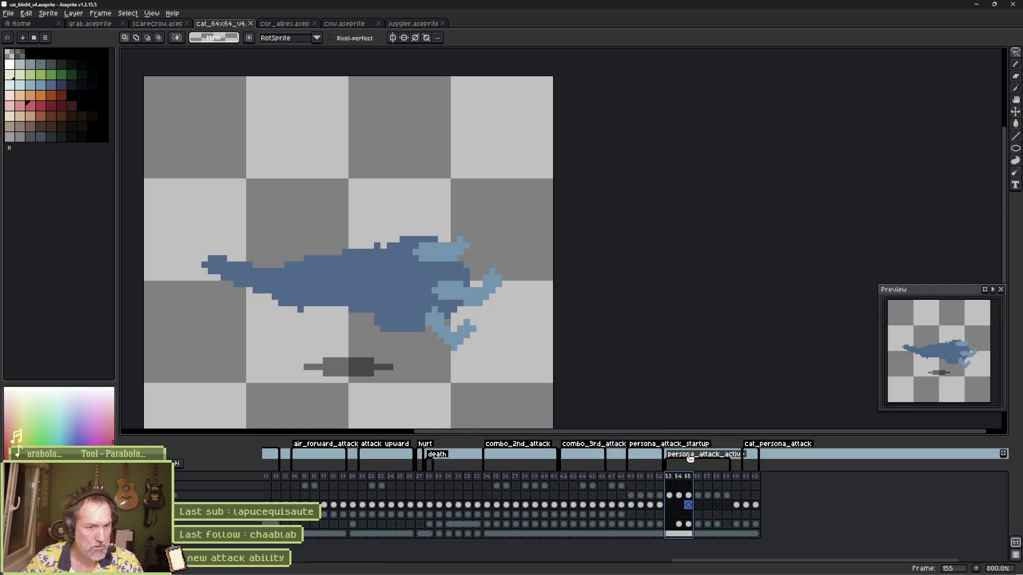
- Preview frames 49–52 and delete the cat cels from those startup frames
left_click_drag(631, 477, 660, 482)
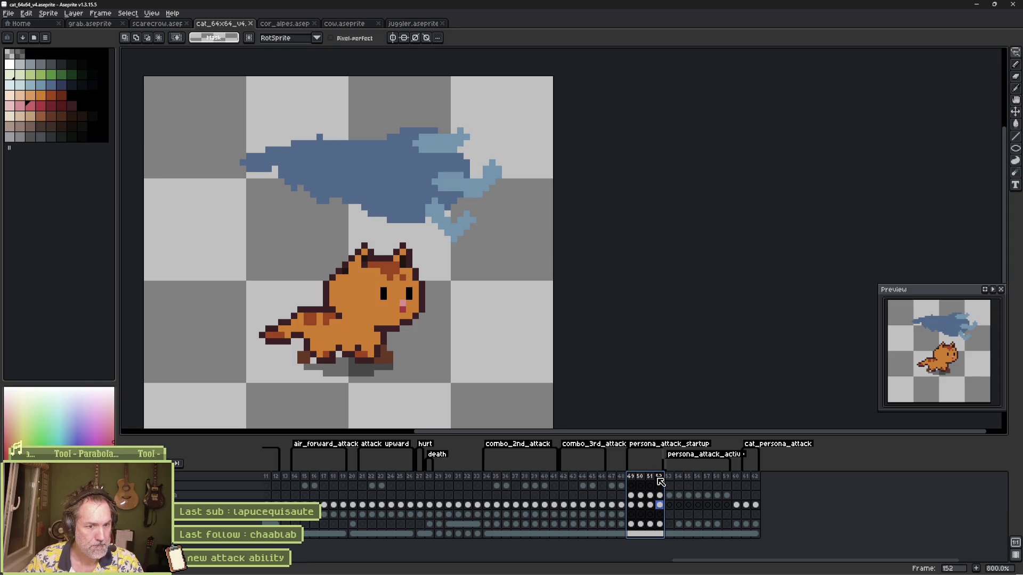
key("Return")
left_click(633, 477)
left_click_drag(633, 476, 744, 481)
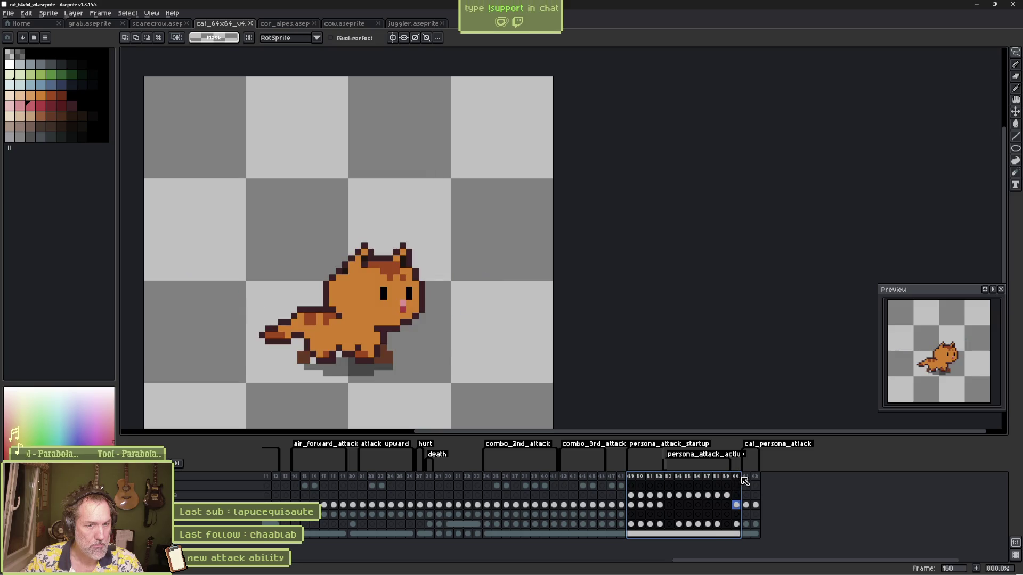
left_click(634, 478)
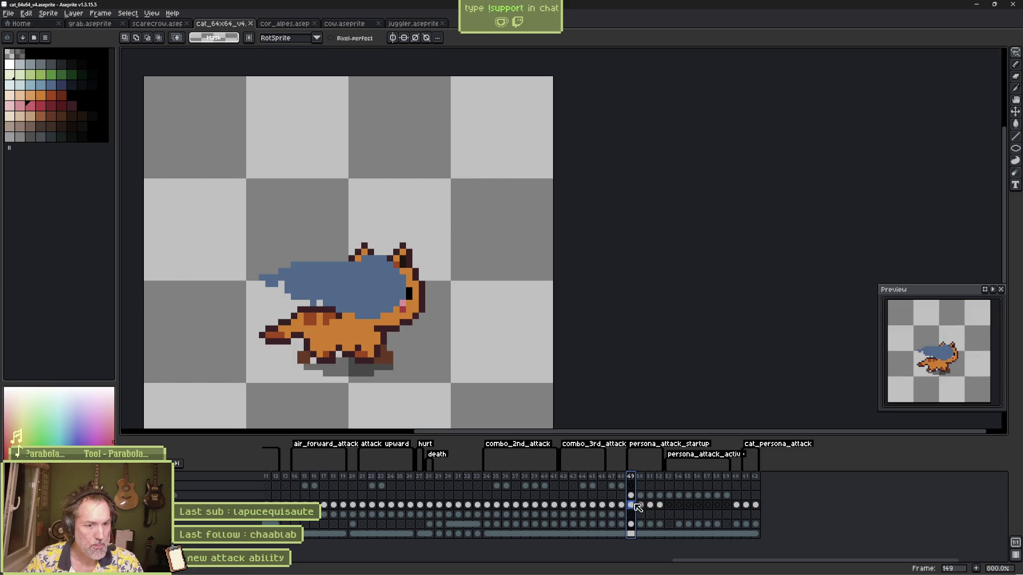
mouse_move(638, 507)
left_mouse_down()
mouse_move(661, 505)
mouse_move(642, 526)
mouse_move(661, 526)
mouse_move(618, 506)
mouse_move(639, 498)
left_mouse_up()
key("Delete")
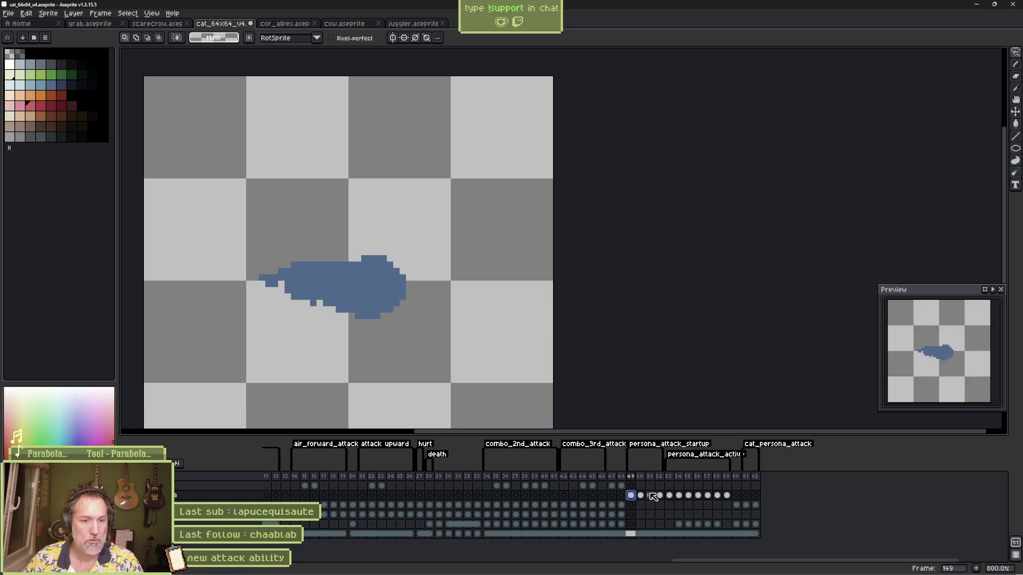
- Select frames 53–59 and move the blue cloud up with the Move tool
left_click_drag(631, 496, 661, 499)
key("Return")
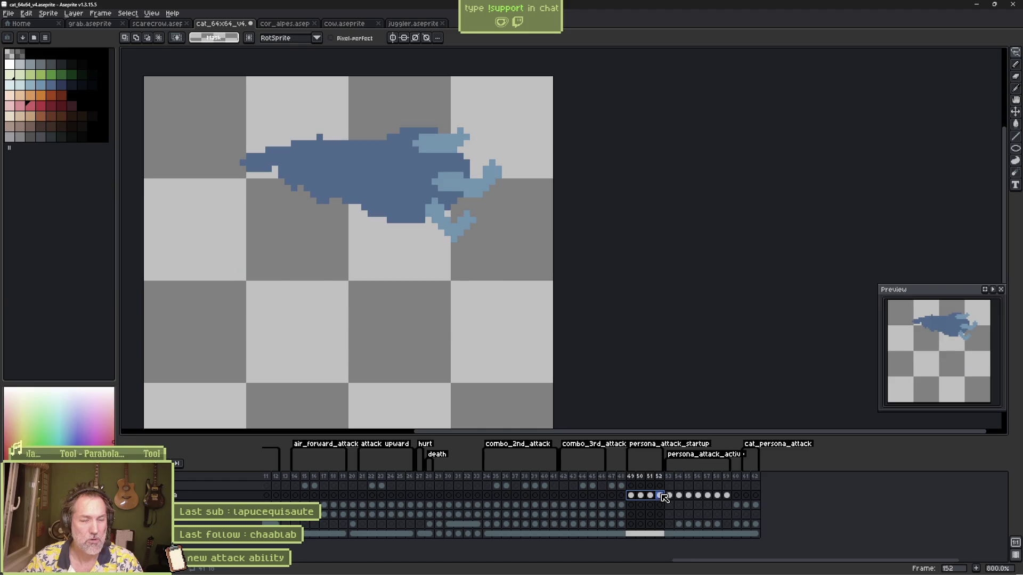
left_click_drag(664, 497, 701, 497)
left_click(680, 497)
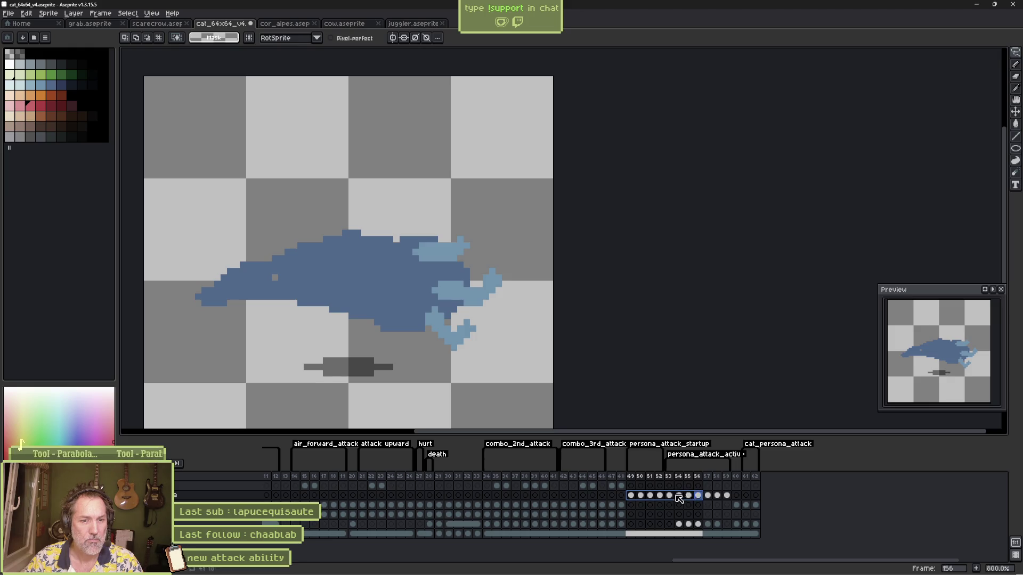
left_click(670, 498)
left_click_drag(673, 500, 726, 496)
key("v")
mouse_move(426, 315)
left_mouse_down()
mouse_move(421, 216)
mouse_move(434, 203)
left_mouse_up()
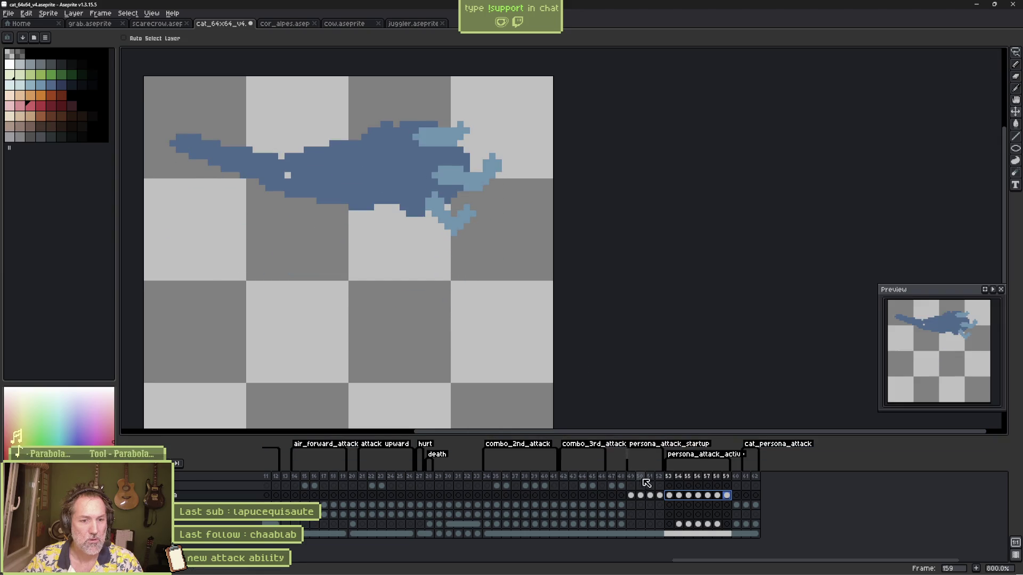
- Save the sprite file in Aseprite and switch back to Godot
left_click_drag(660, 496, 702, 498)
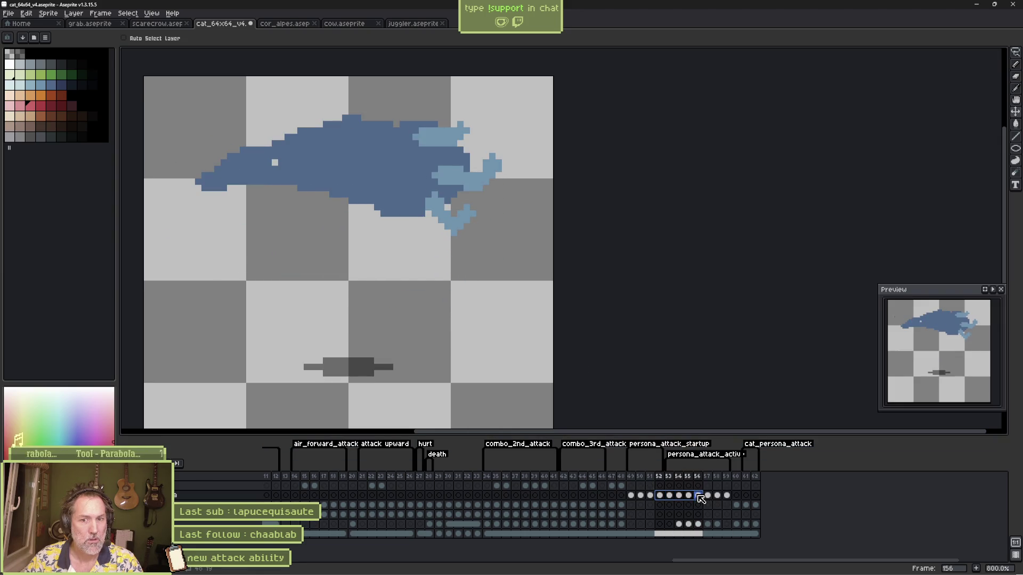
key("ctrl+s")
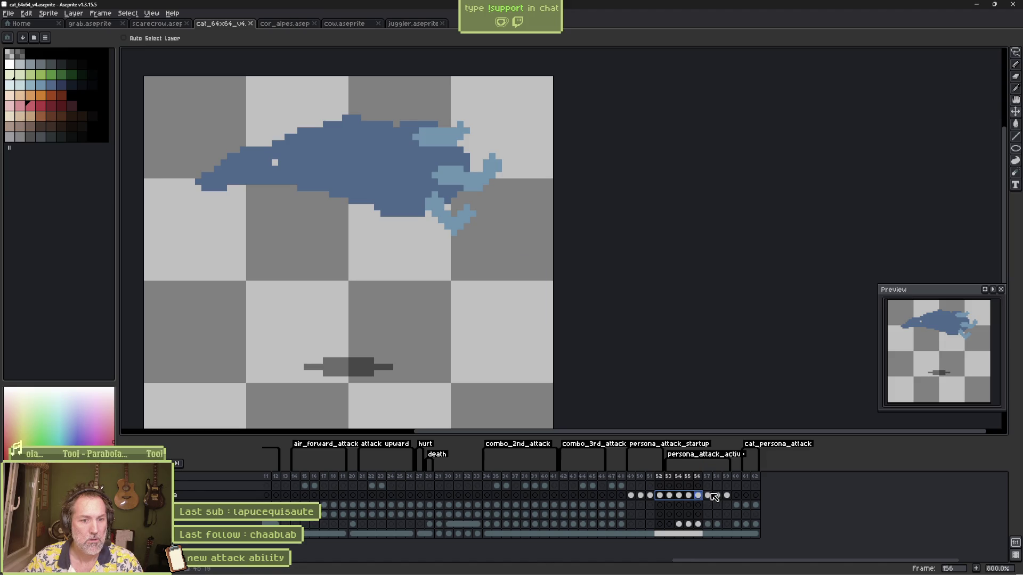
mouse_move(679, 525)
left_mouse_down()
mouse_move(755, 526)
mouse_move(717, 526)
left_mouse_up()
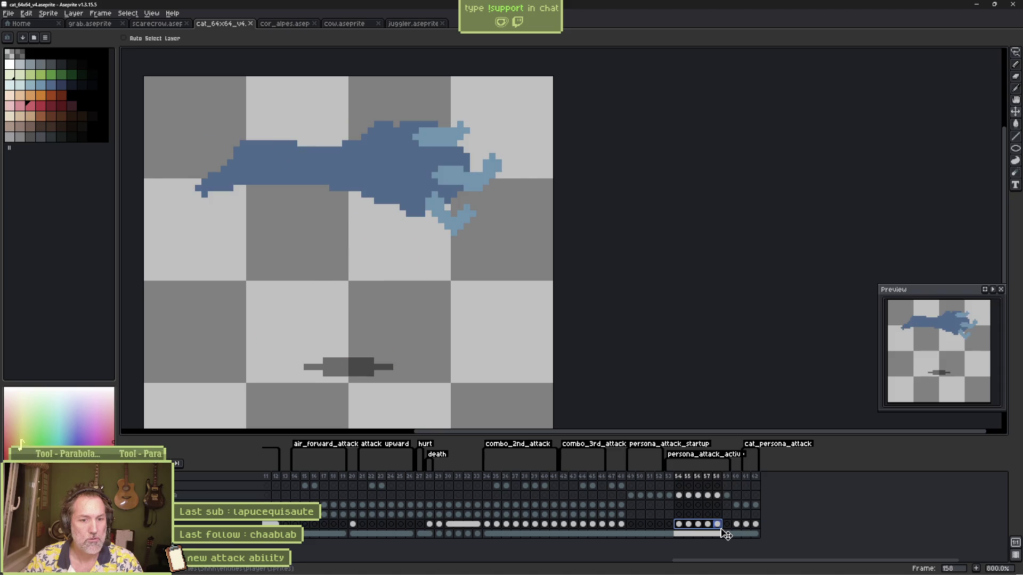
key("alt+Tab")
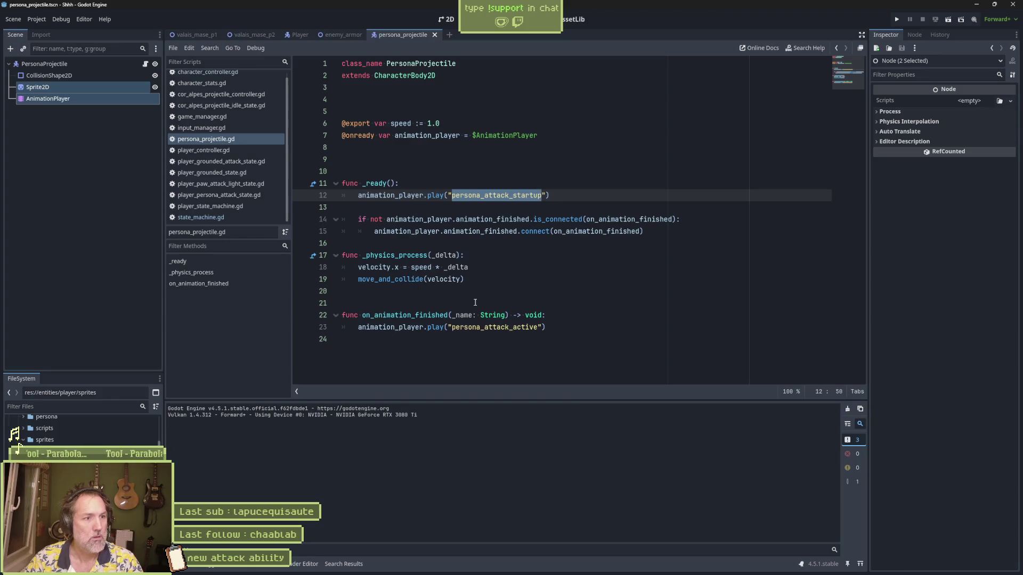
- Reimport the cat Aseprite sheet from the Sprite2D inspector, test-run the scene, and return to 2D
left_click(61, 85)
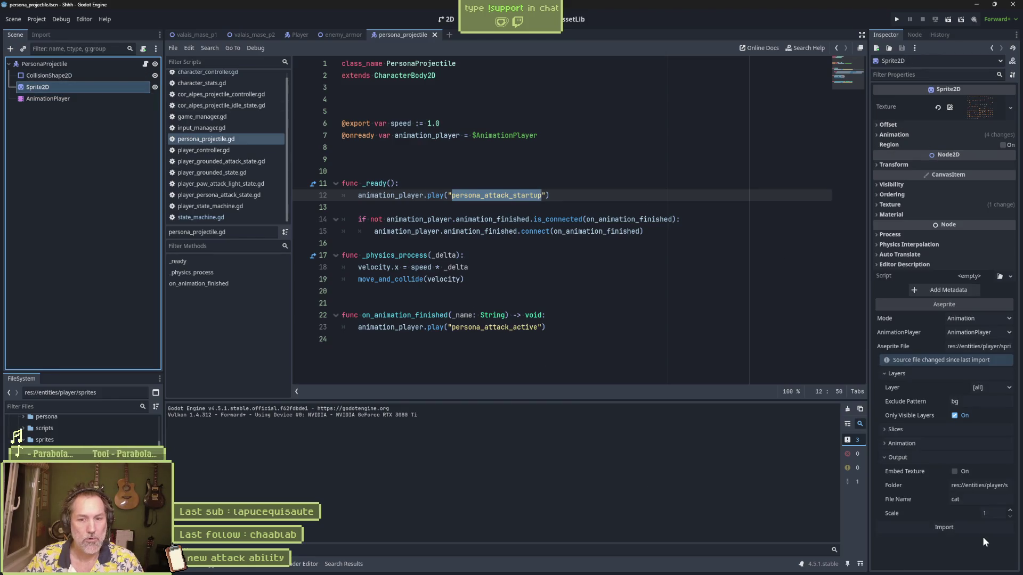
left_click(976, 526)
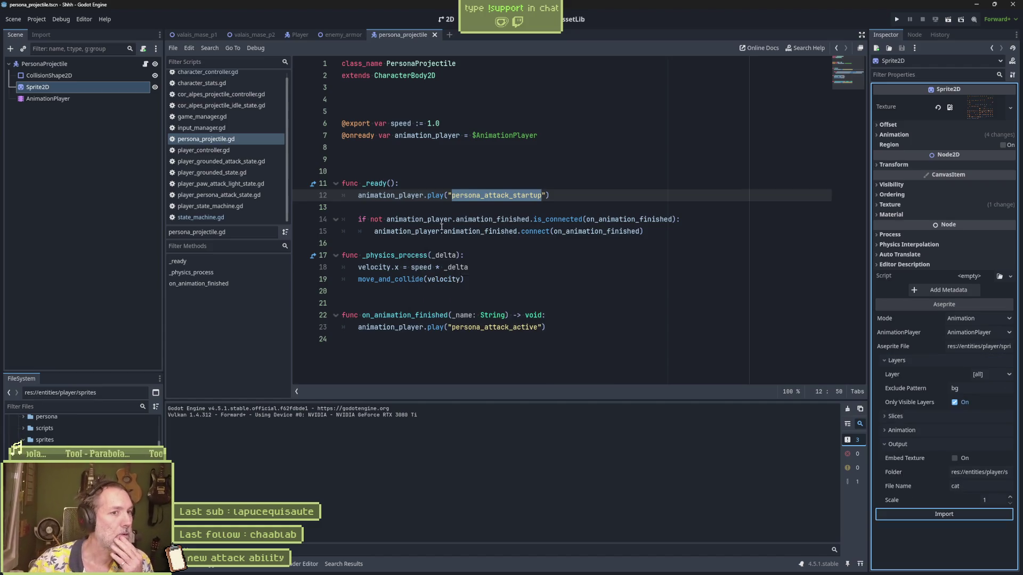
key("F6")
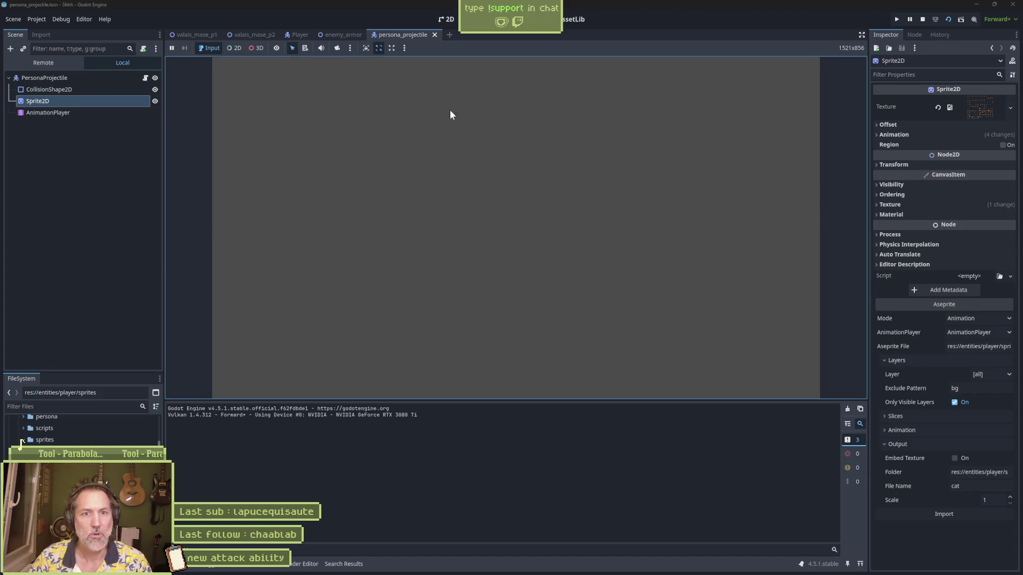
key("F8")
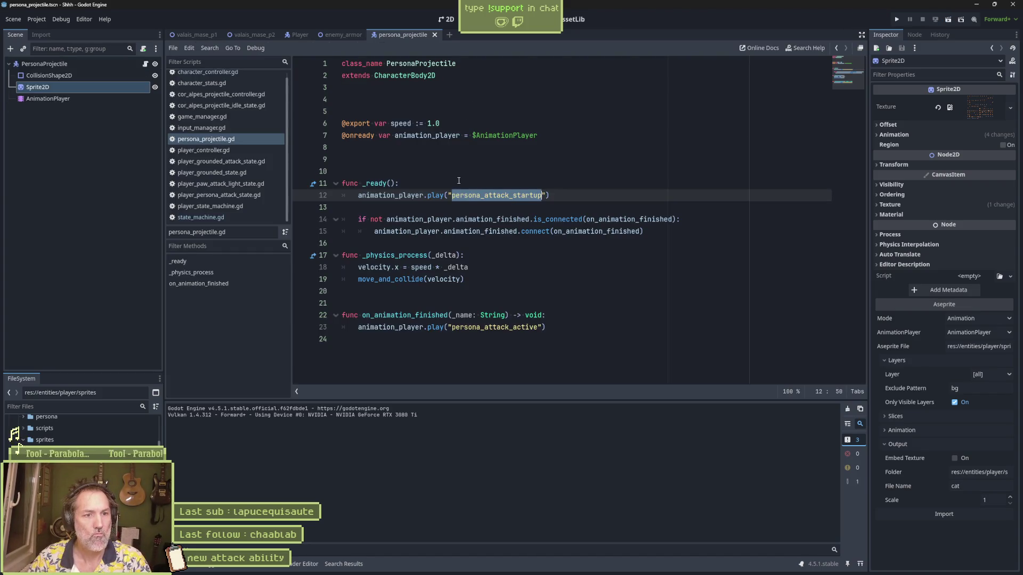
left_click(449, 19)
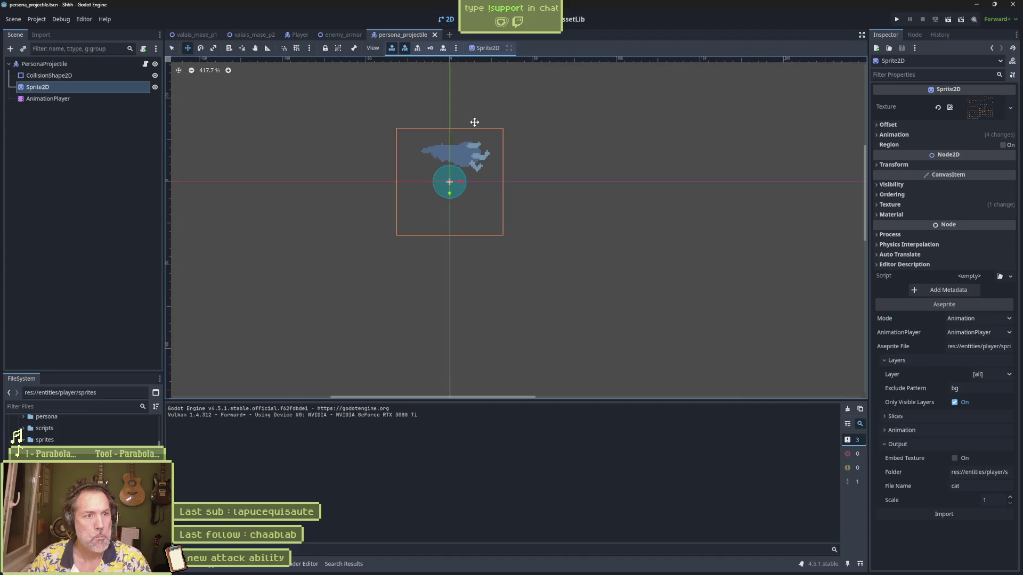
- Load persona_attack_active in the AnimationPlayer and scrub through its frames
left_click(78, 99)
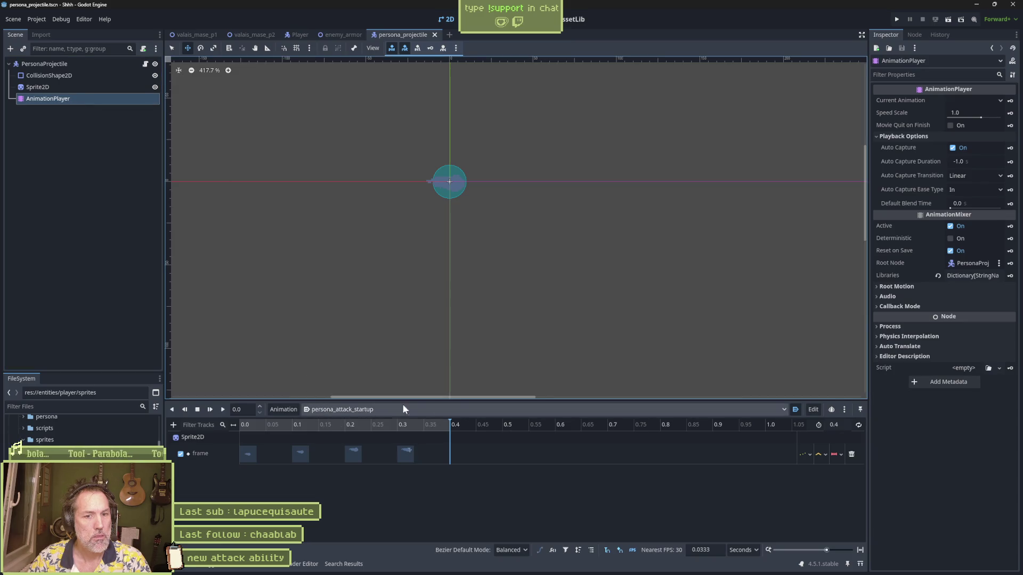
left_click(552, 410)
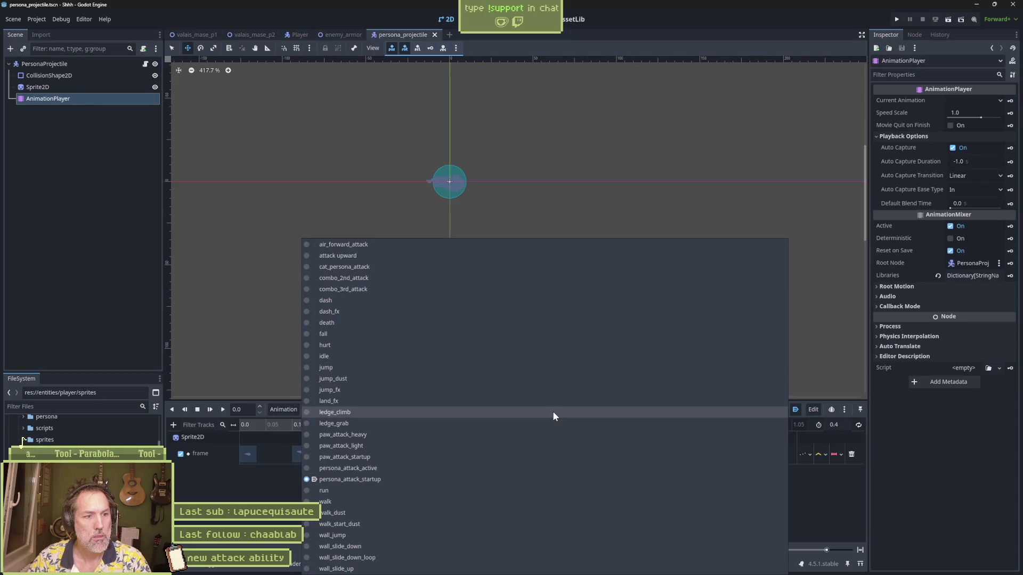
left_click(522, 470)
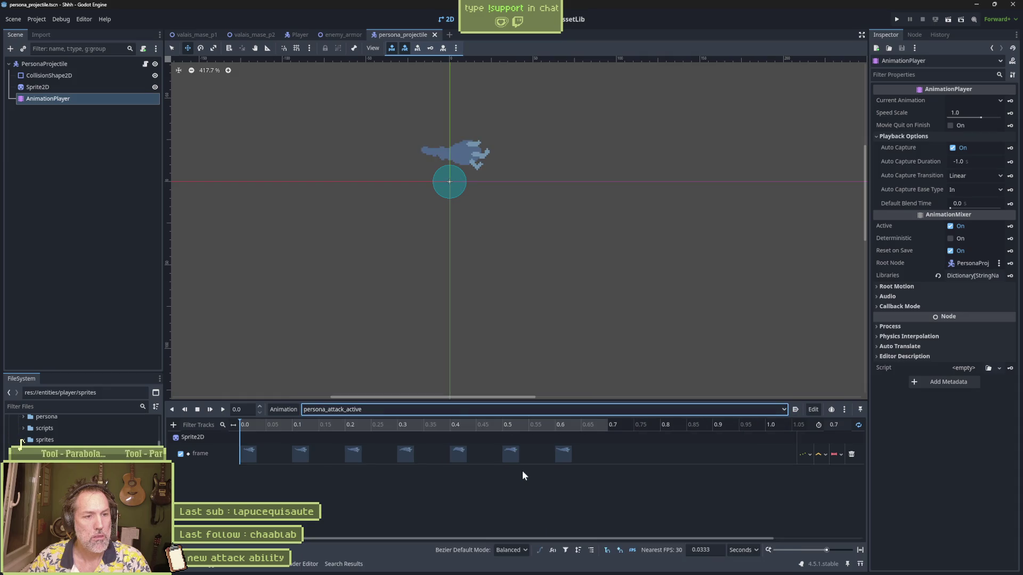
left_click_drag(305, 426, 530, 432)
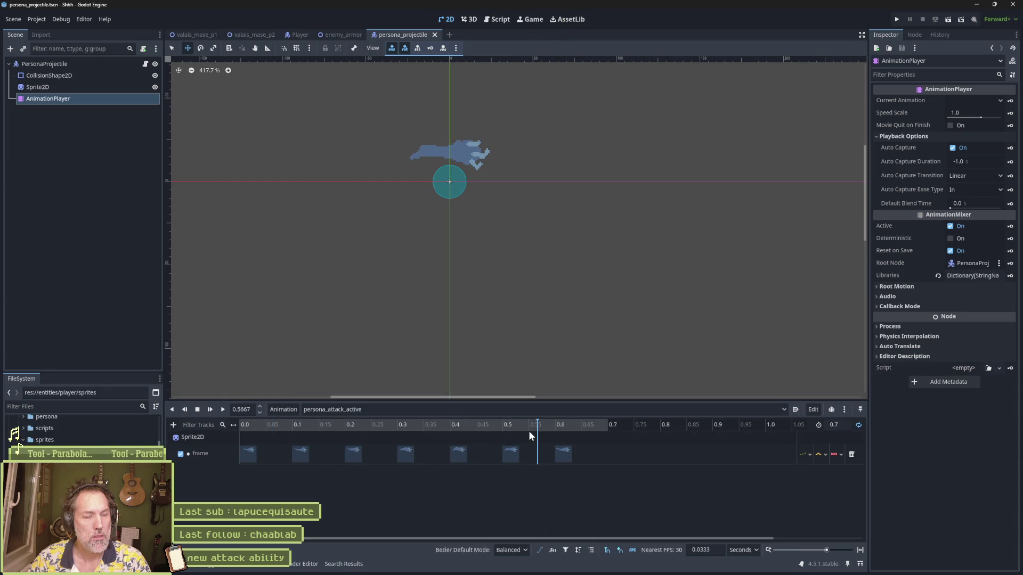
left_click(350, 410)
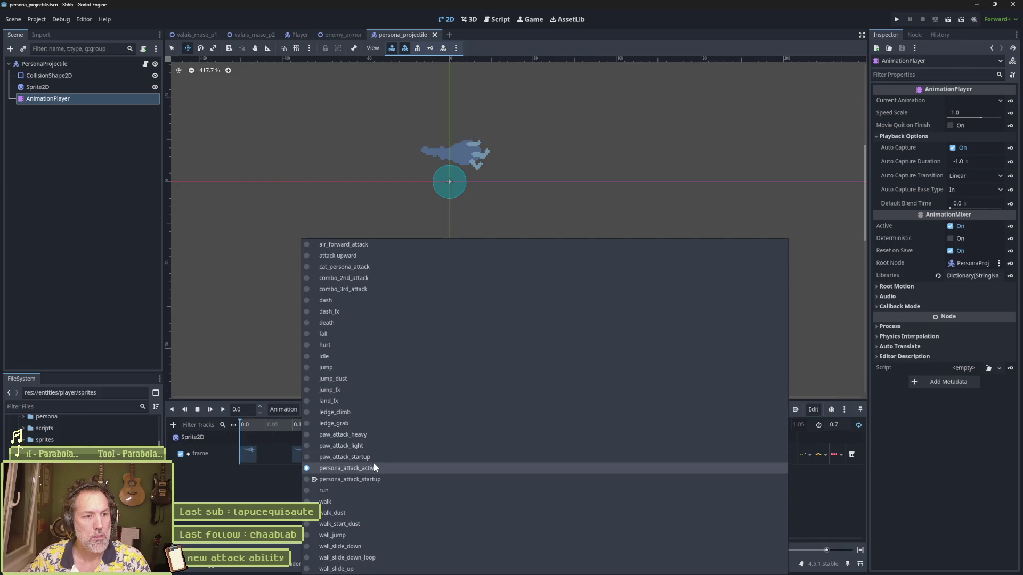
left_click(374, 467)
mouse_move(267, 426)
left_mouse_down()
mouse_move(571, 445)
mouse_move(257, 426)
left_mouse_up()
- Scrub persona_attack_startup, then persona_attack_active to its last frame, and return to the script
left_click(372, 409)
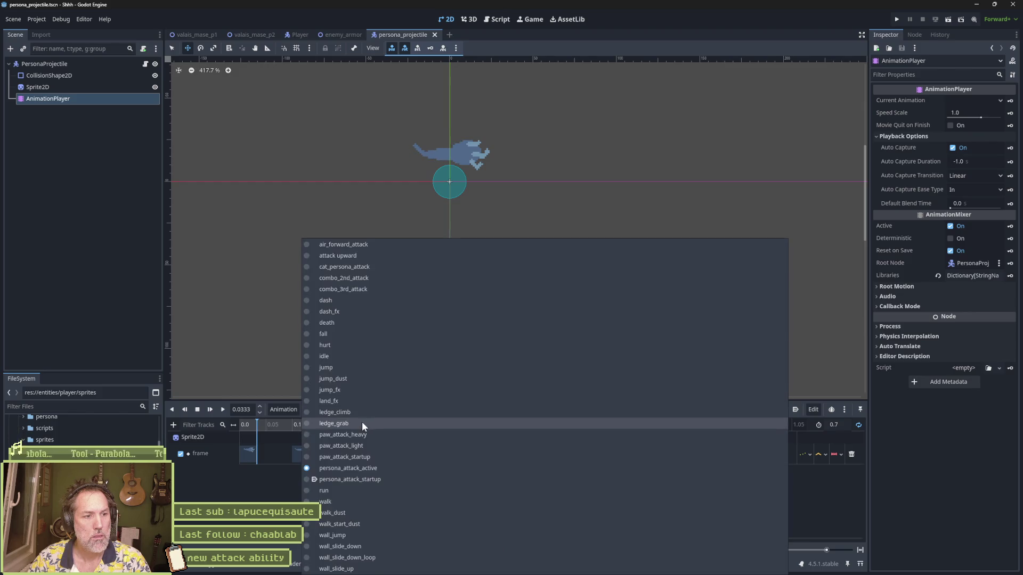
left_click(376, 478)
mouse_move(255, 428)
left_mouse_down()
mouse_move(459, 424)
mouse_move(238, 418)
mouse_move(472, 421)
mouse_move(359, 421)
mouse_move(455, 411)
left_mouse_up()
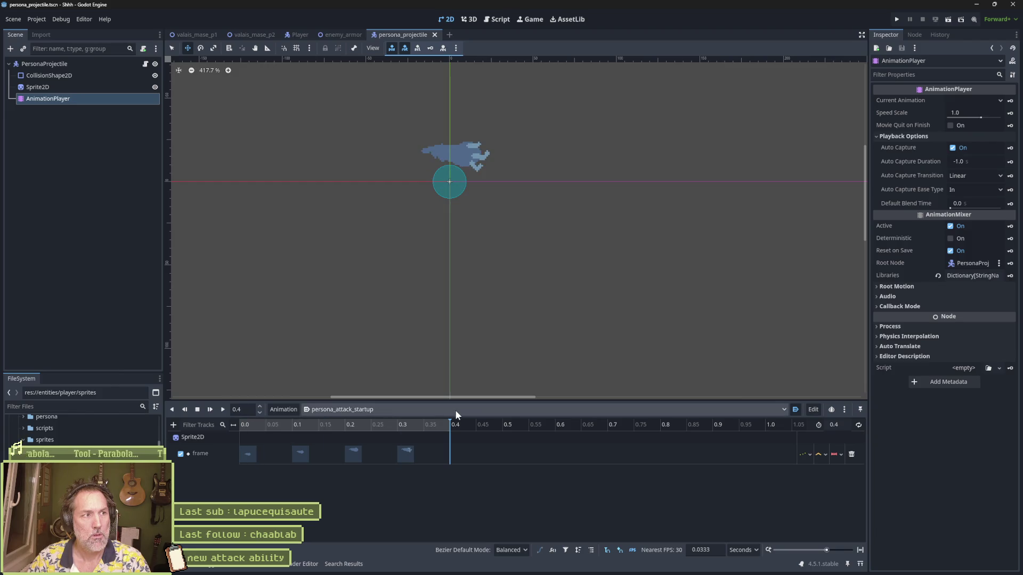
left_click(443, 410)
left_click(368, 466)
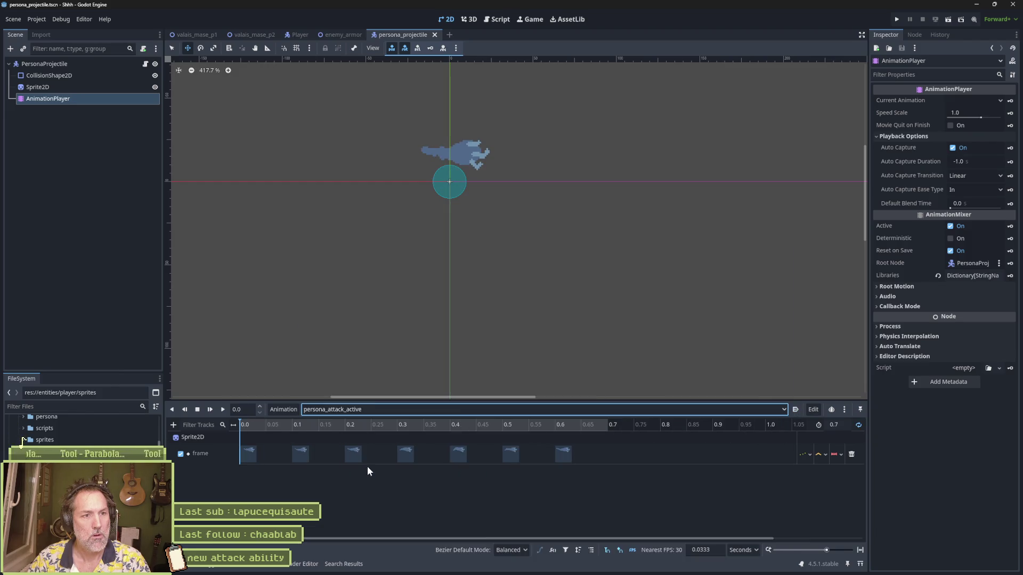
mouse_move(261, 424)
left_mouse_down()
mouse_move(560, 418)
mouse_move(596, 426)
left_mouse_up()
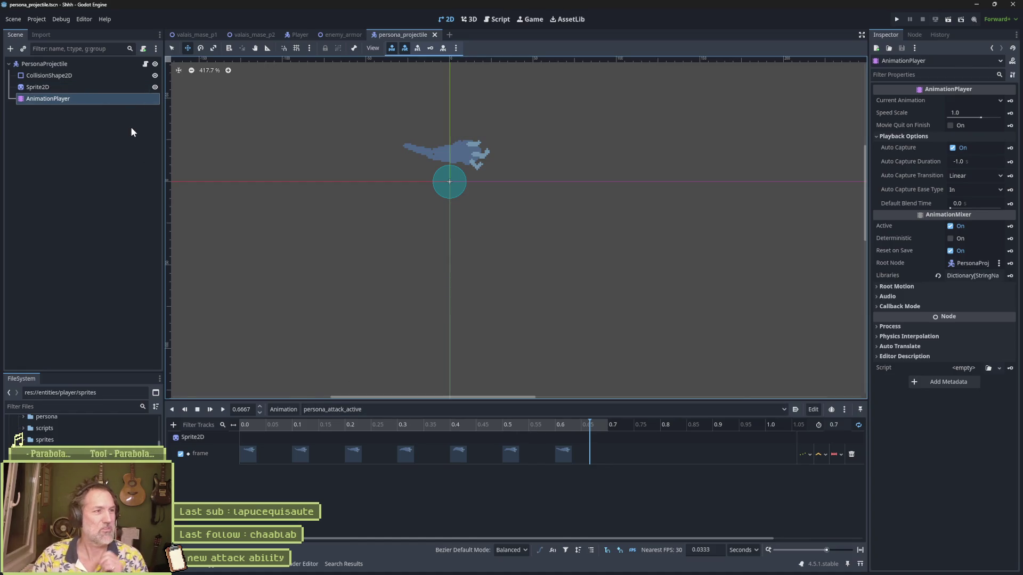
left_click(145, 64)
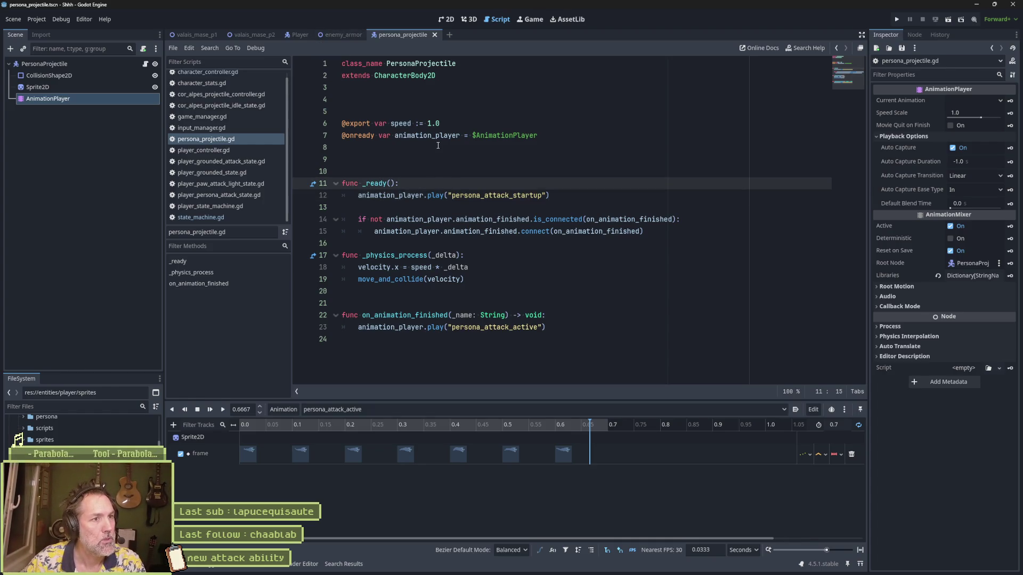
- Test-run the scene, then drag the Sprite2D below and right of the collision circle
key("F6")
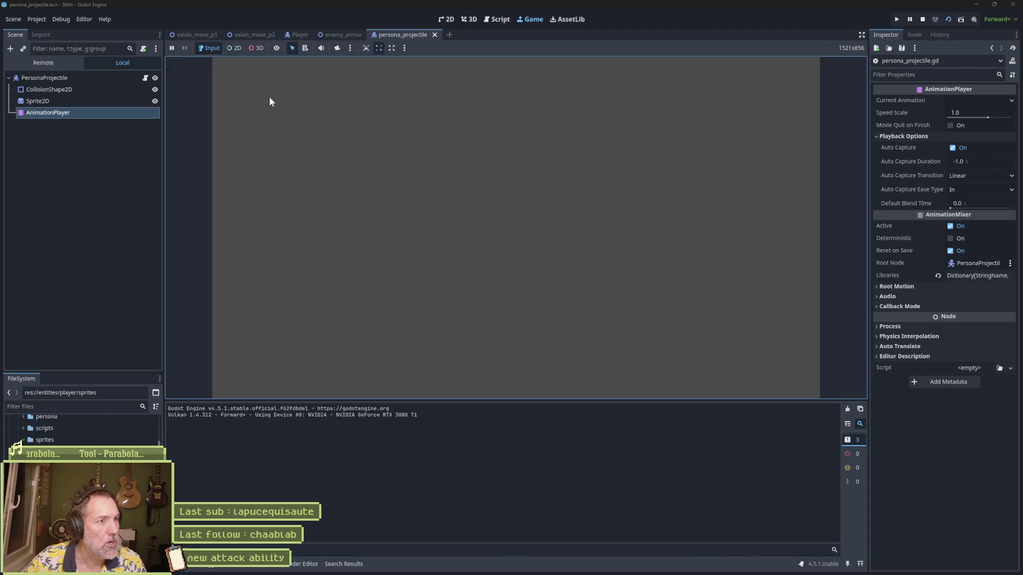
key("F8")
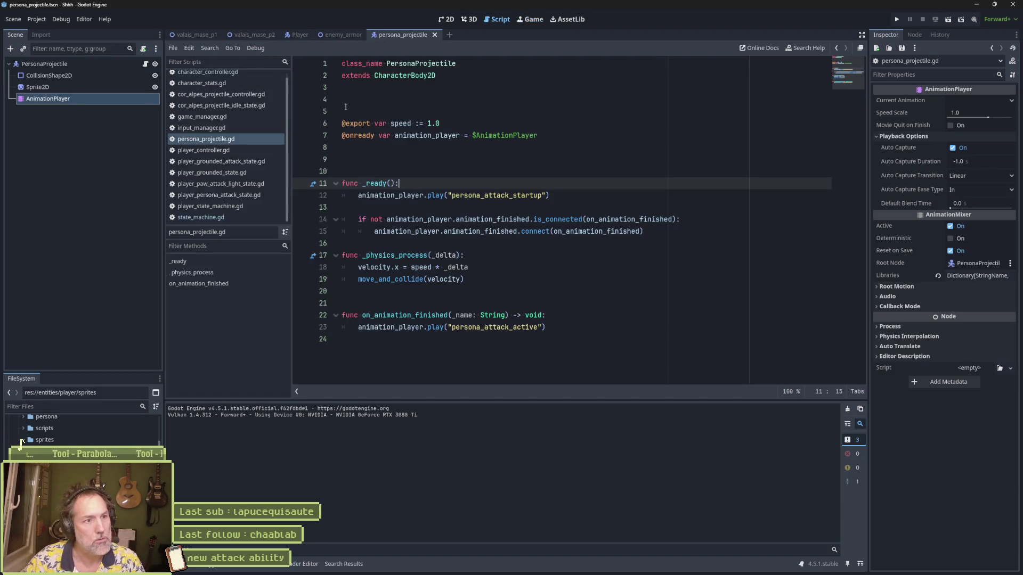
left_click(446, 19)
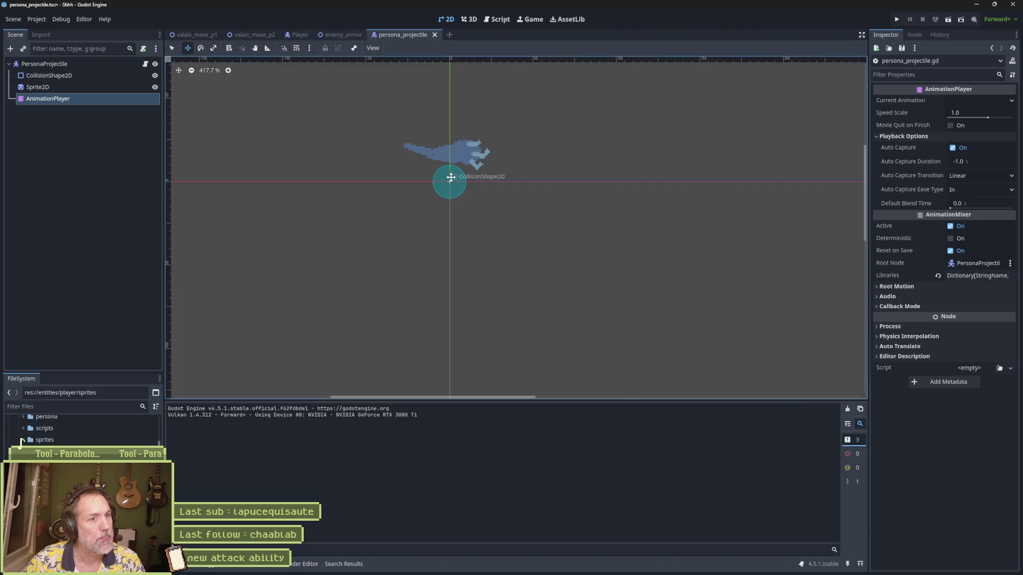
left_click(62, 85)
left_click_drag(459, 176, 586, 279)
- Save and test-run the scene again, then reopen persona_projectile.gd
key("F6")
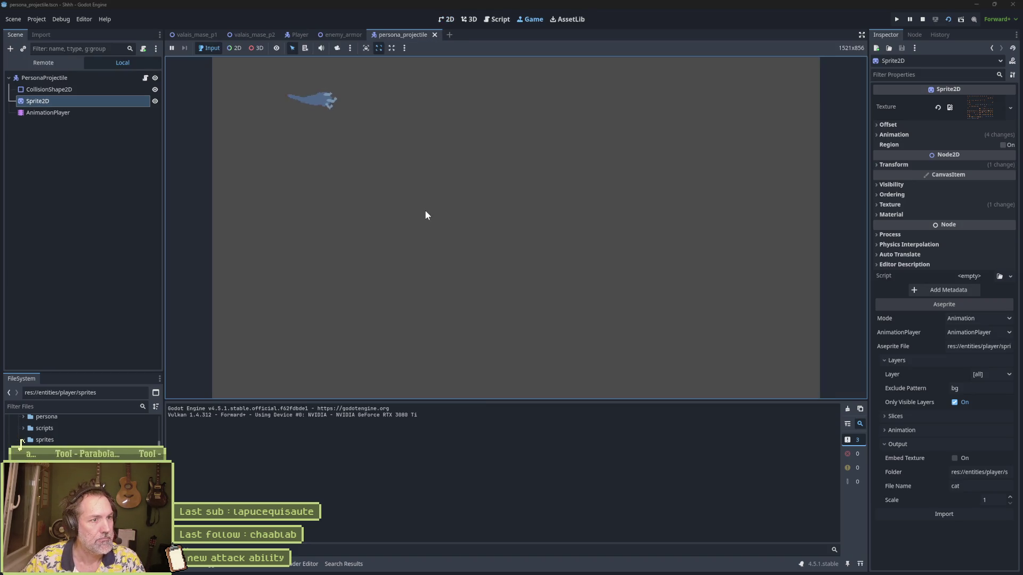
key("F8")
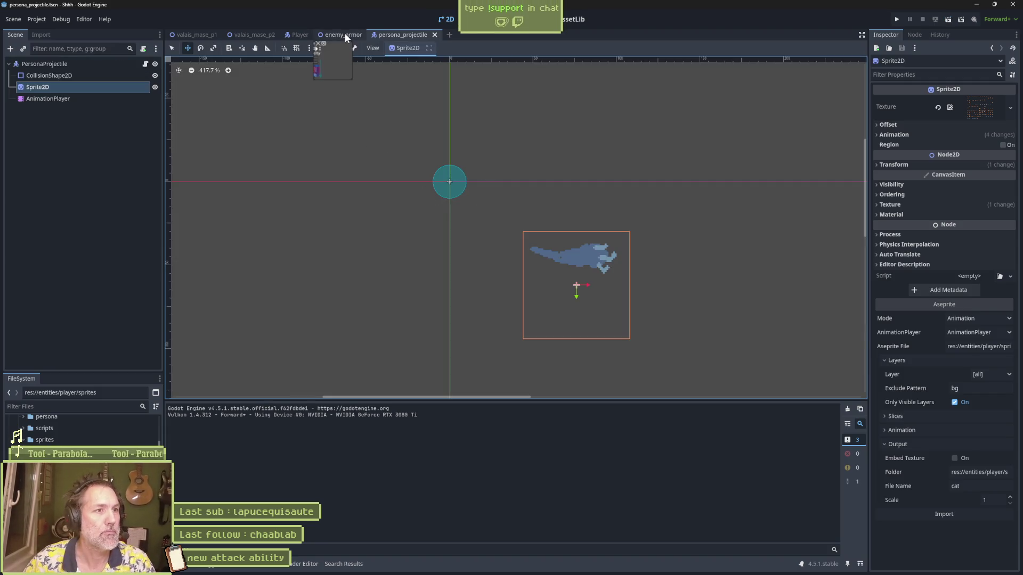
left_click(146, 65)
left_click(146, 64)
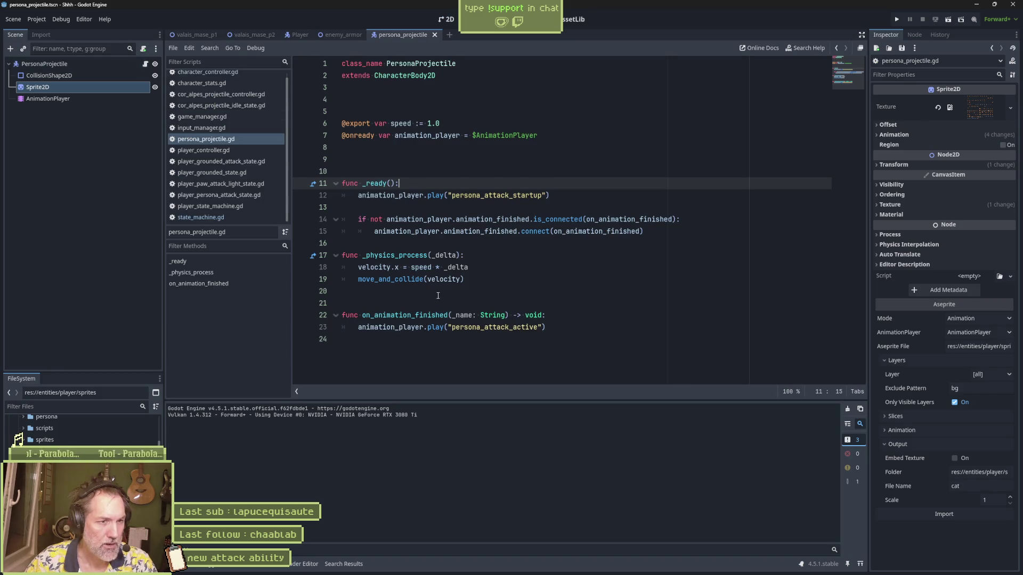
- Declare a current_speed := 0.0 variable below the animation_player declaration
left_click(558, 256)
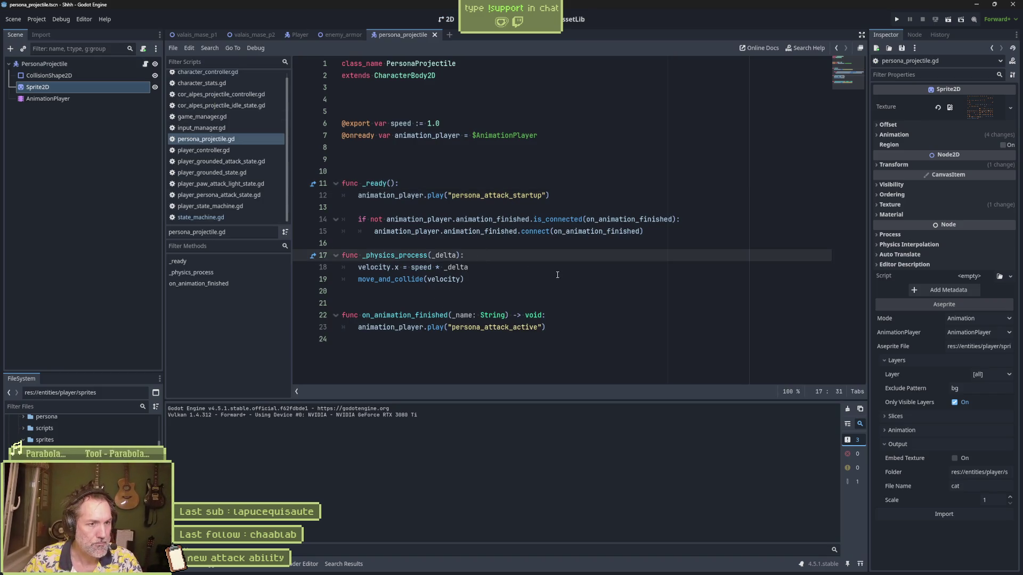
left_click(572, 140)
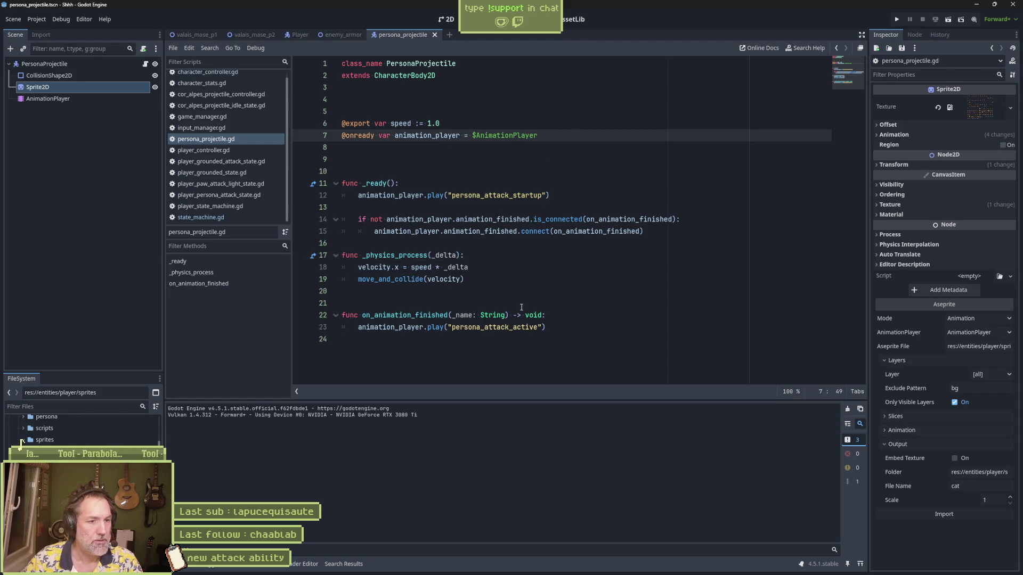
left_click(506, 327)
double_click(490, 327)
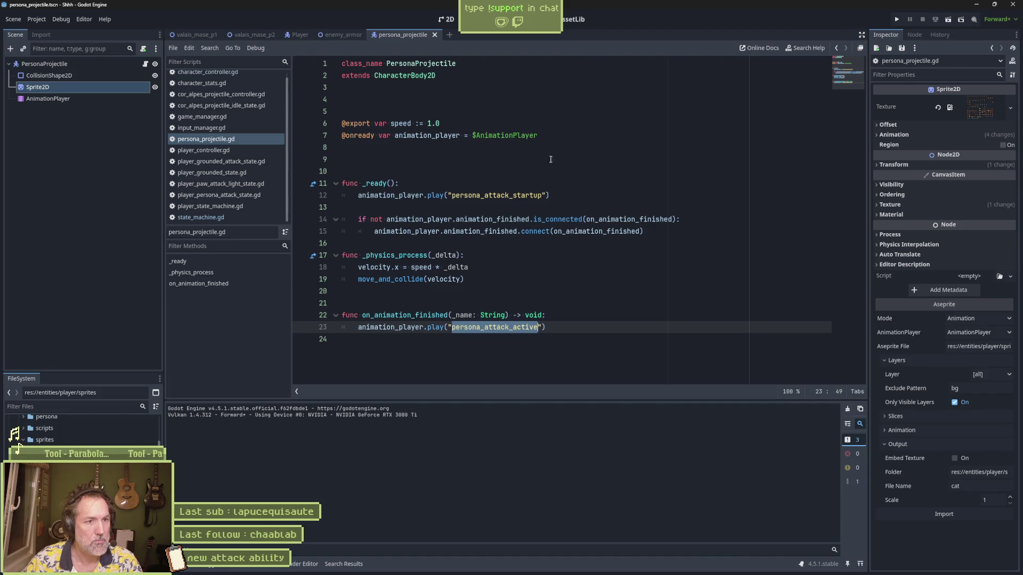
left_click(564, 141)
key("Return")
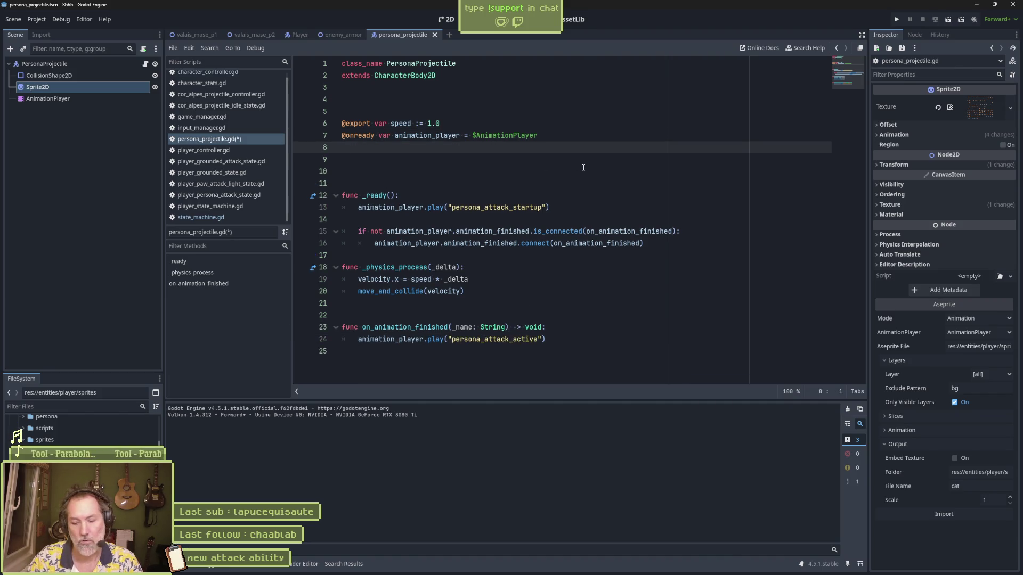
type("var")
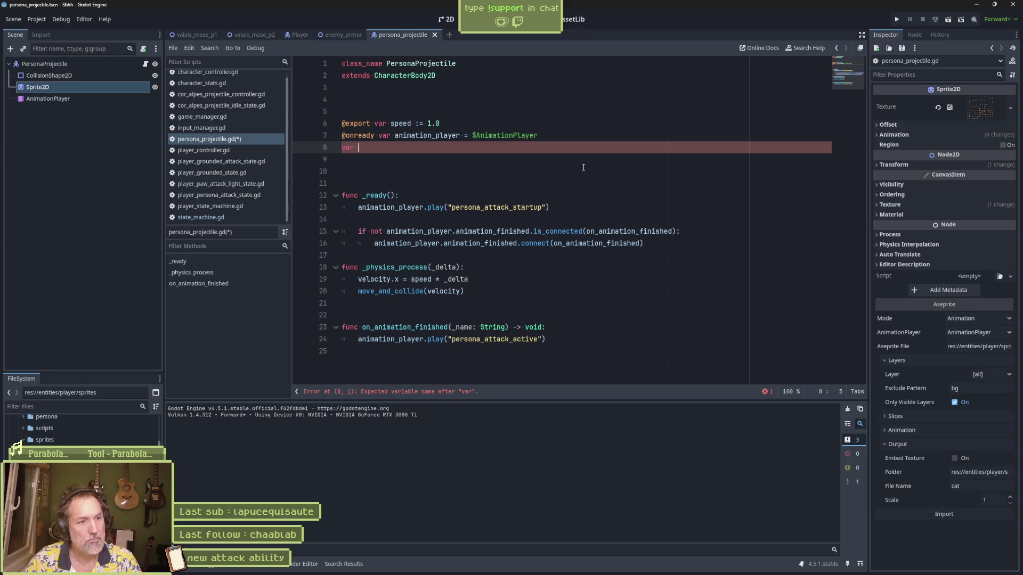
key("ctrl+z")
key("ctrl+z")
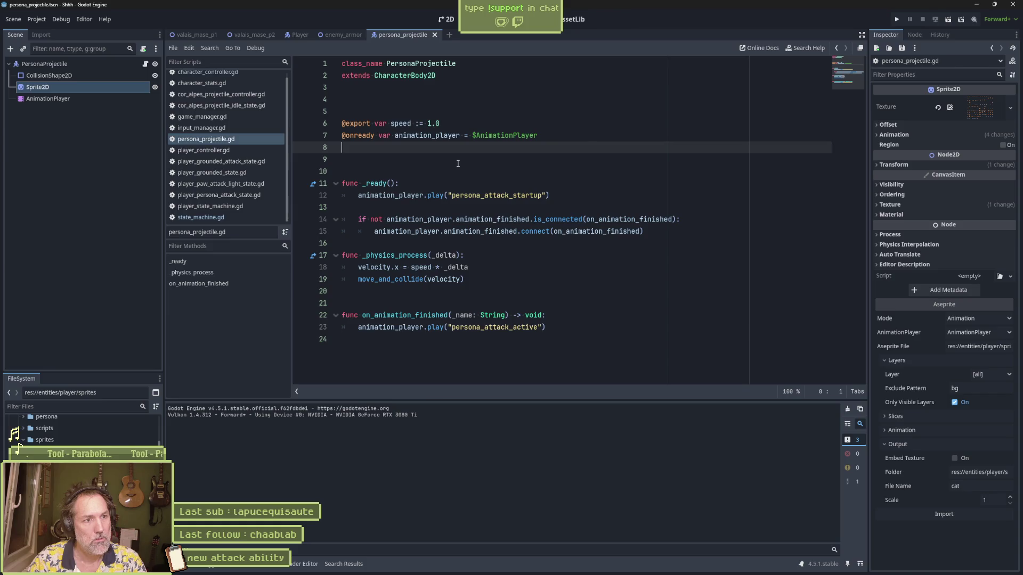
type("var current_spee")
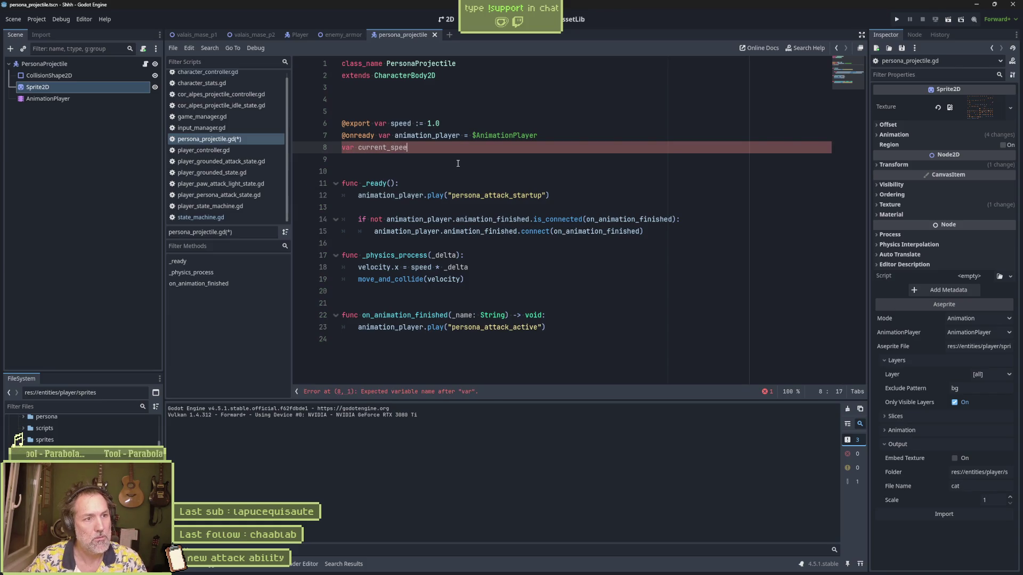
type(" := 0.0")
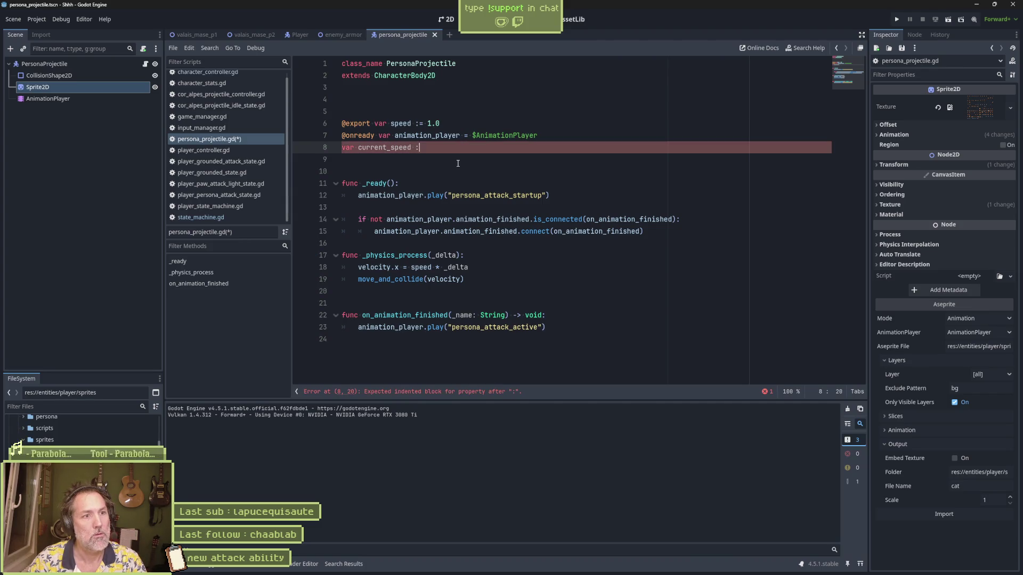
- Replace speed with current_speed in the velocity line and save
double_click(393, 146)
key("ctrl+c")
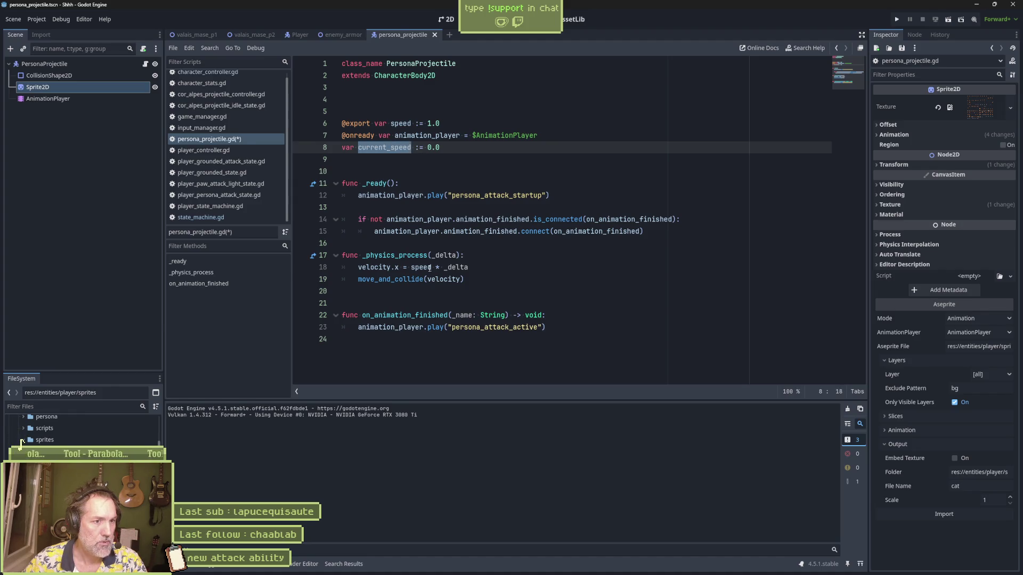
double_click(430, 267)
key("ctrl+v")
key("ctrl+s")
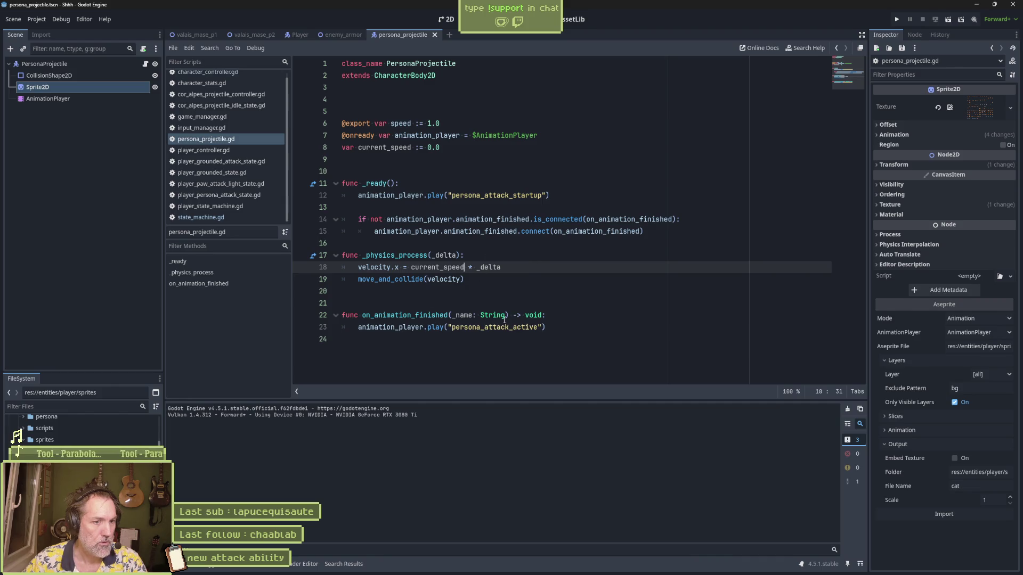
- Add 'current_speed = speed' in on_animation_finished, save, and test-run the scene
left_click(556, 326)
key("Return")
type("current_speed = ")
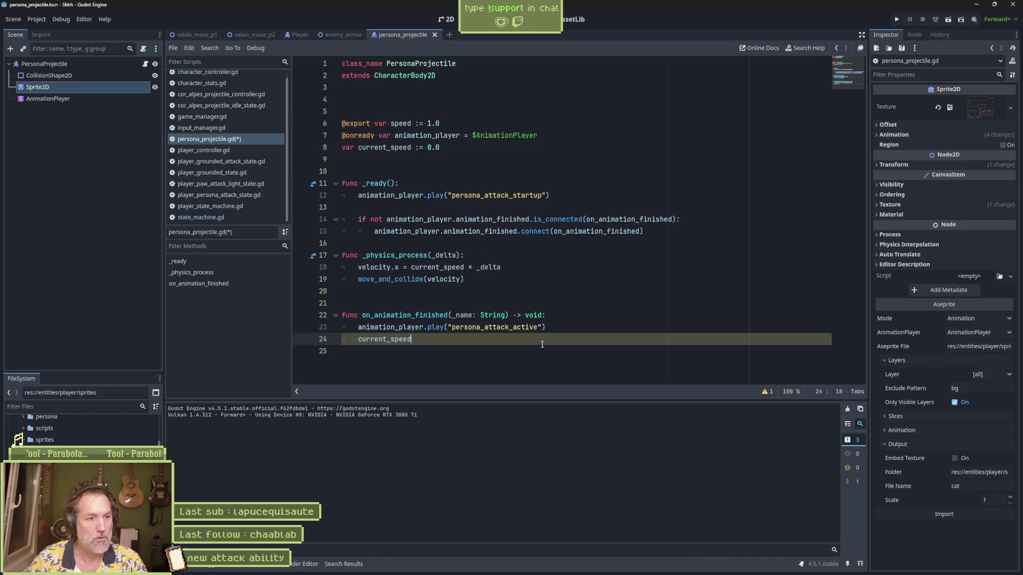
type("speed")
key("ctrl+s")
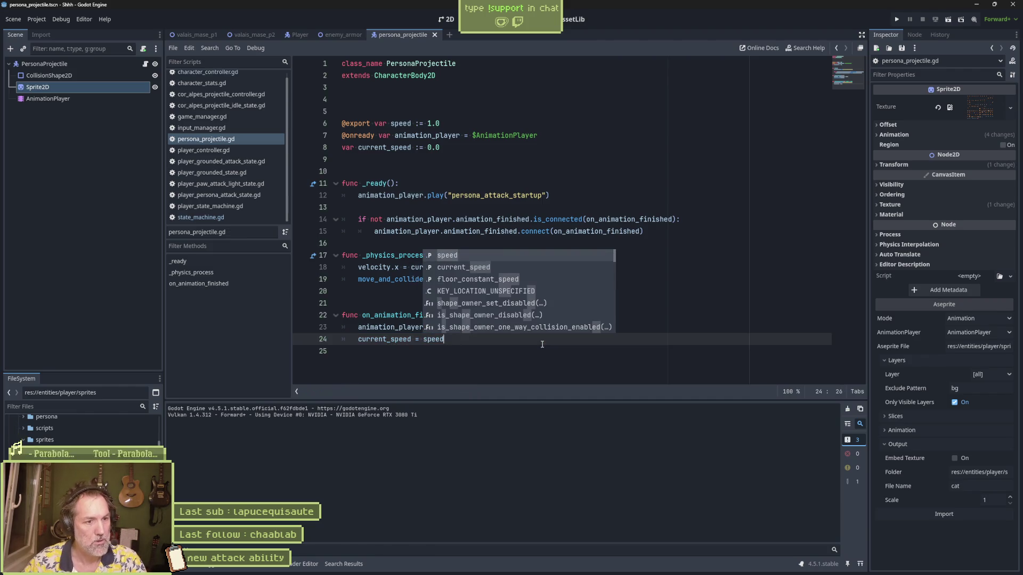
left_click(484, 290)
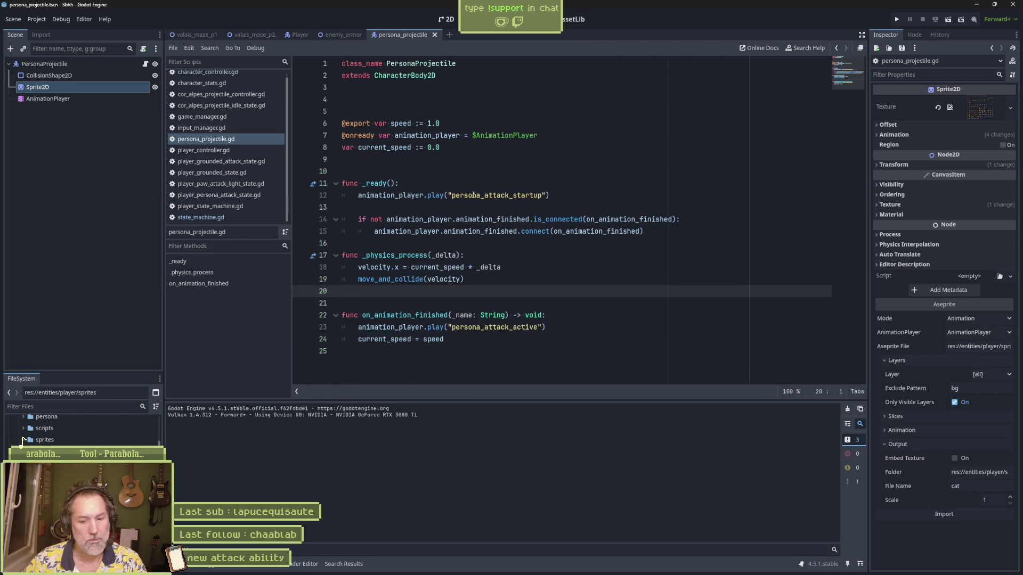
key("F6")
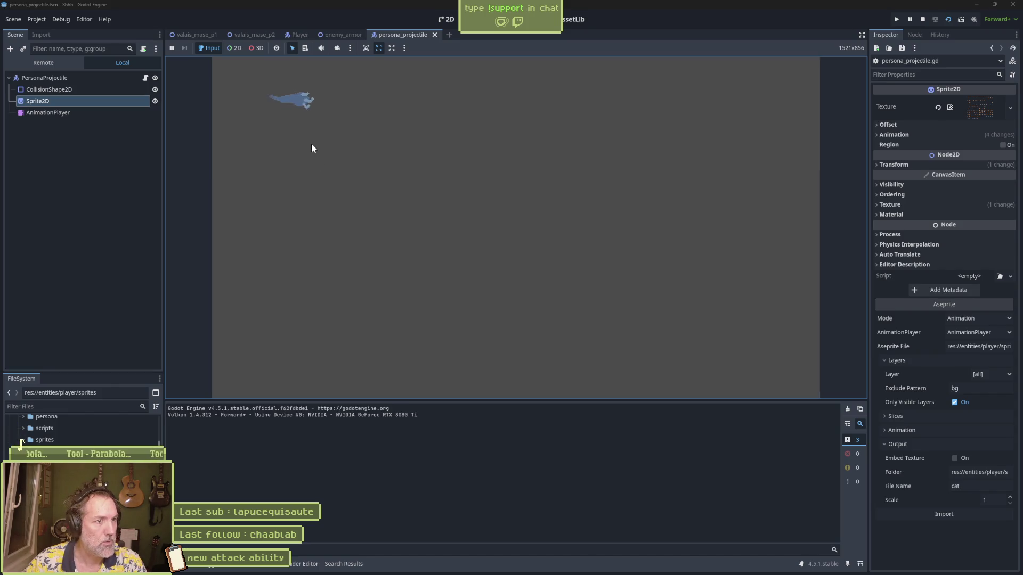
key("F8")
- Pick persona_attack_startup in the AnimationPlayer and test-run the scene
left_click(48, 99)
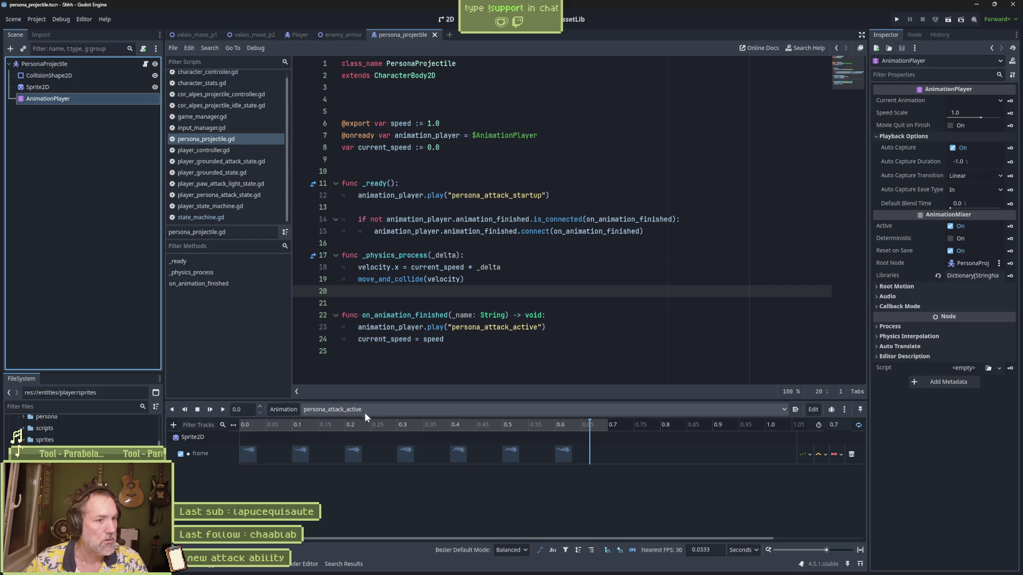
left_click(365, 410)
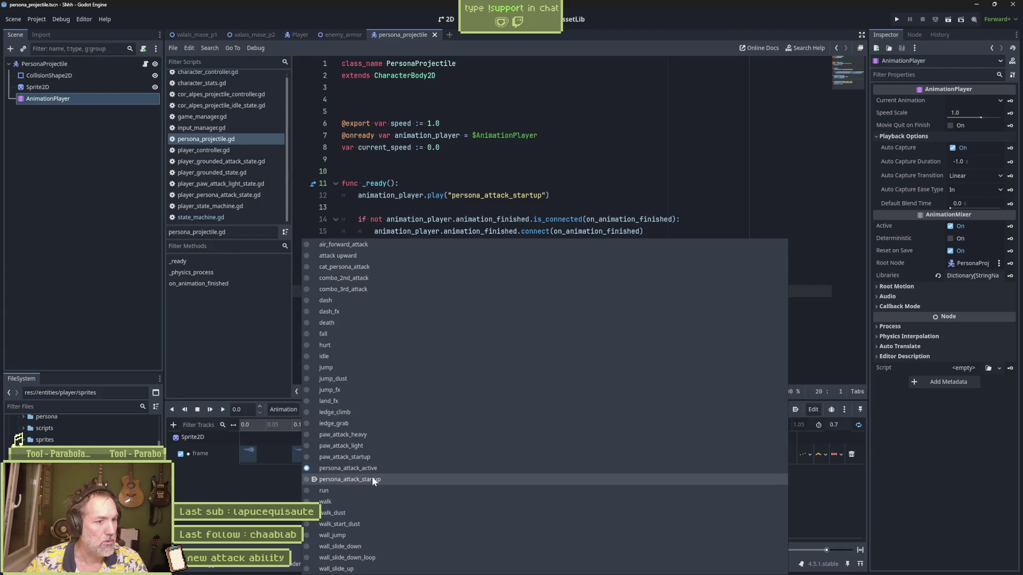
left_click(372, 479)
key("F6")
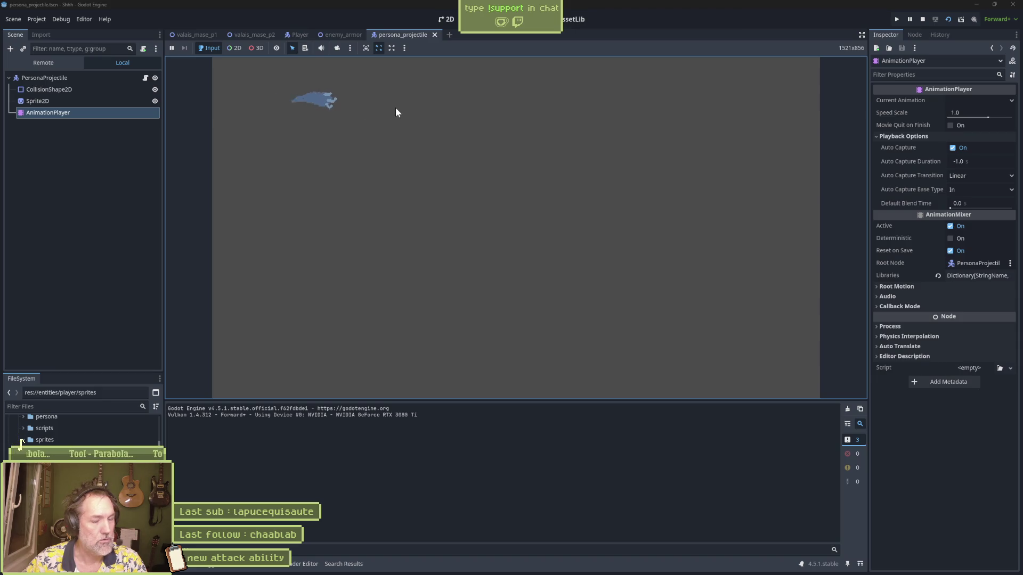
key("F8")
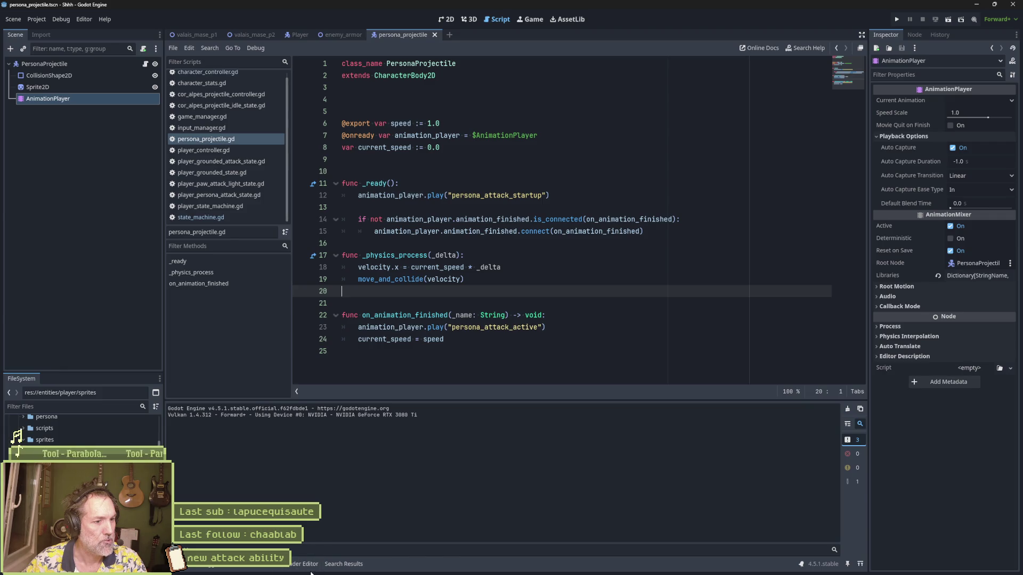
- Set the persona_attack_startup animation length to 0.4 seconds
left_click(273, 570)
left_click(843, 424)
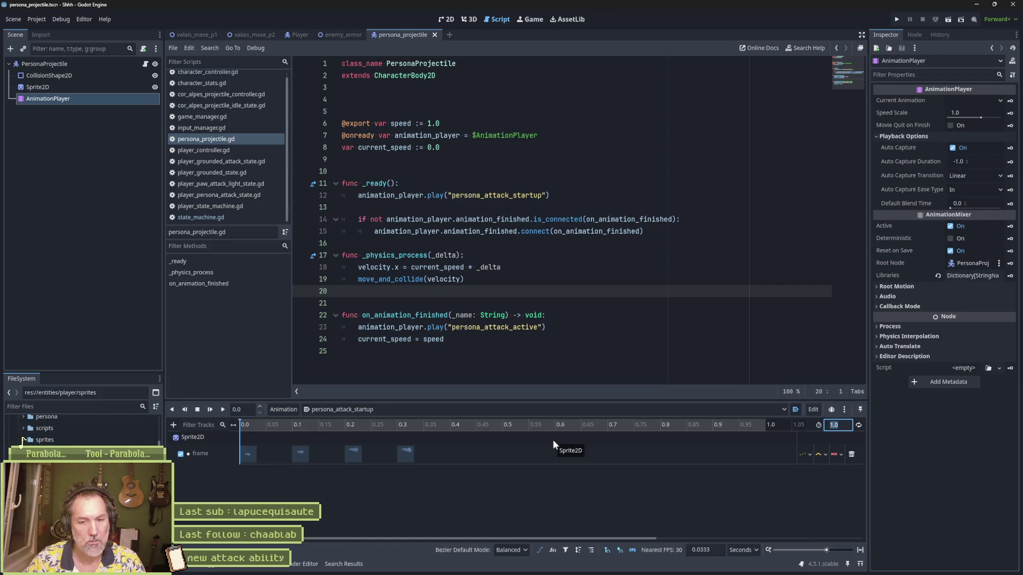
type("0.4")
key("Return")
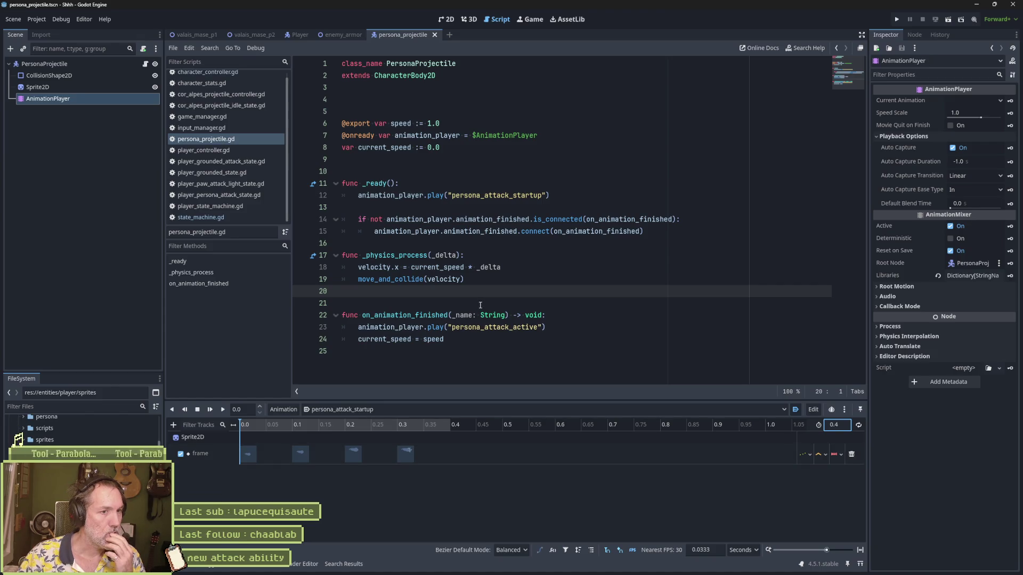
- Add blank lines around func _ready, save the script, and test-run the scene
left_click(459, 244)
key("Return")
key("Up")
key("Up")
key("Up")
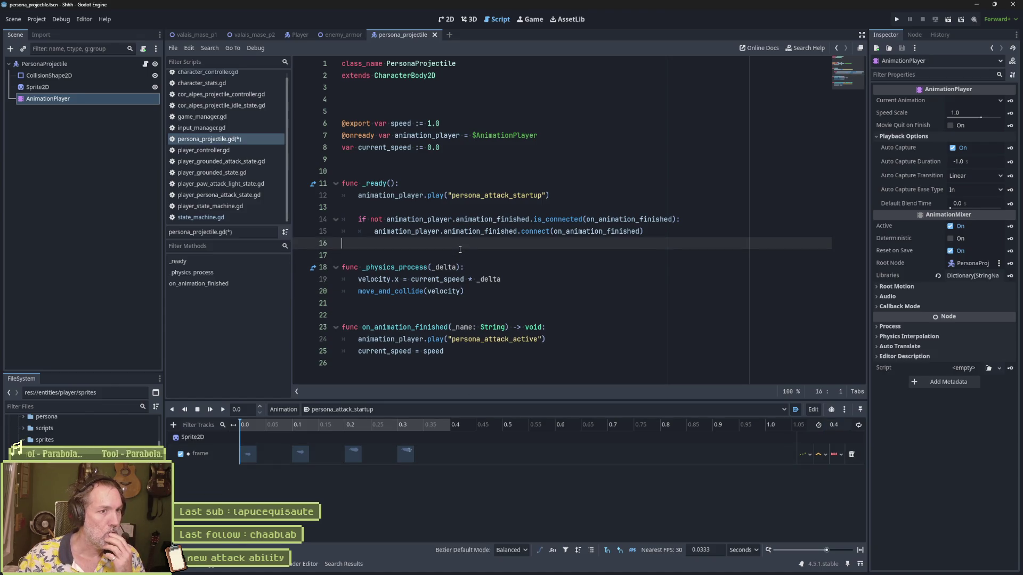
key("Return")
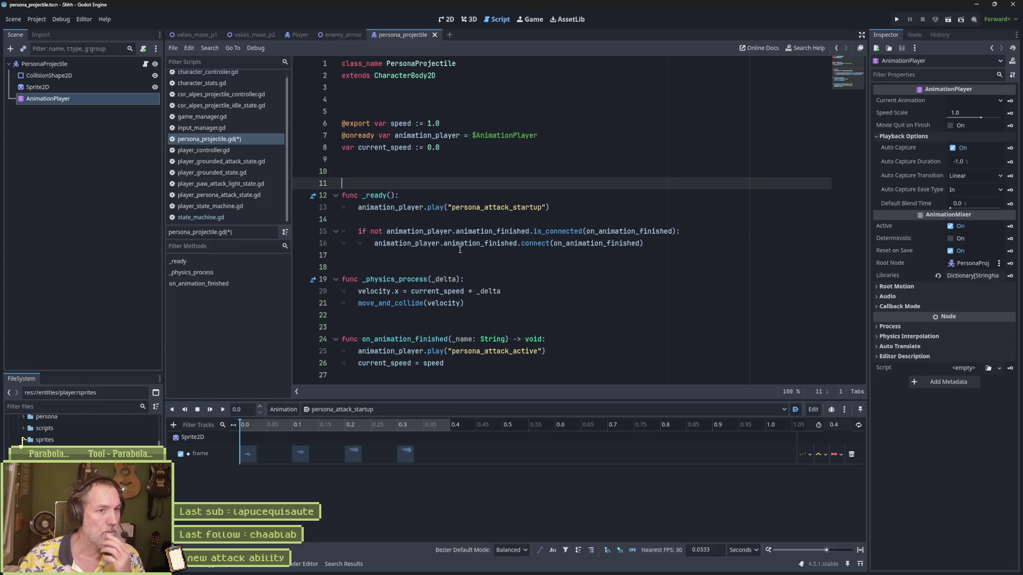
key("ctrl+s")
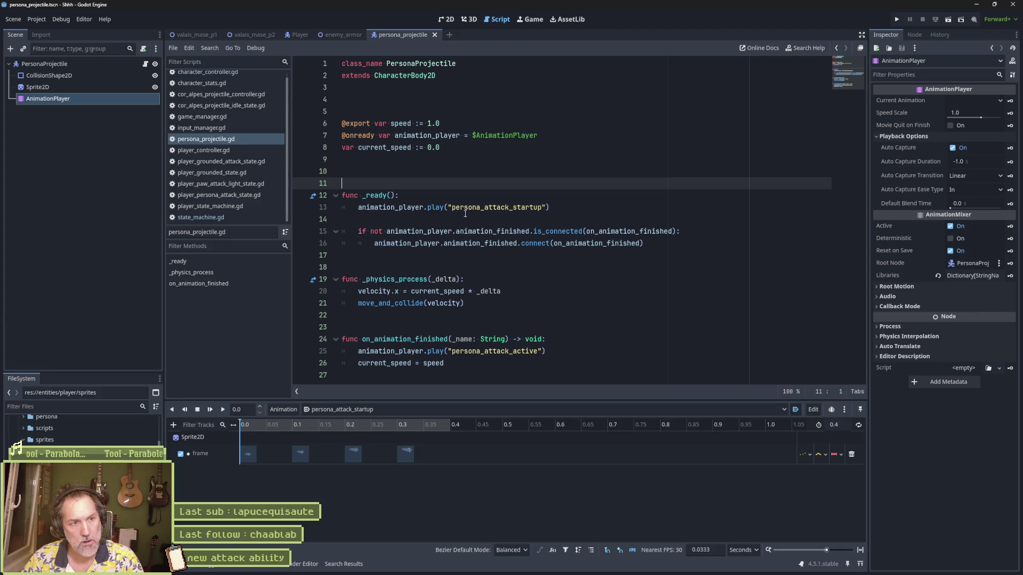
mouse_move(489, 229)
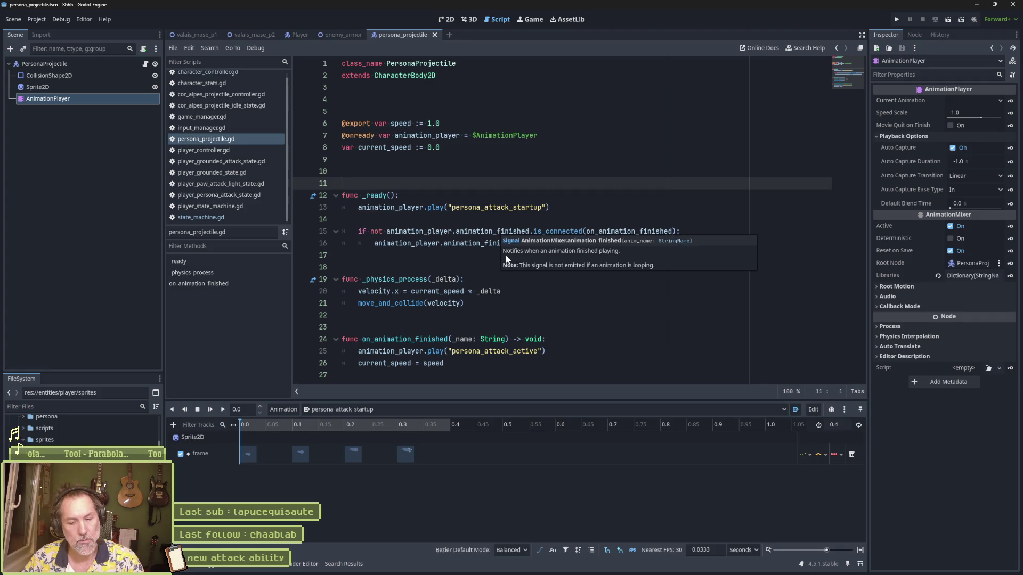
key("F6")
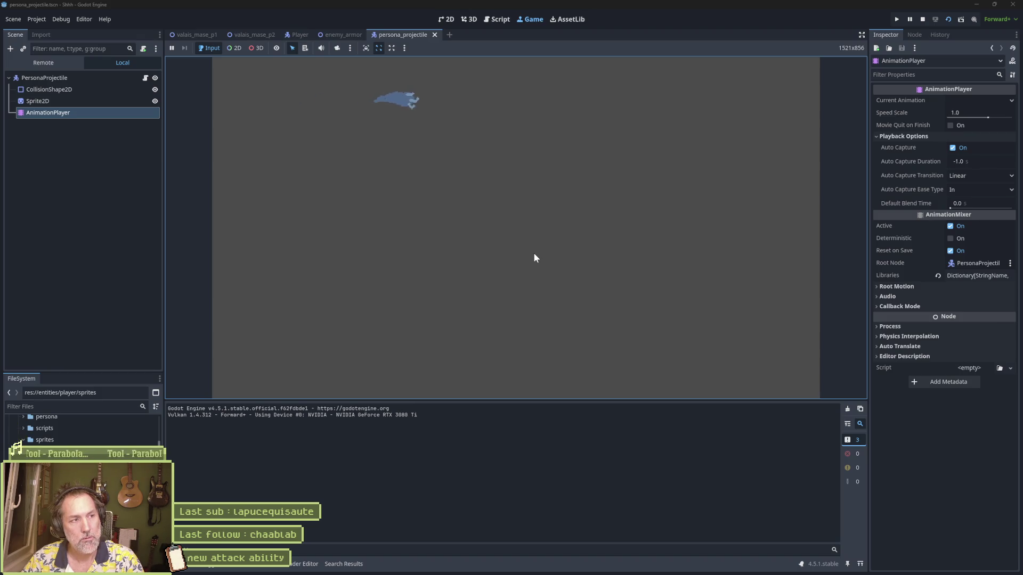
key("F8")
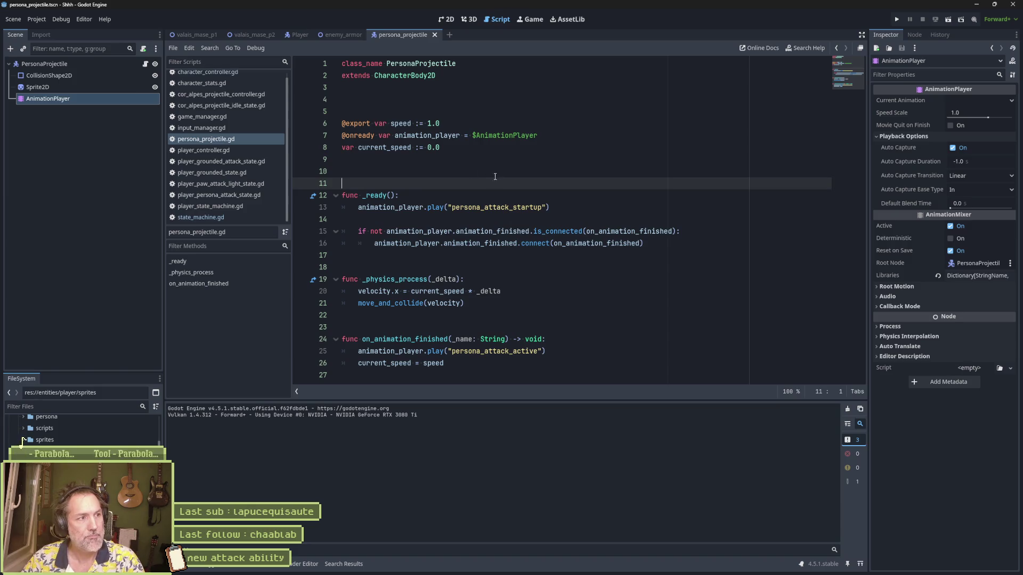
- Set the PersonaProjectile Speed property to 100.0 in the Inspector and test it
double_click(428, 125)
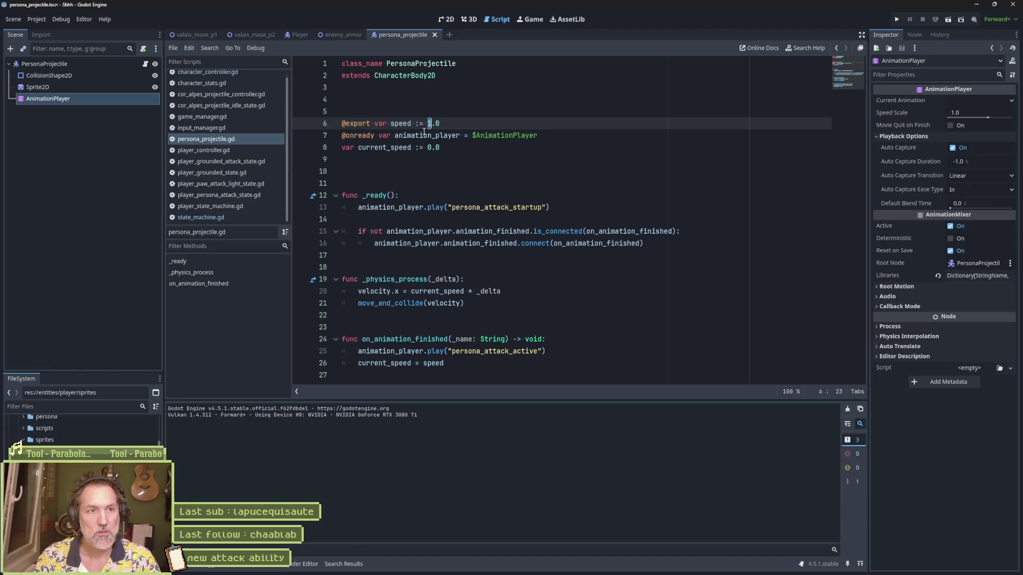
key("F5")
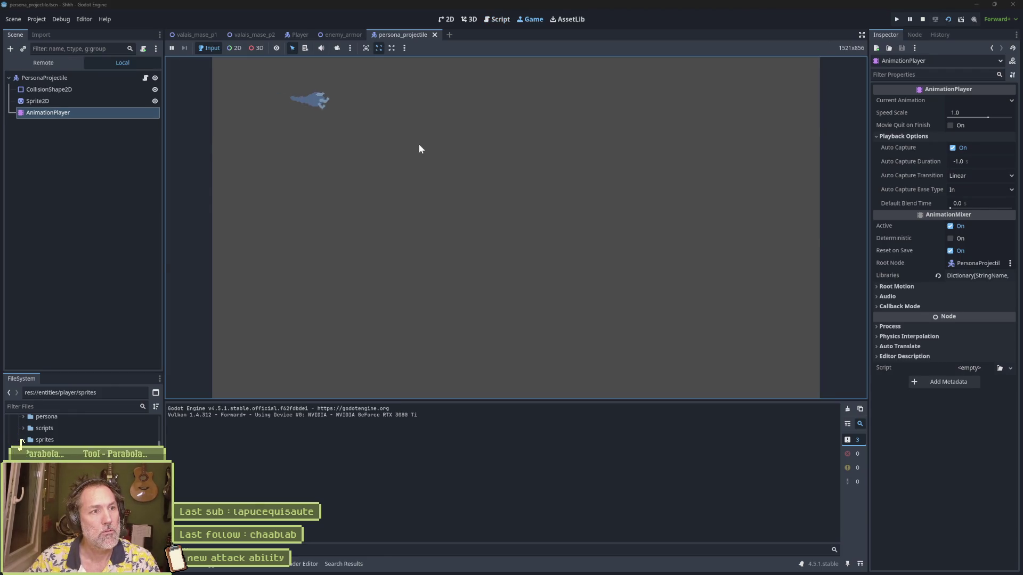
key("F8")
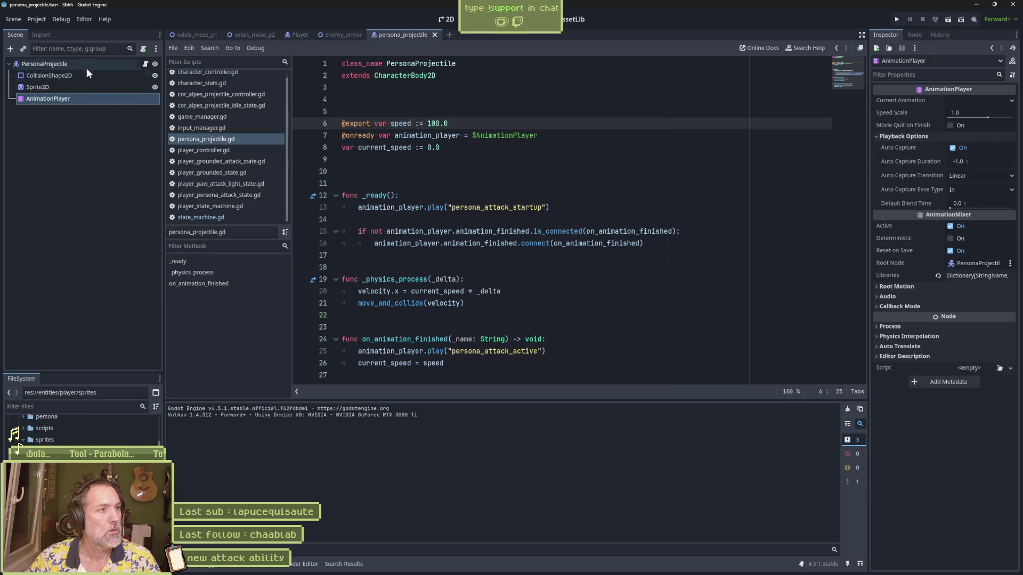
left_click(87, 68)
left_click(983, 101)
type("100")
key("Return")
key("F6")
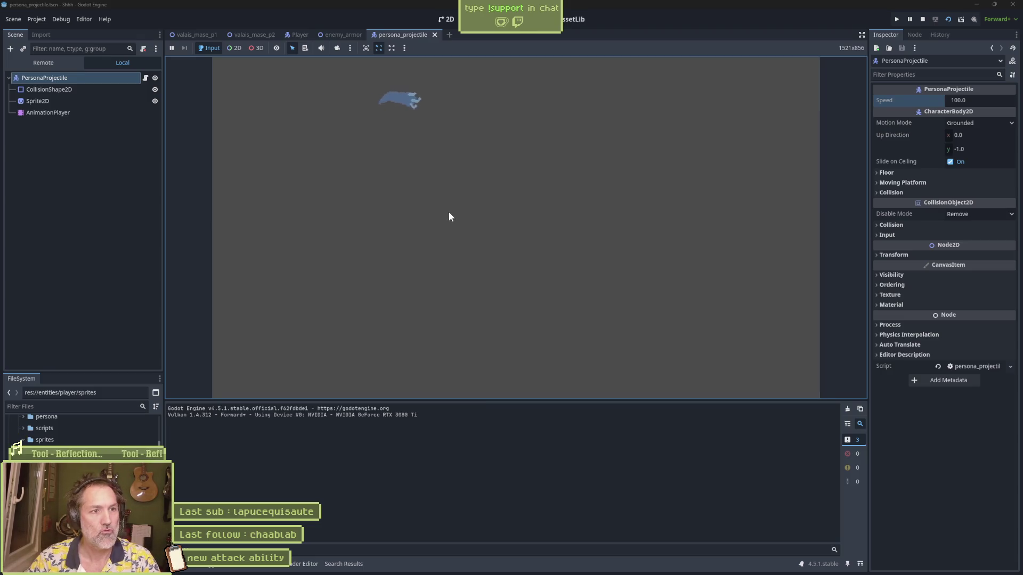
key("F8")
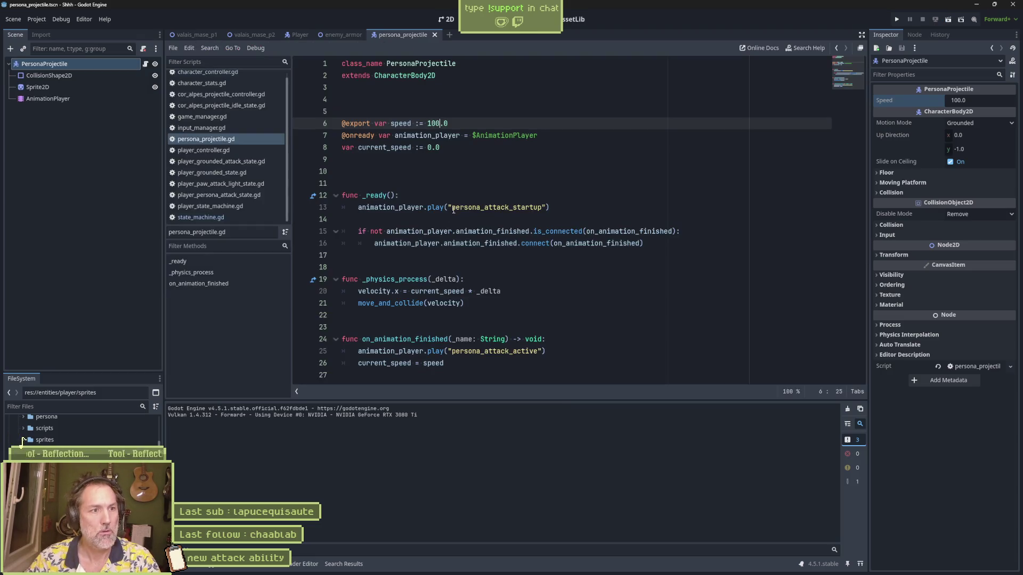
- Change the speed export default to 200.0, save, and test-run the faster projectile
key("BackSpace")
type("2")
key("ctrl+s")
left_click(80, 65)
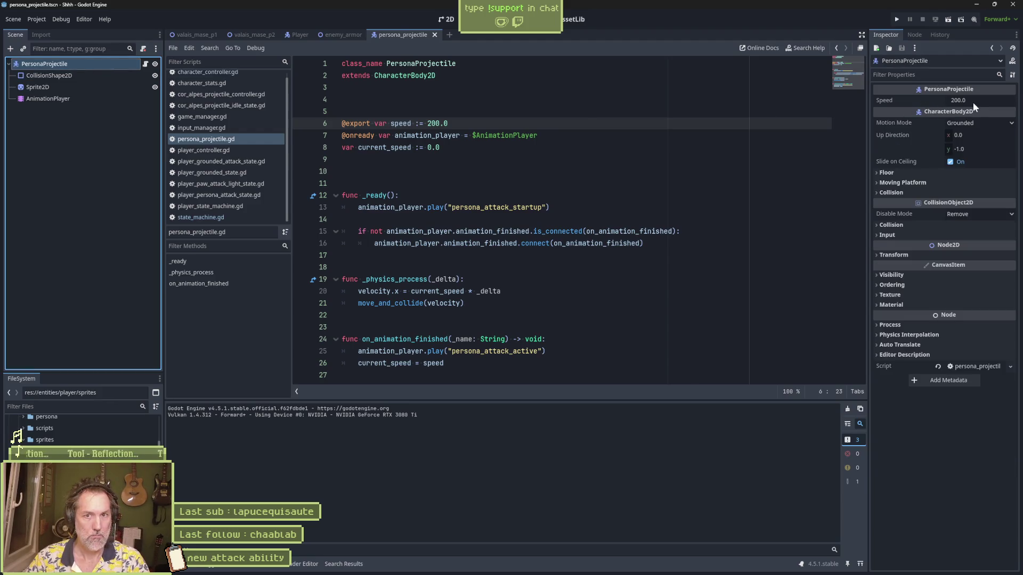
key("F6")
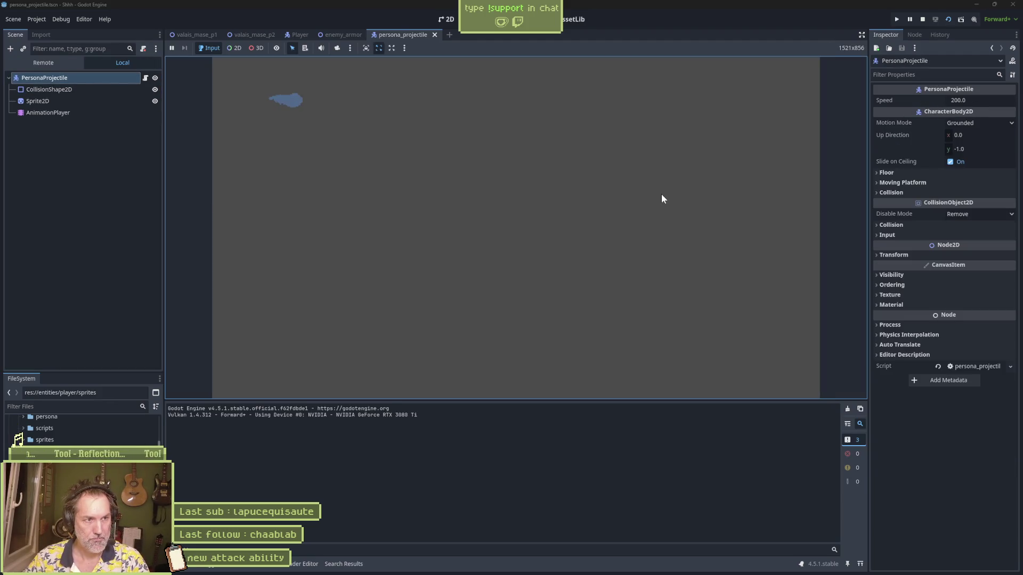
key("F8")
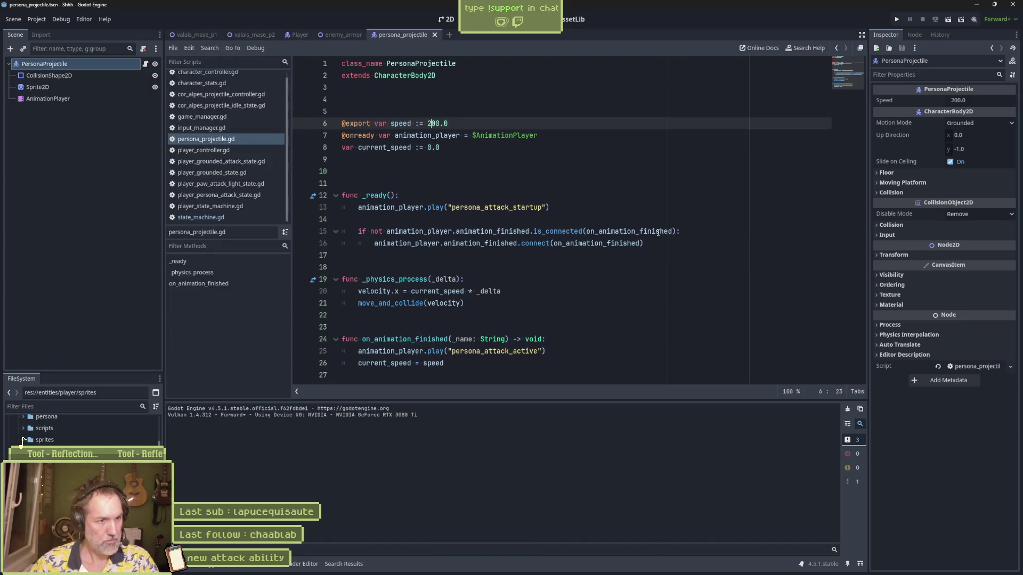
left_click(536, 294)
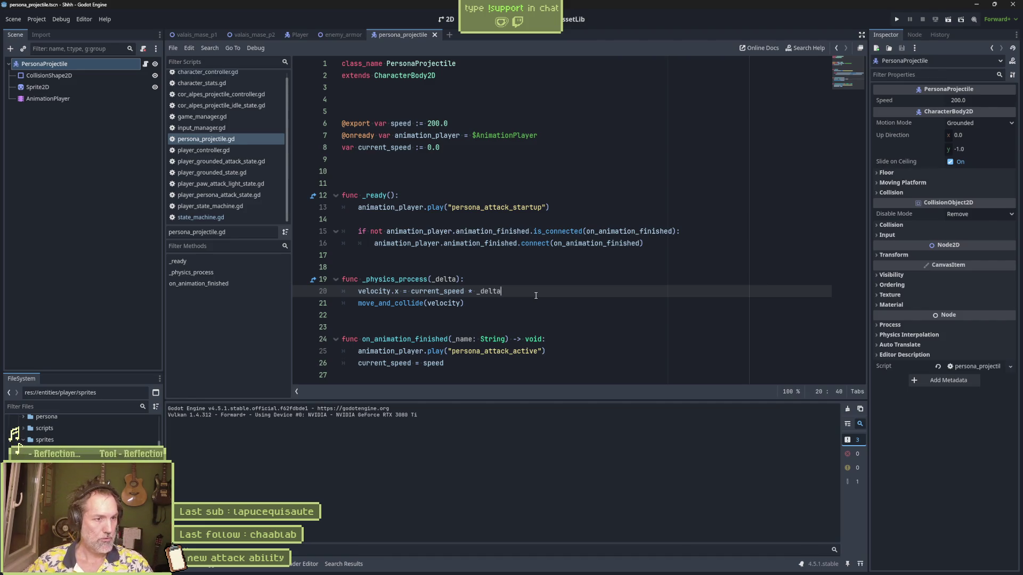
- Insert 'current_speed = lerpf(0.0, speed, _)' above the velocity line, dropping the Time. attempt
key("ctrl+shift+Return")
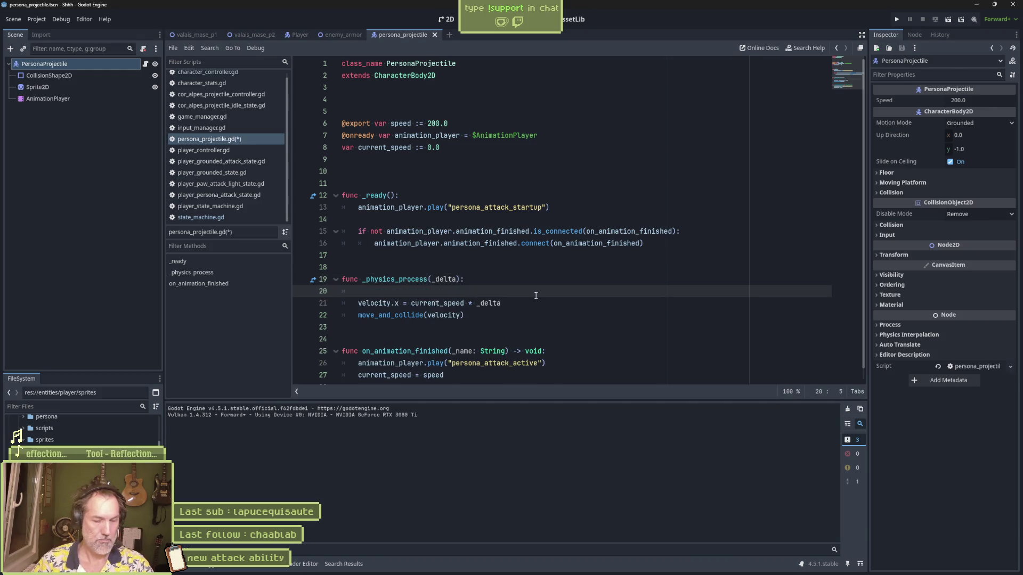
type("cur")
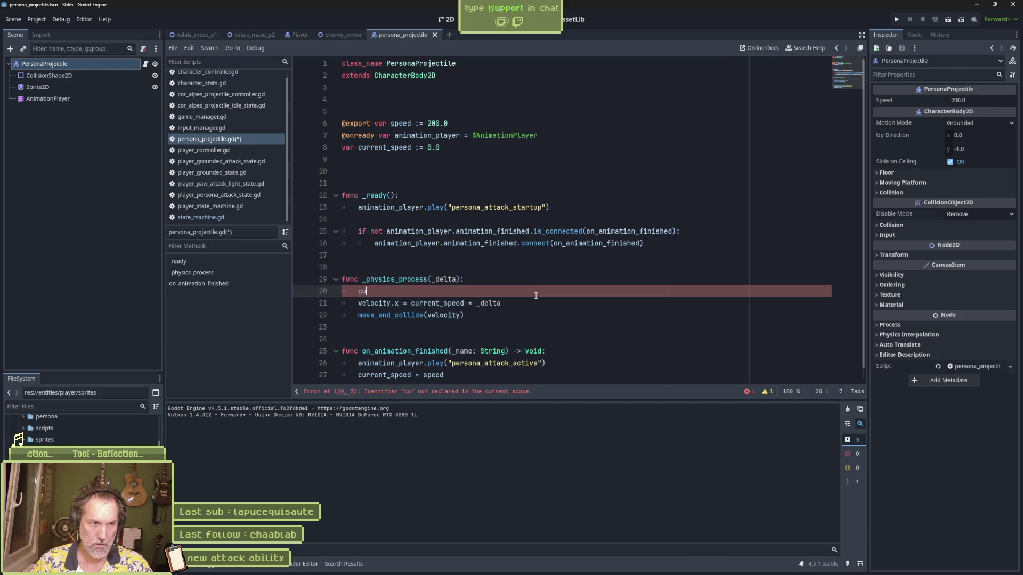
key("Return")
type("= ")
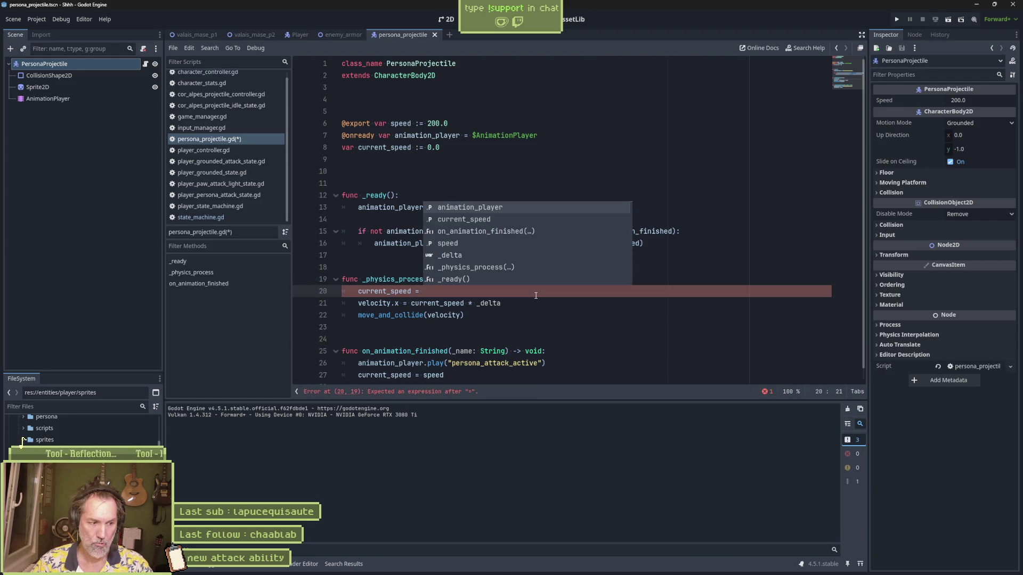
type("l")
key("Down")
key("Down")
key("Down")
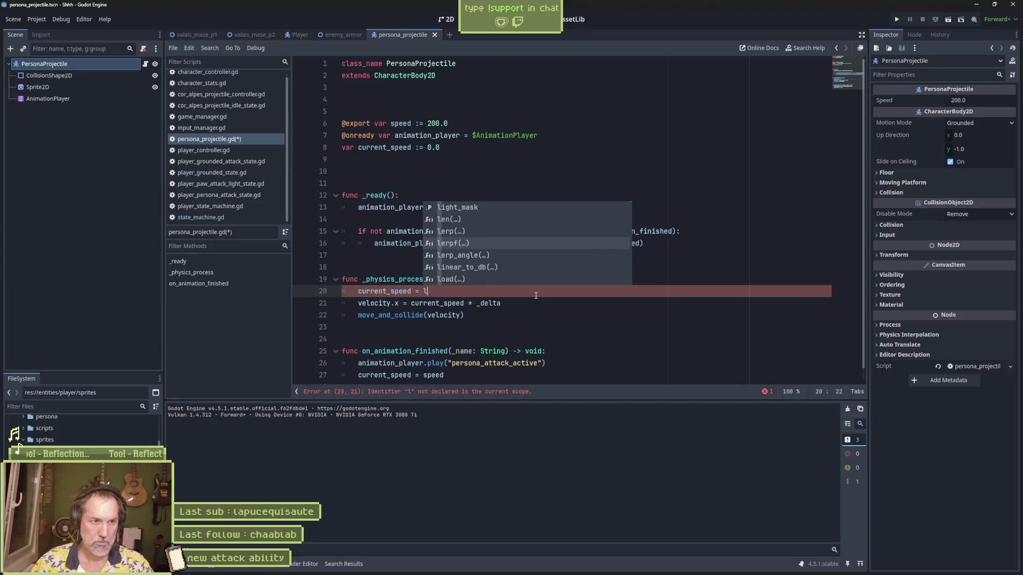
key("Return")
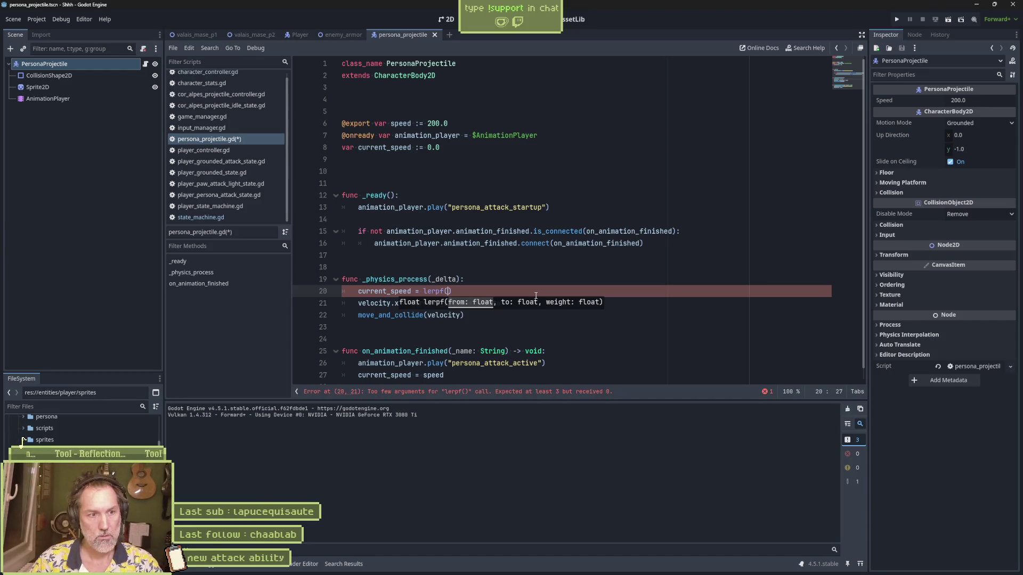
type("c")
key("BackSpace")
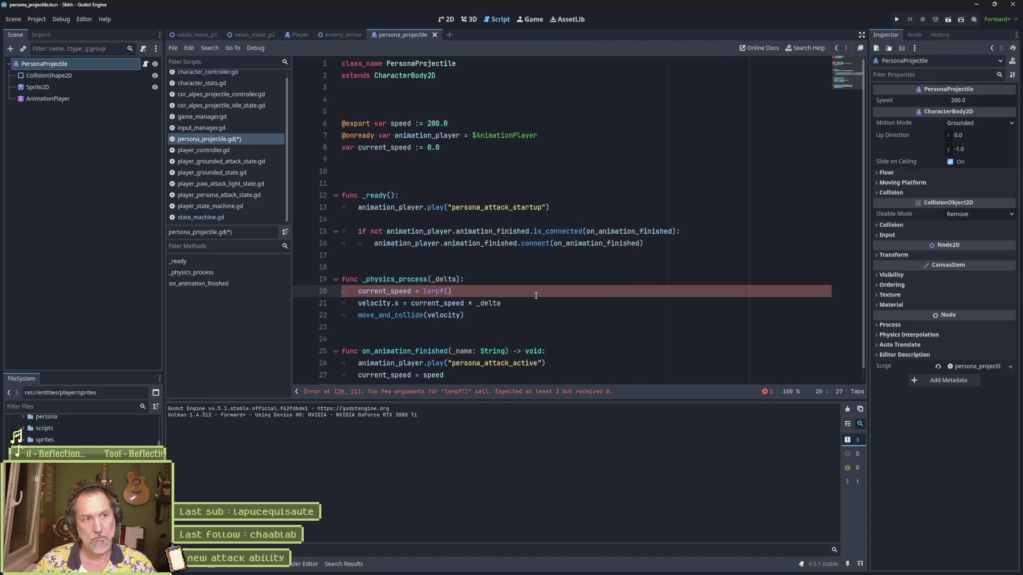
type("0.0, sp")
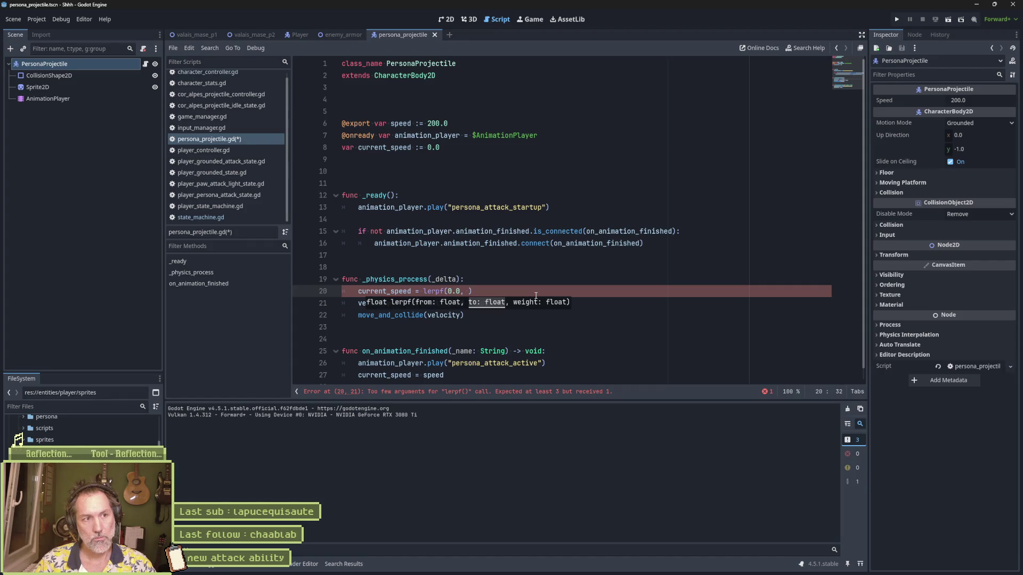
type("eed, Time")
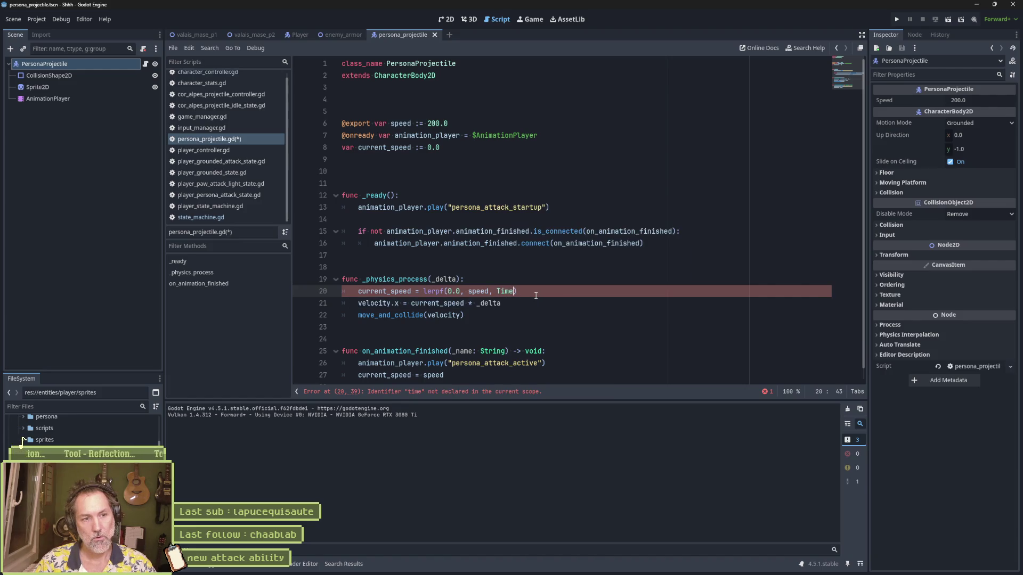
type(".")
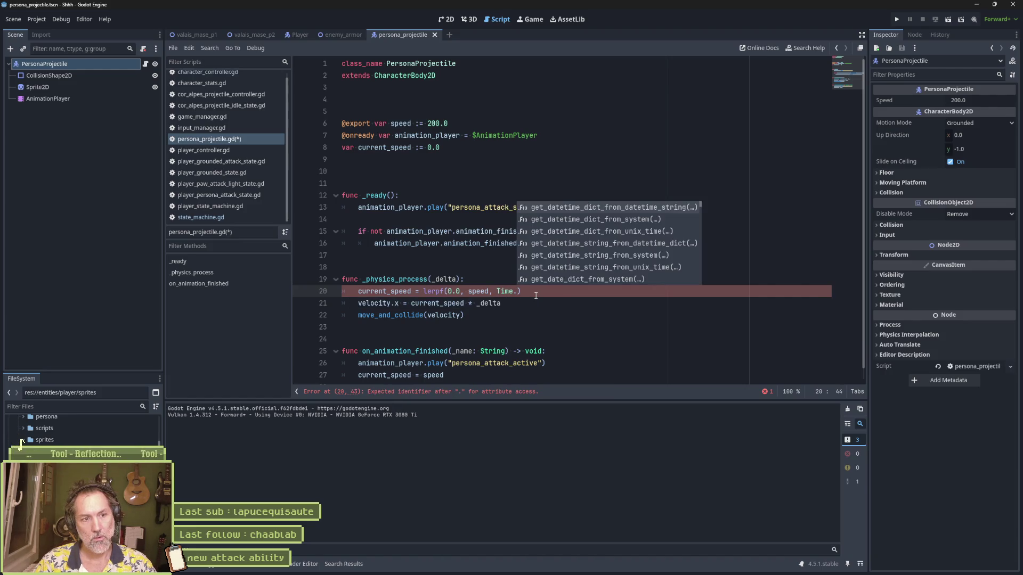
key("BackSpace")
key("BackSpace")
key("BackSpace")
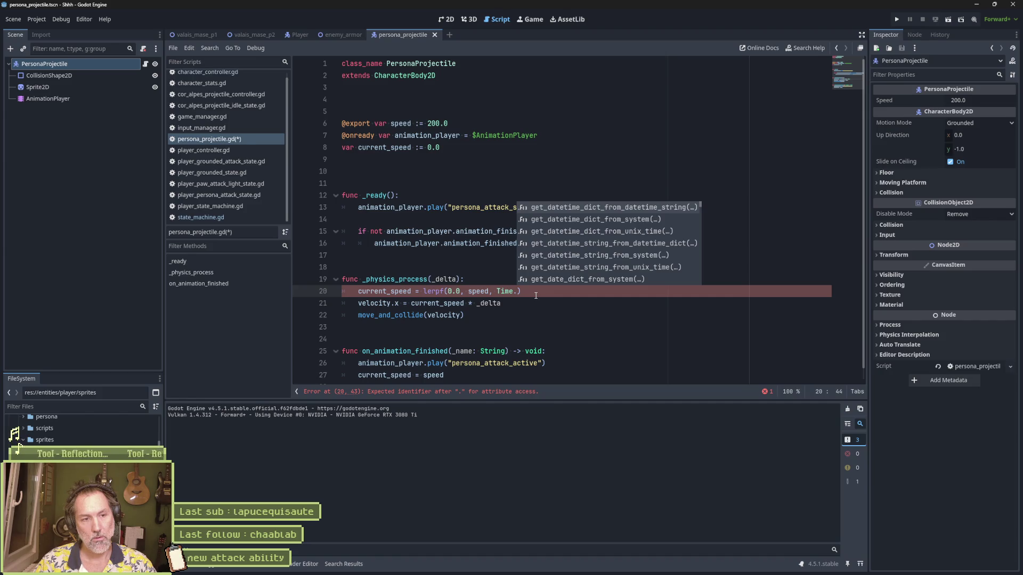
type("_")
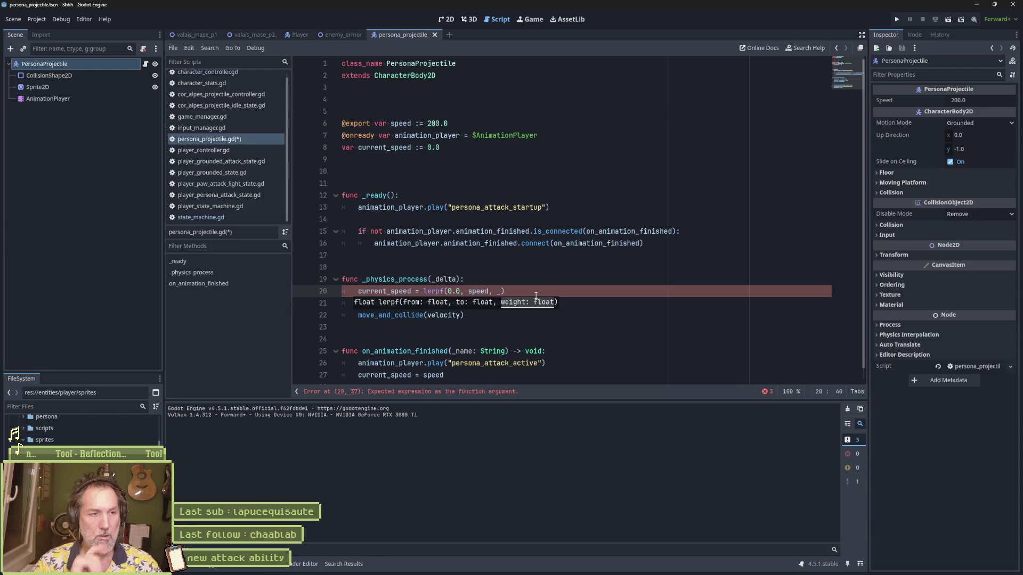
left_click(552, 126)
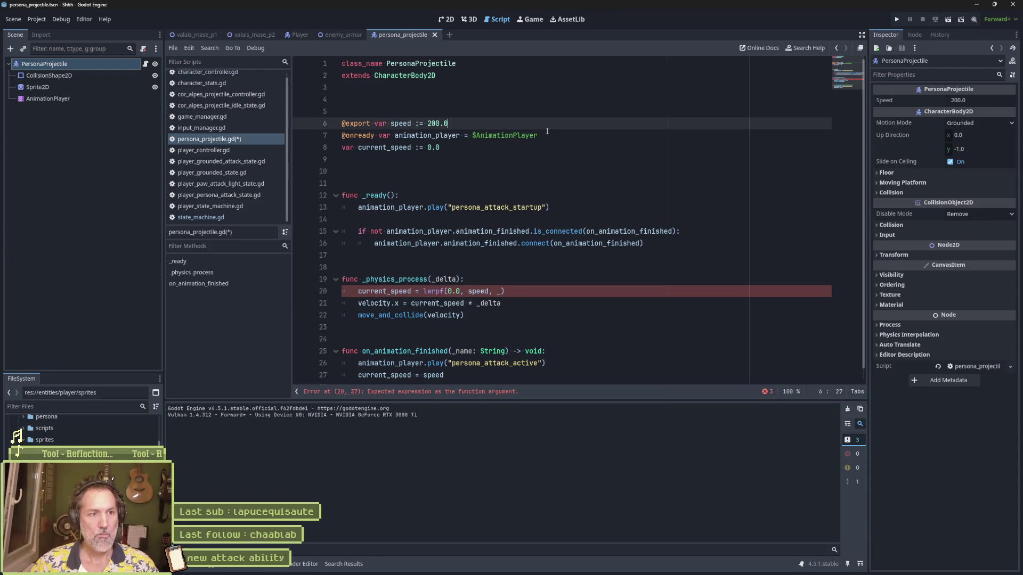
key("Return")
type("@export var ")
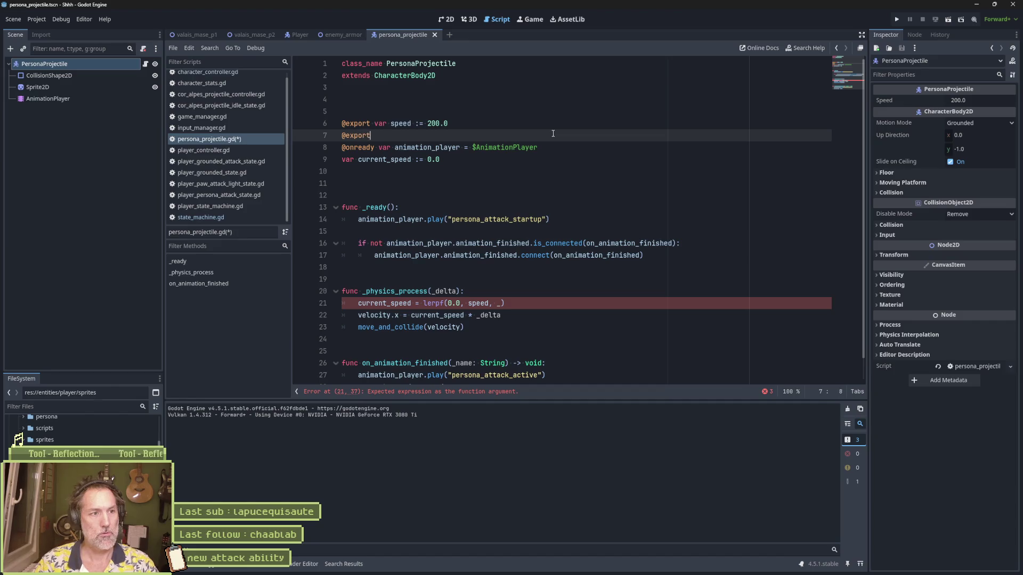
type("lerp_spee")
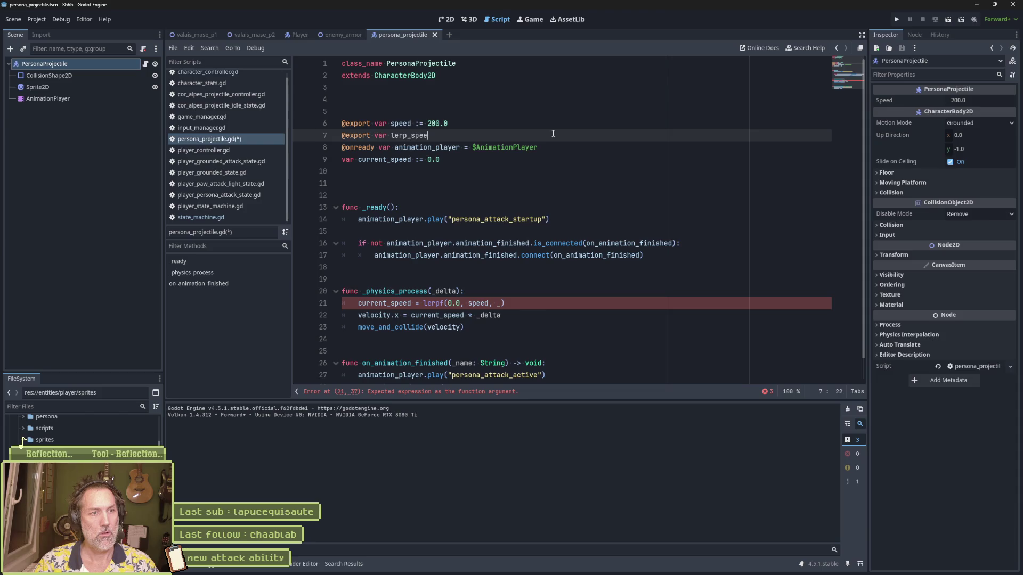
type("d := 0.01")
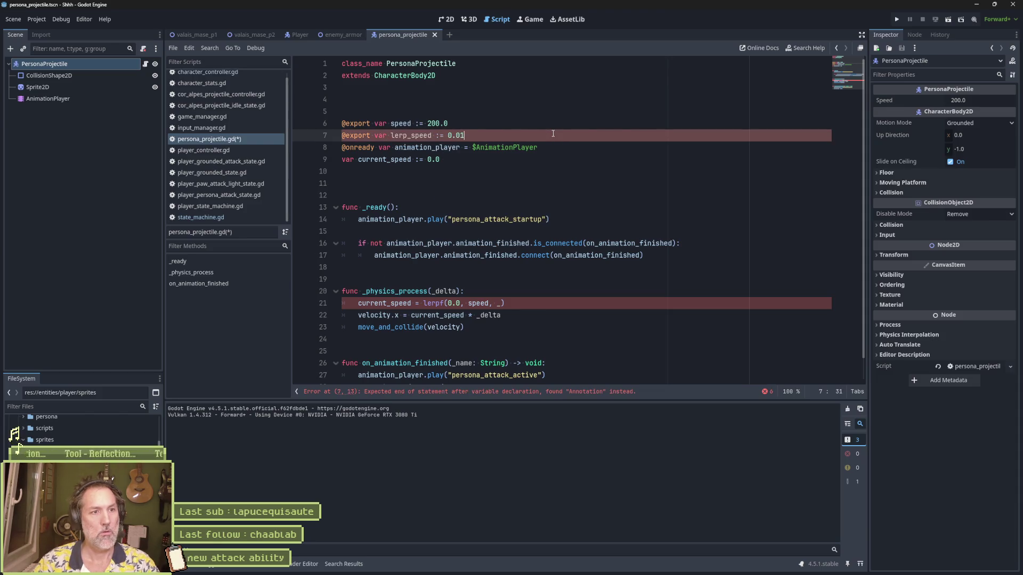
double_click(407, 135)
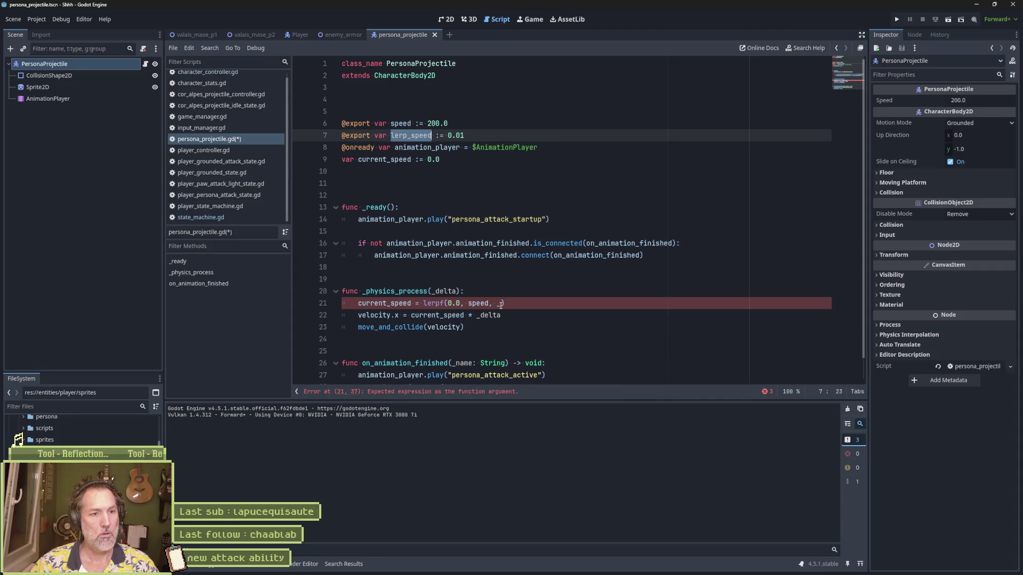
- Add 'lerp_speed += _delta' at the start of _physics_process
left_click(506, 293)
key("Return")
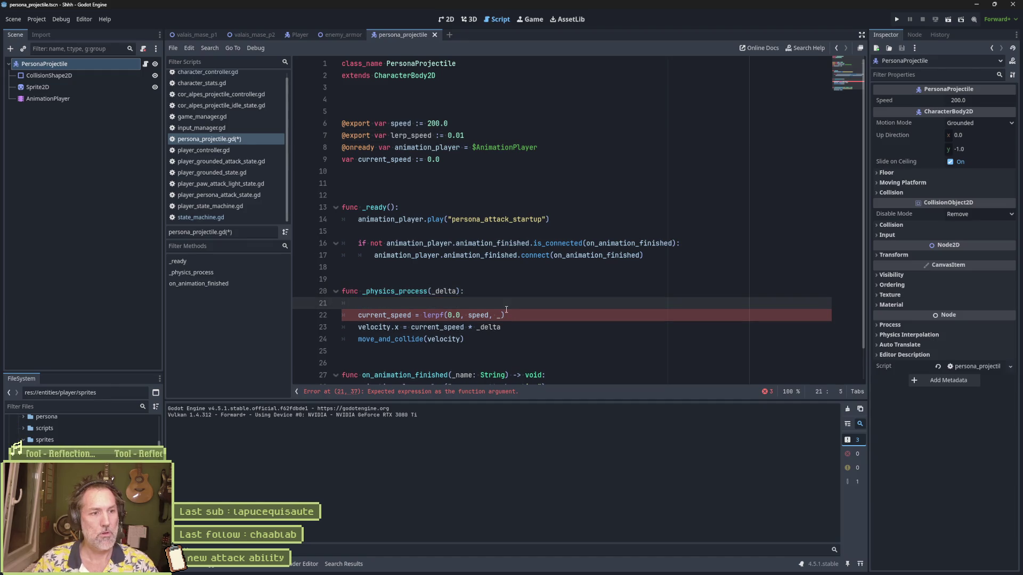
type("lerp")
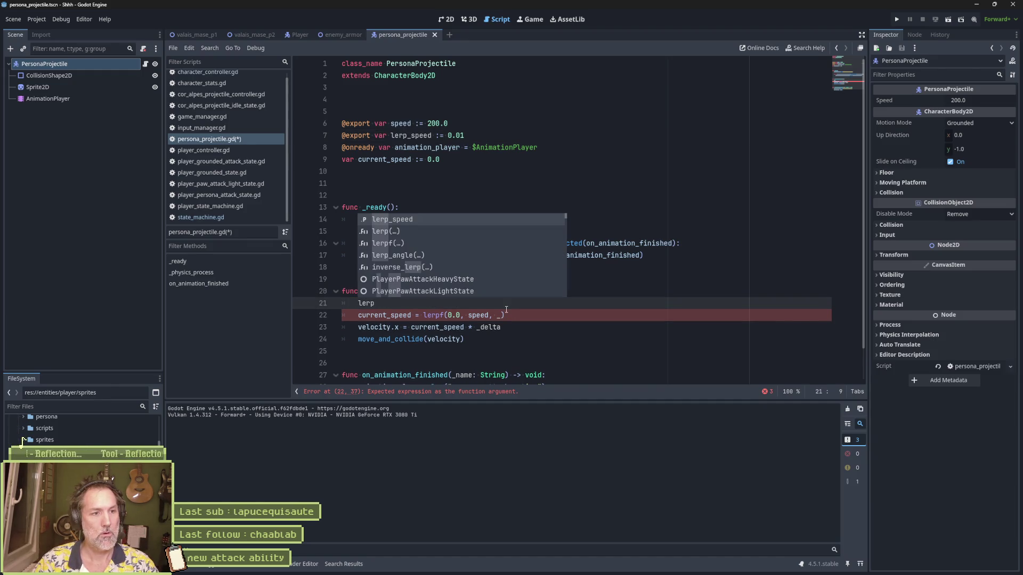
key("Return")
type("+=")
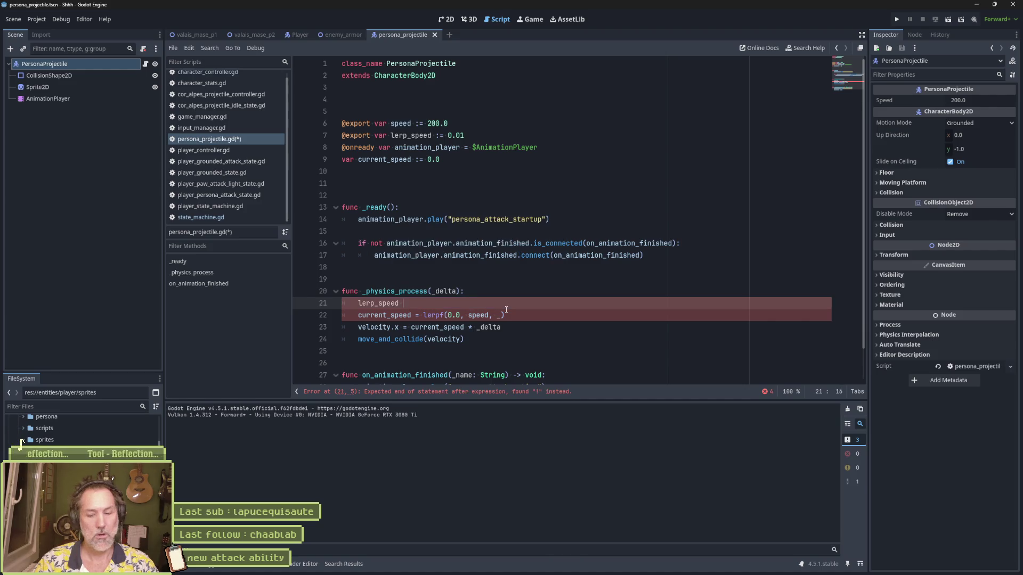
type(" _de")
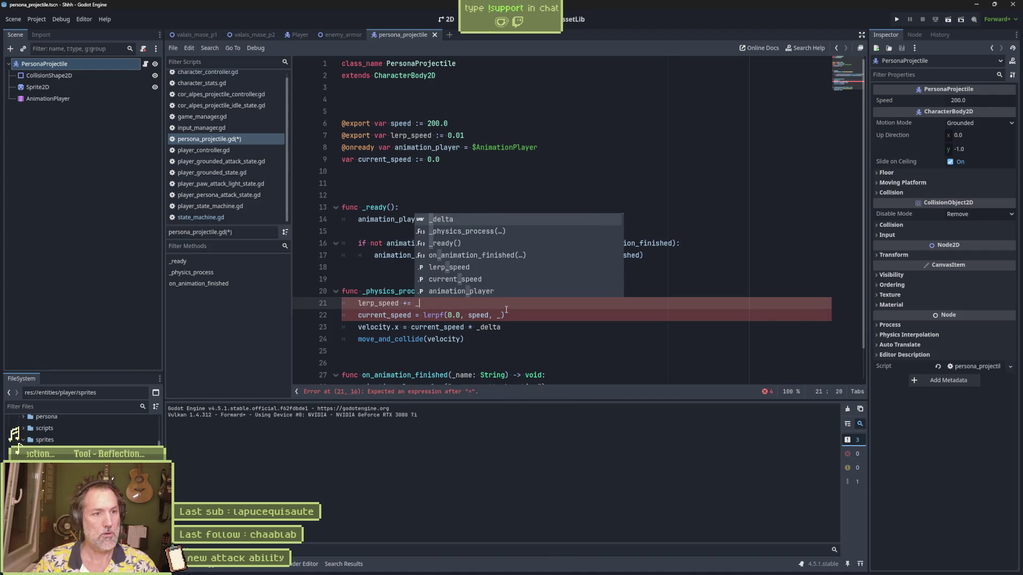
key("Return")
- Pass lerp_speed as lerpf's weight argument, save, and run the scene
double_click(384, 304)
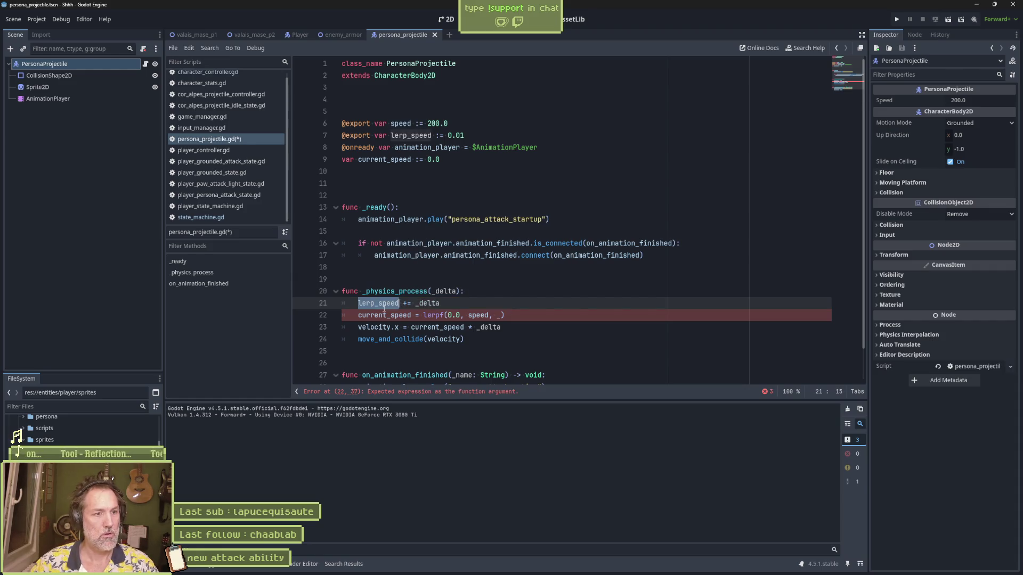
left_click(497, 315)
type("_")
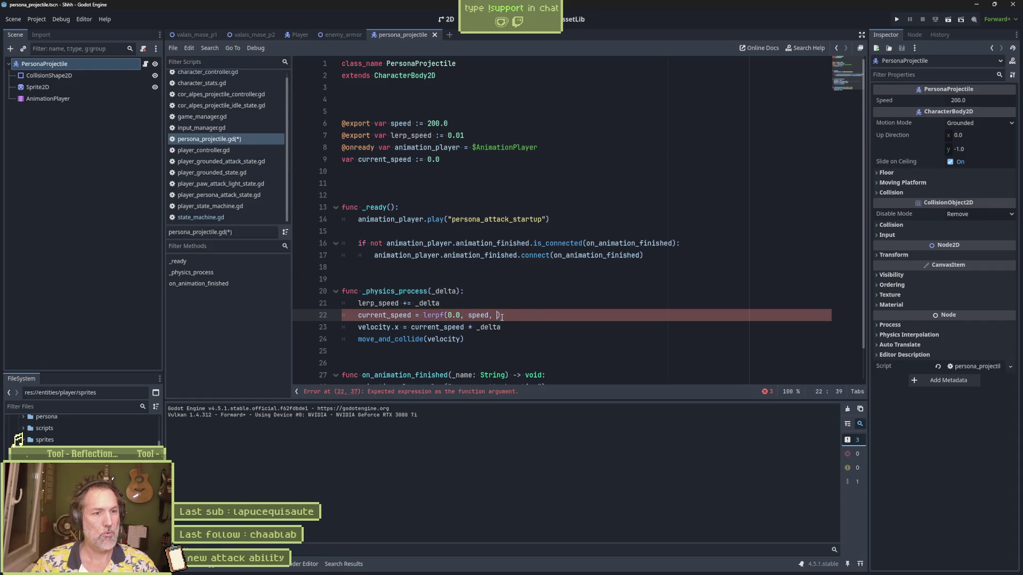
key("Return")
key("ctrl+s")
key("F6")
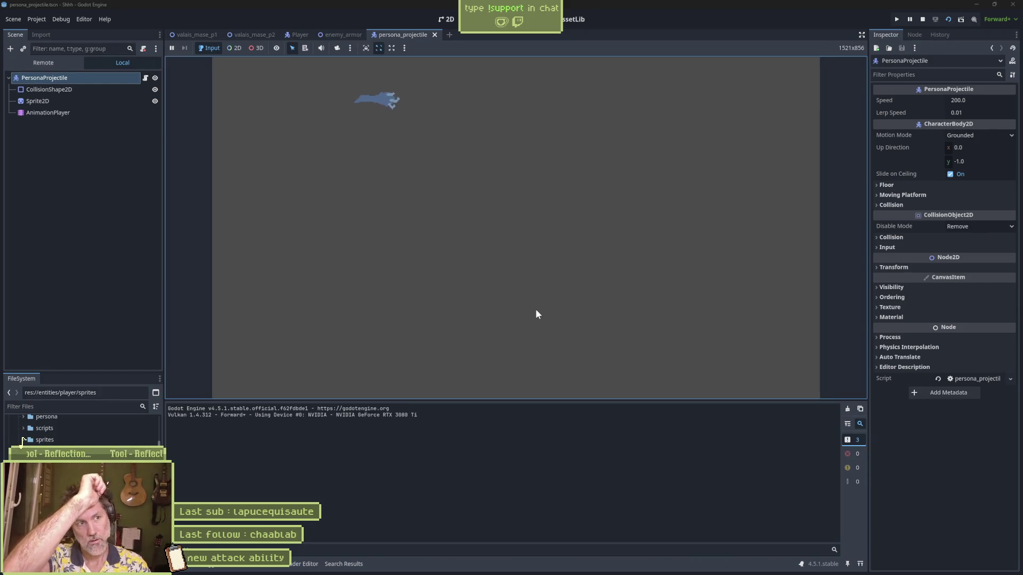
- Change lerp_speed's default from 0.01 to 0.1 and confirm it in the Inspector
key("F8")
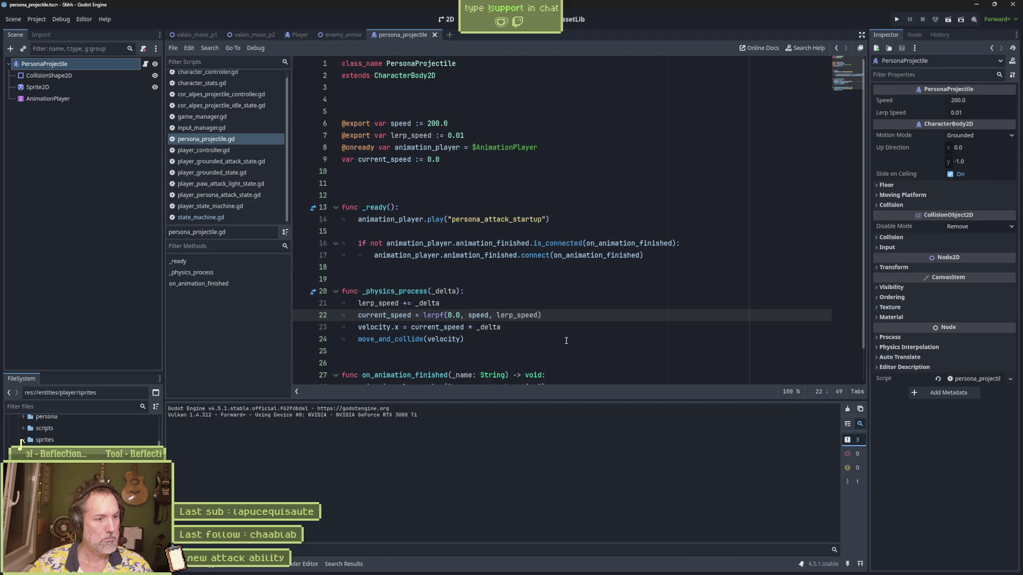
left_click(458, 136)
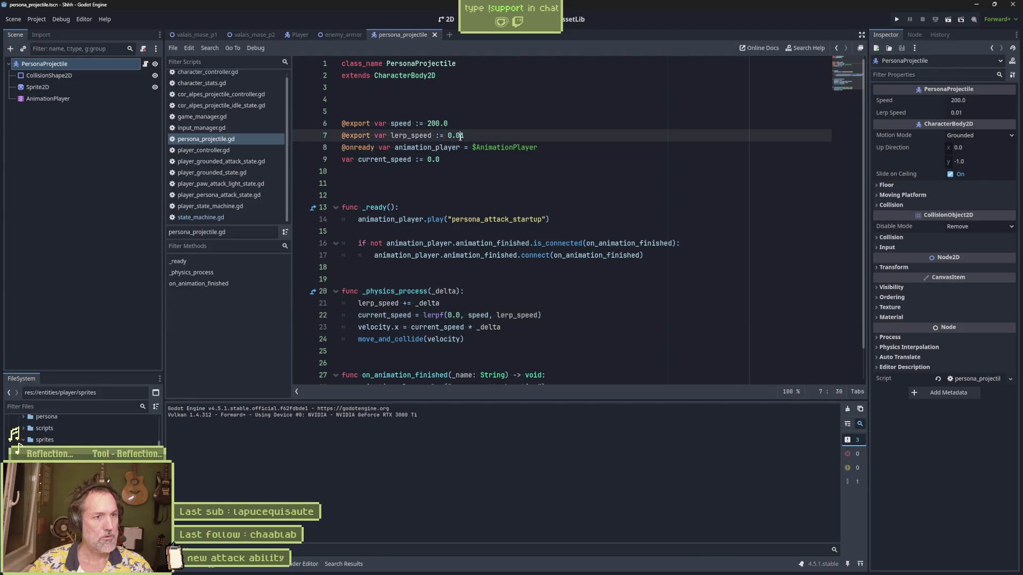
key("BackSpace")
key("F6")
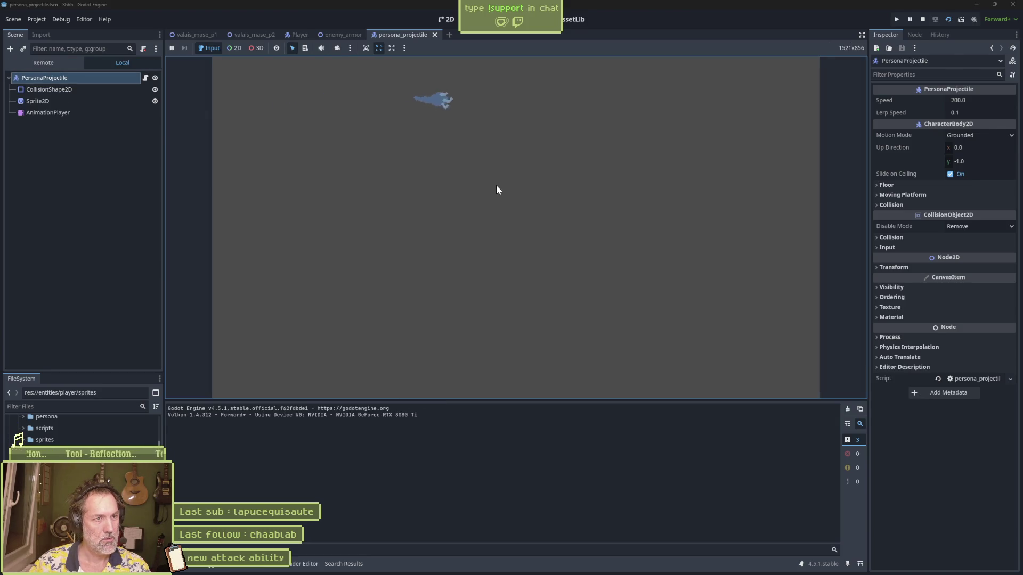
key("F8")
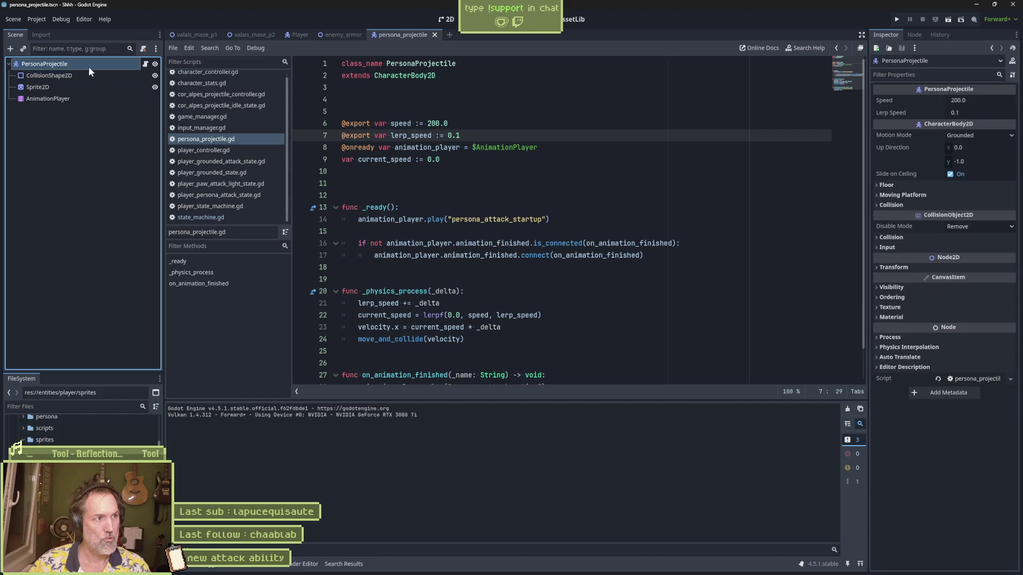
left_click(974, 113)
left_click(573, 292)
- Run and pause the game to inspect the live PersonaProjectile's lerp and current speed, then stop
key("F6")
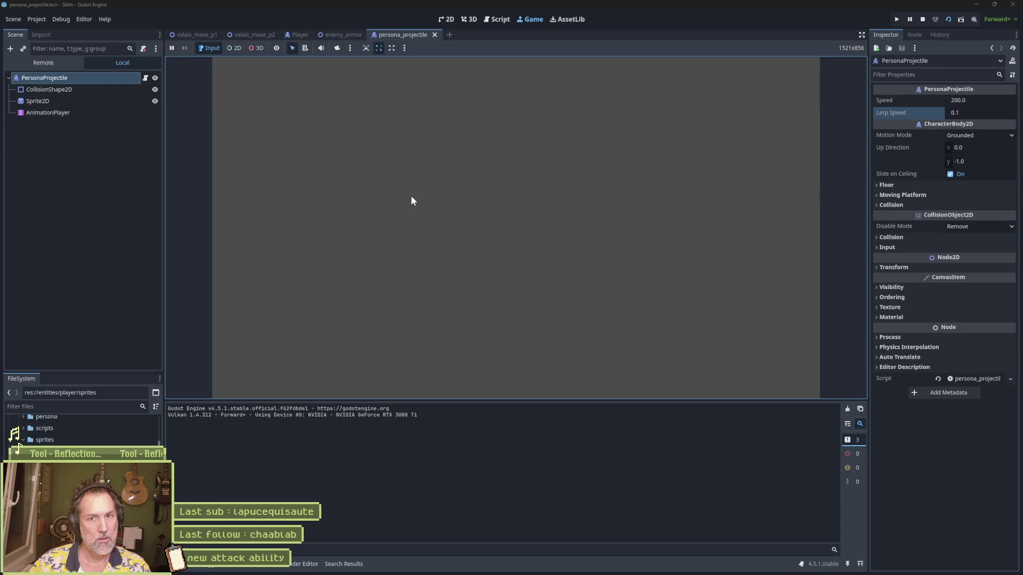
left_click(911, 21)
left_click(64, 65)
left_click(56, 136)
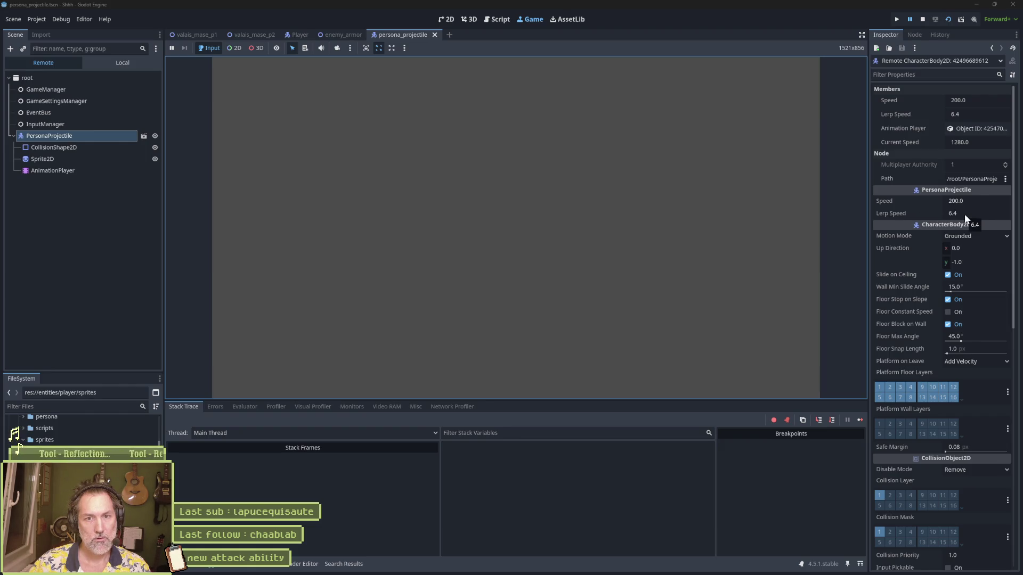
left_click(910, 20)
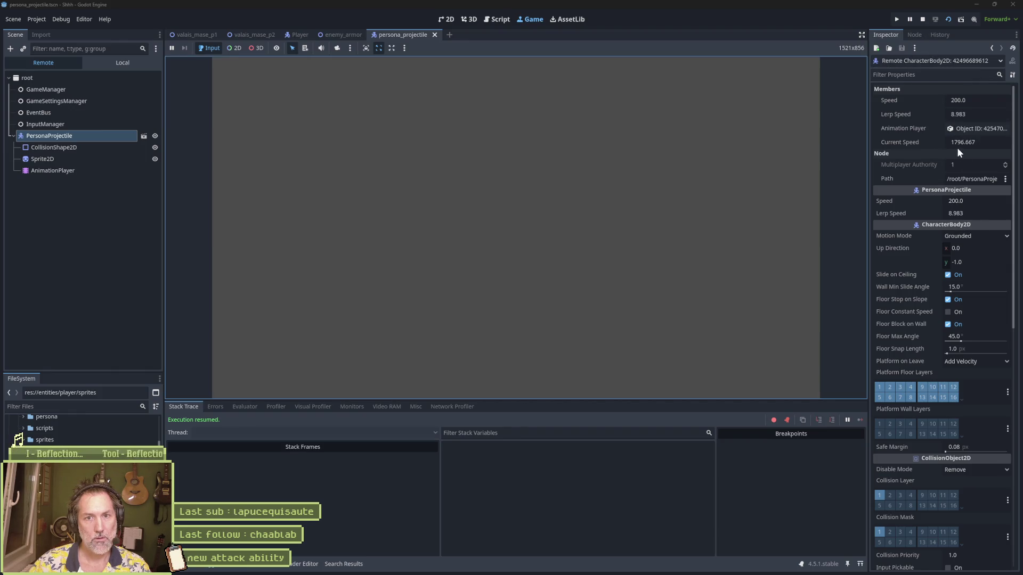
left_click(923, 20)
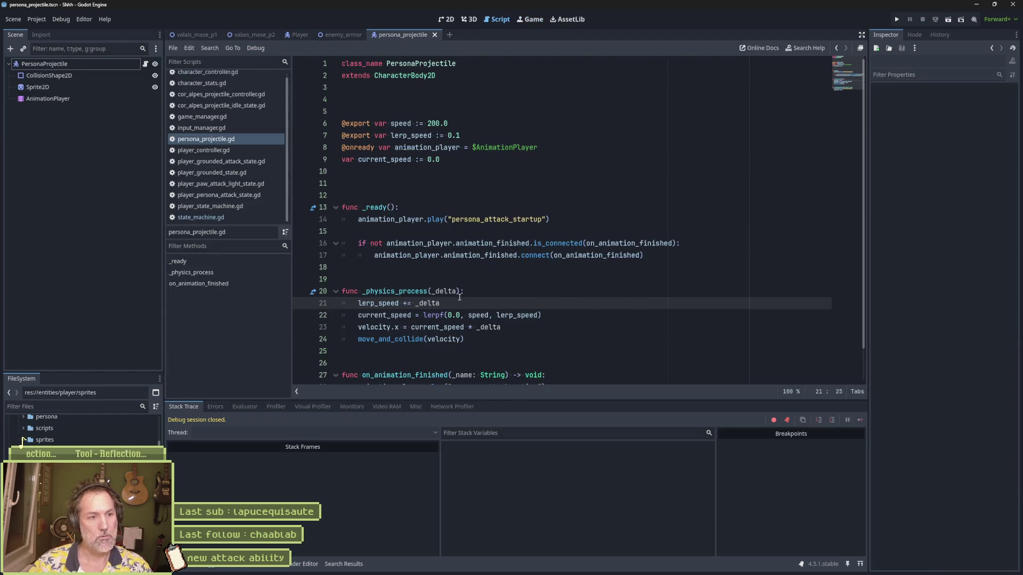
left_click(442, 315, "ctrl")
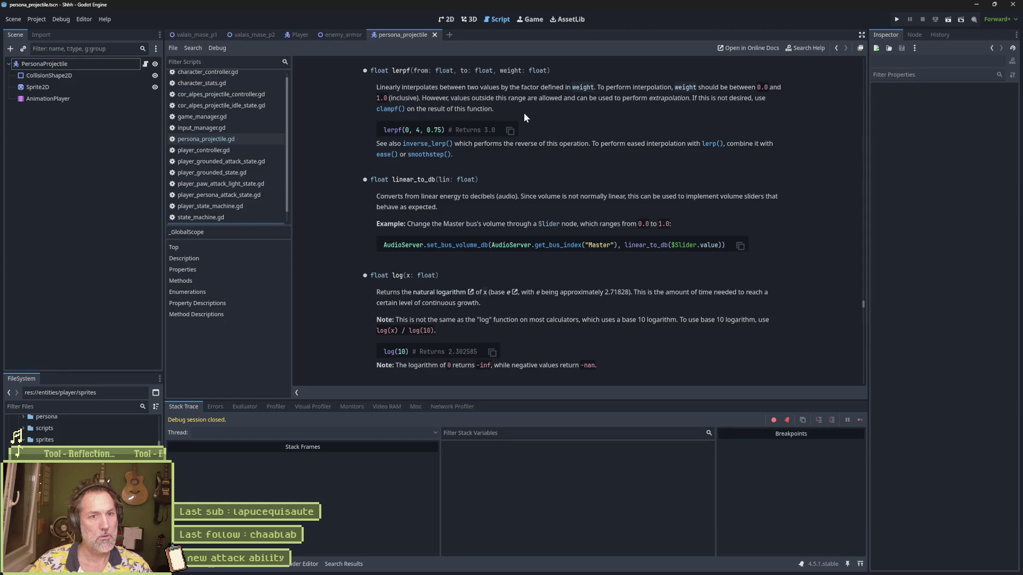
left_click(388, 154)
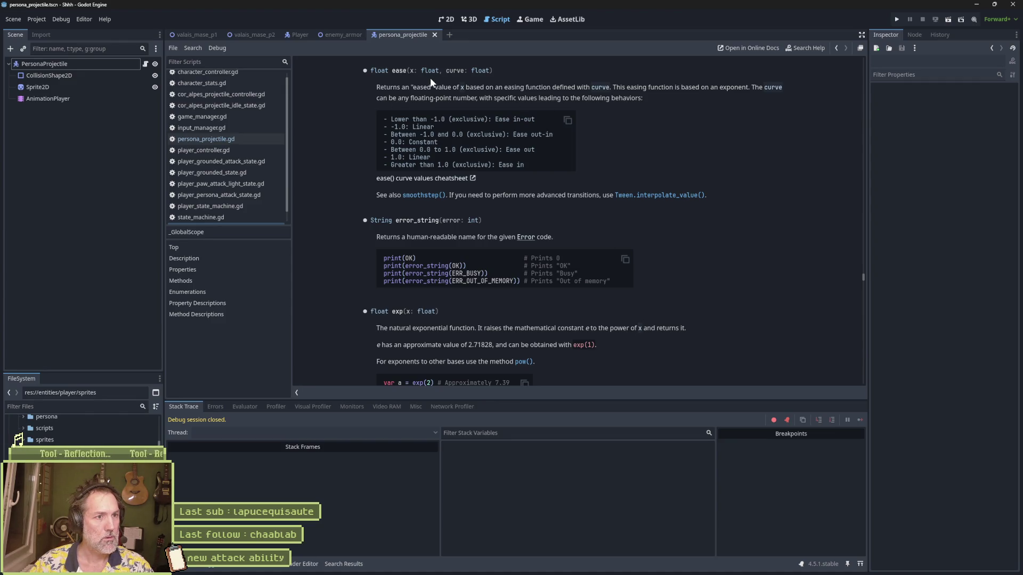
key("alt+Left")
left_click(407, 569)
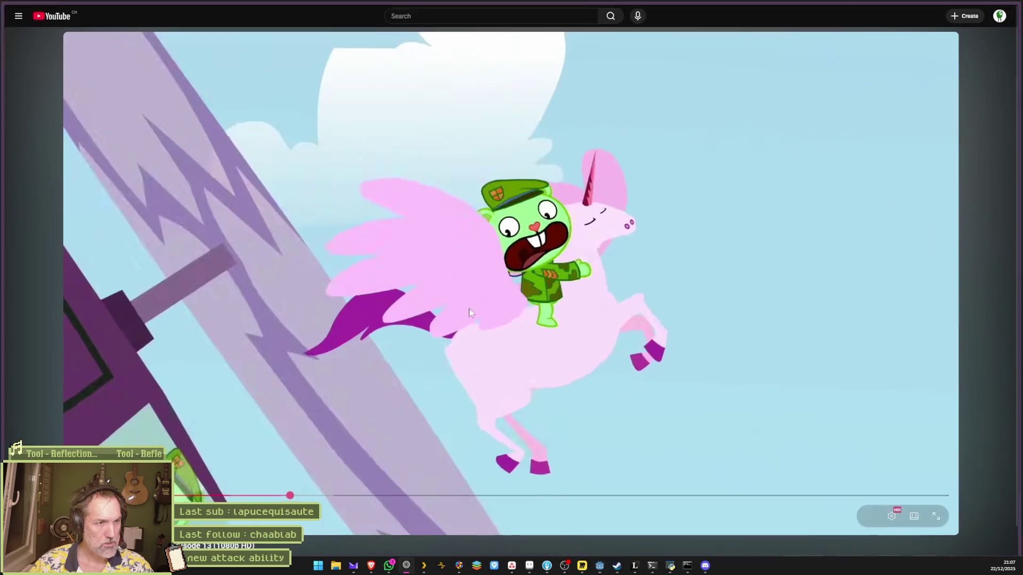
- Search the web for 'godot tween' and open the official Tween documentation page
key("ctrl+l")
type("godot tween")
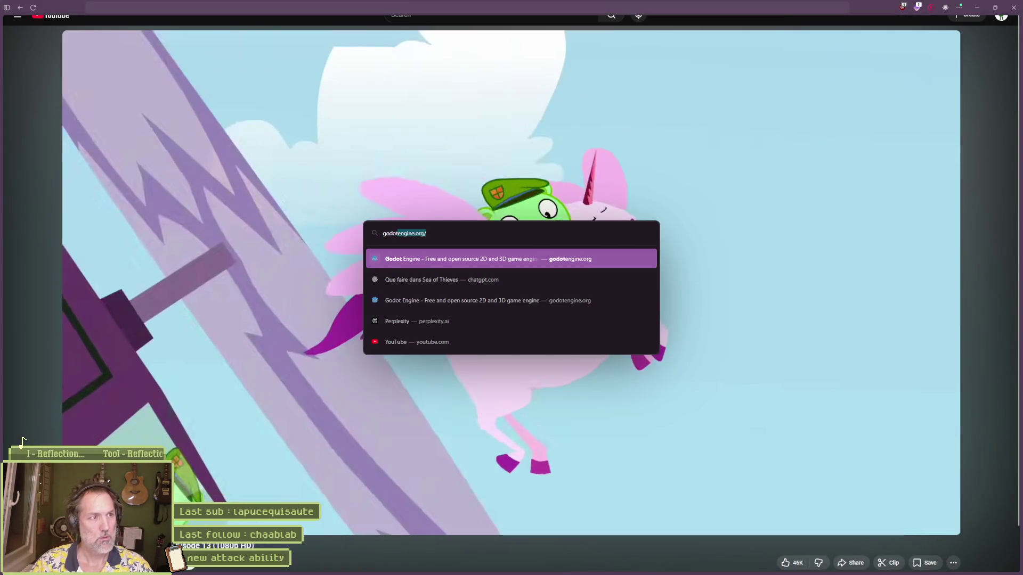
key("Return")
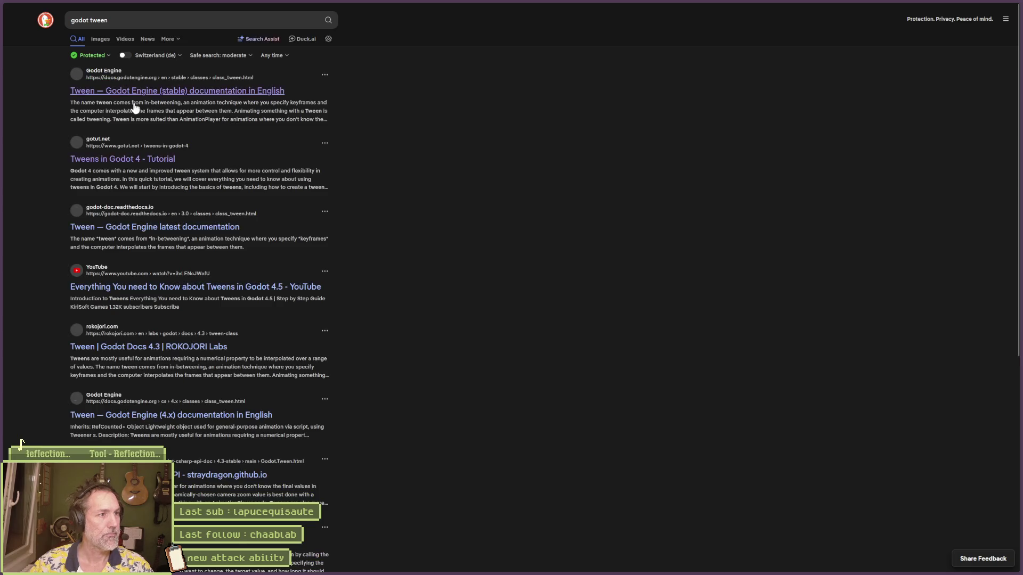
left_click(291, 111)
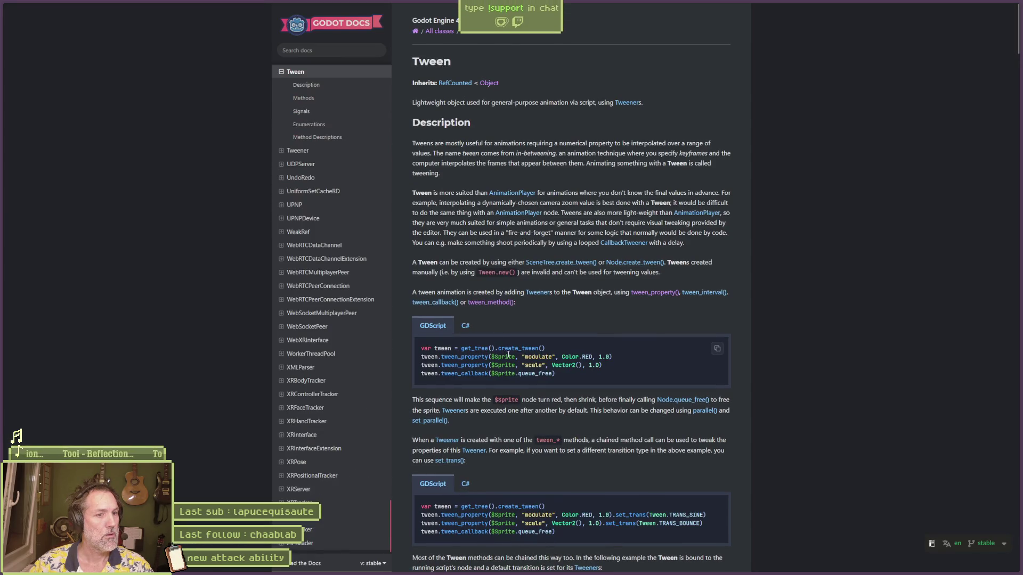
- Select $Sprite in the first Tween example, then go back to the lerpf line in persona_projectile.gd
left_click_drag(491, 357, 518, 357)
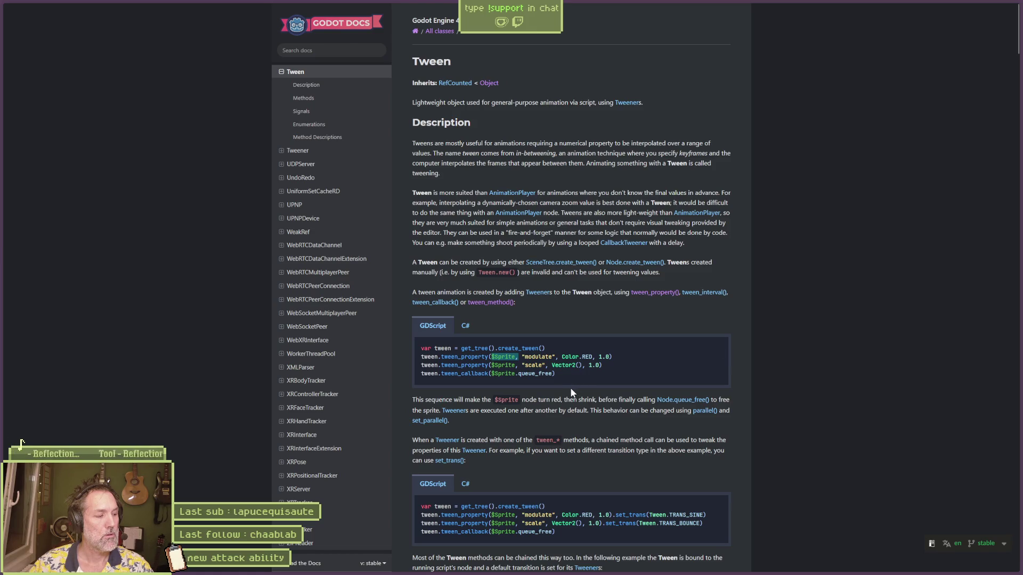
key("alt+Tab")
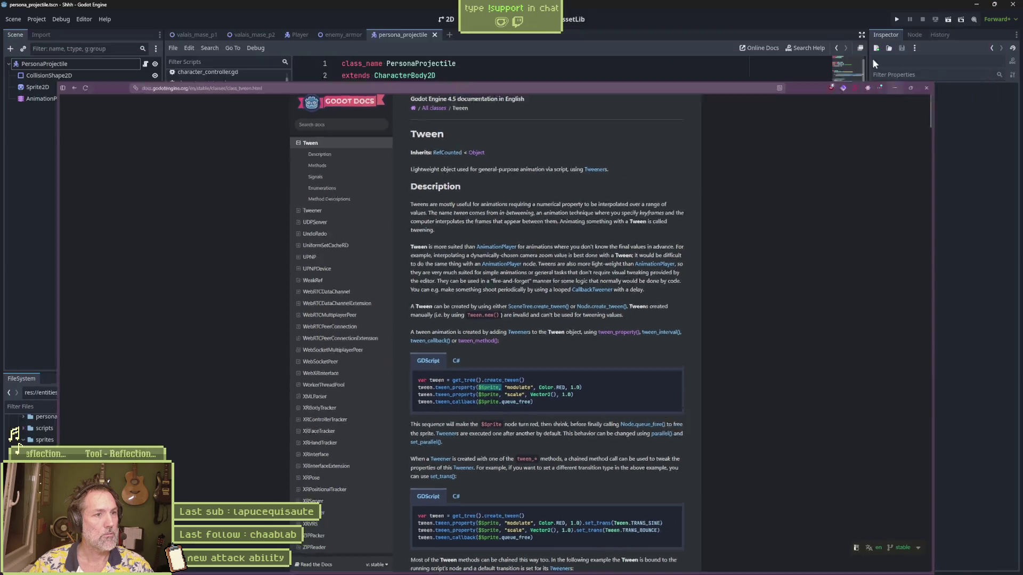
key("End")
- Make line 22 current_speed = clampf(lerpf(0.0, speed, lerp_speed), 0.0, speed), save, and test-run
key("ctrl+Left")
key("ctrl+Left")
key("ctrl+Left")
type("cla")
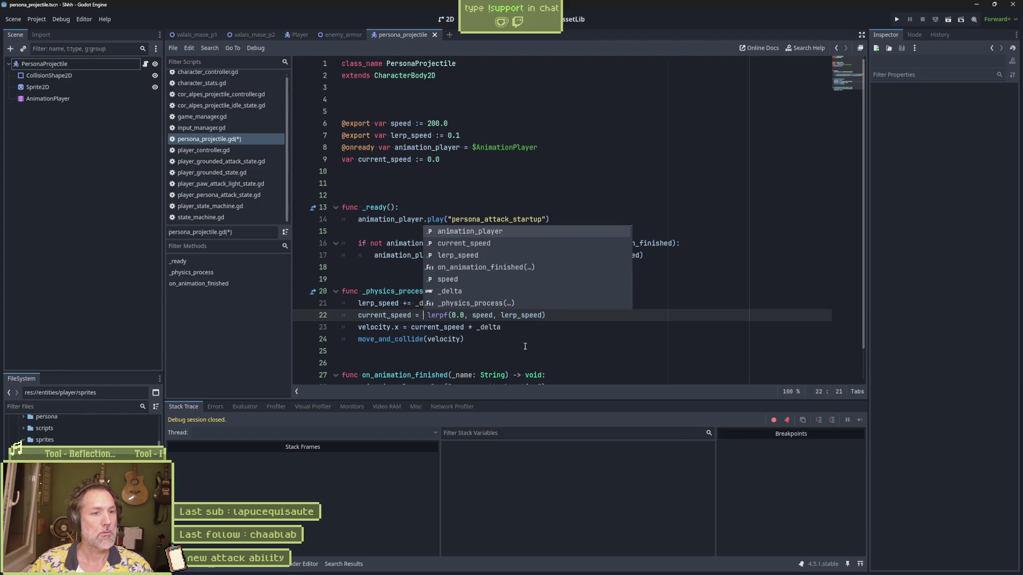
key("Down")
key("Return")
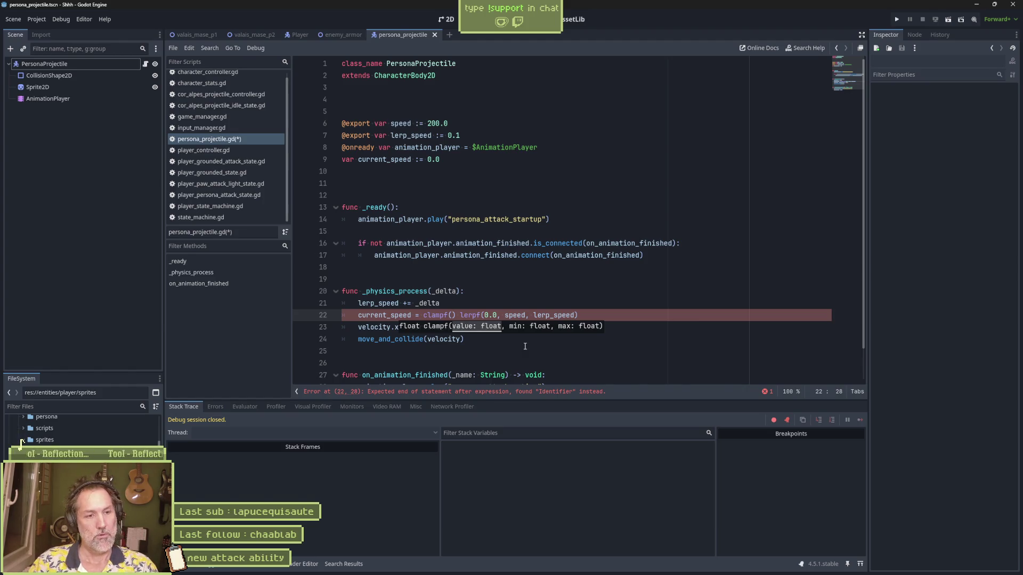
key("Delete")
key("Delete")
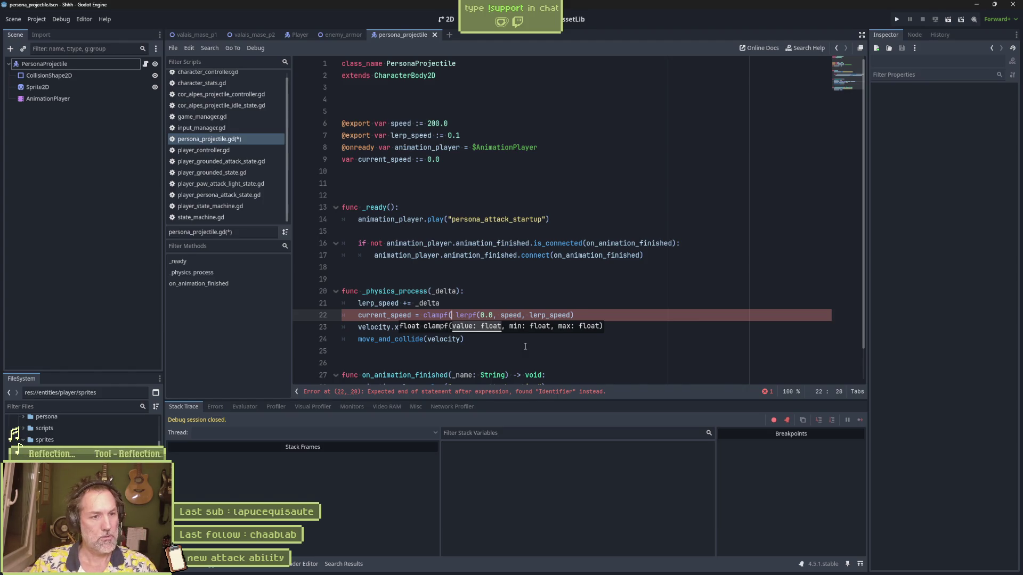
left_click(600, 319)
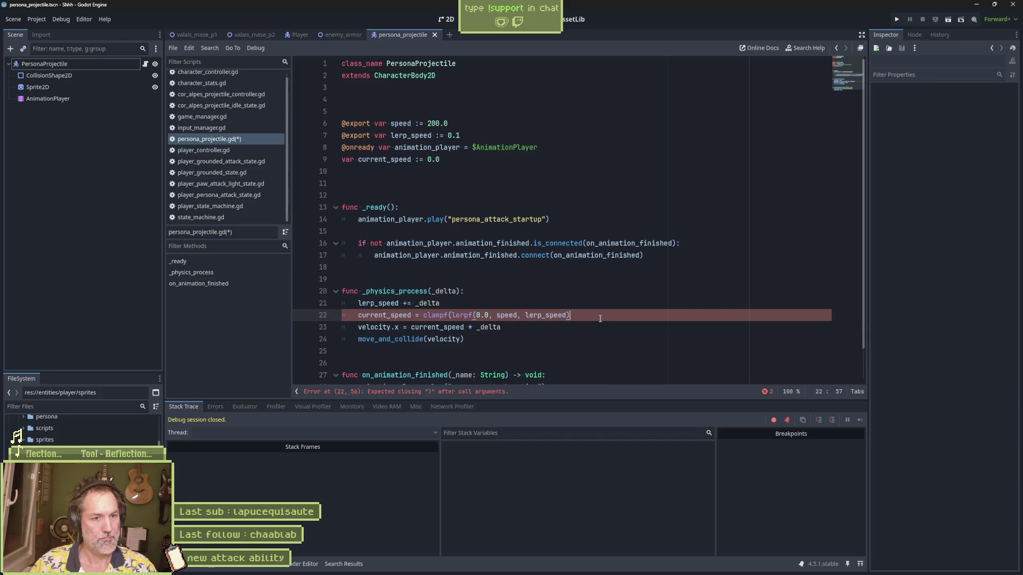
type(".0, sp")
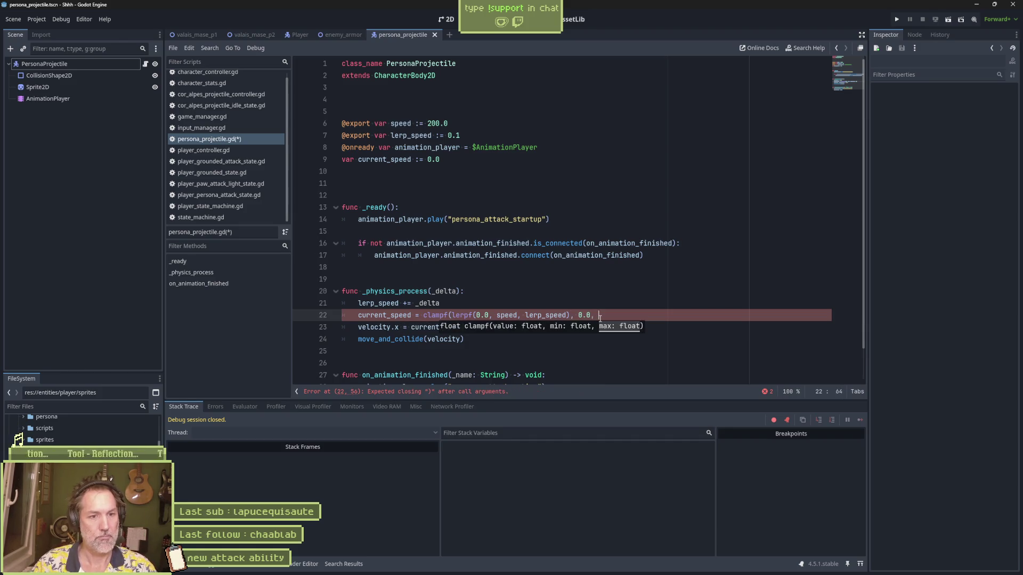
type("eed)")
key("ctrl+s")
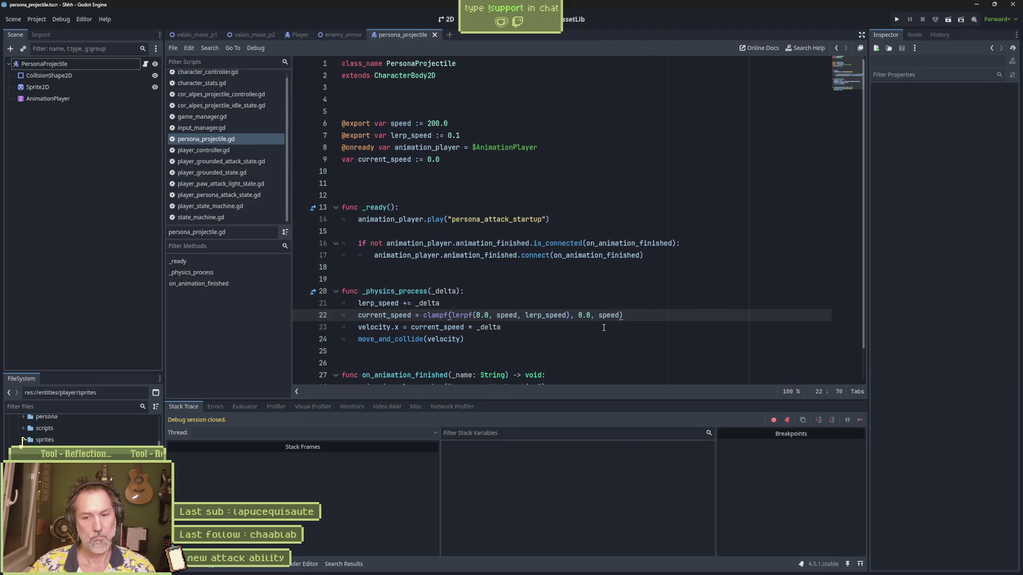
key("F6")
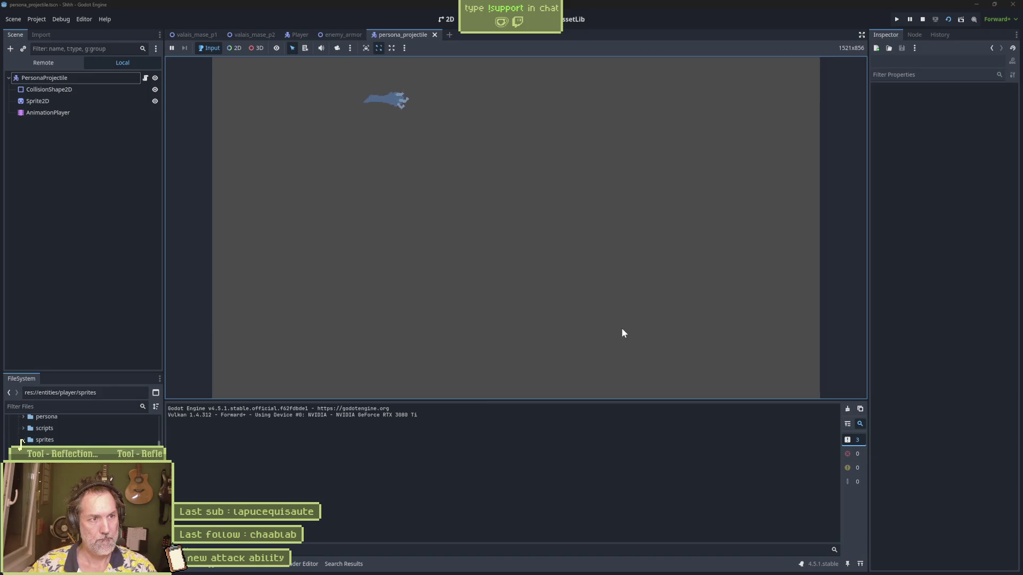
- Change the lerp_speed default on line 7 from 0.5 to 0.2 and test-run the scene
key("F8")
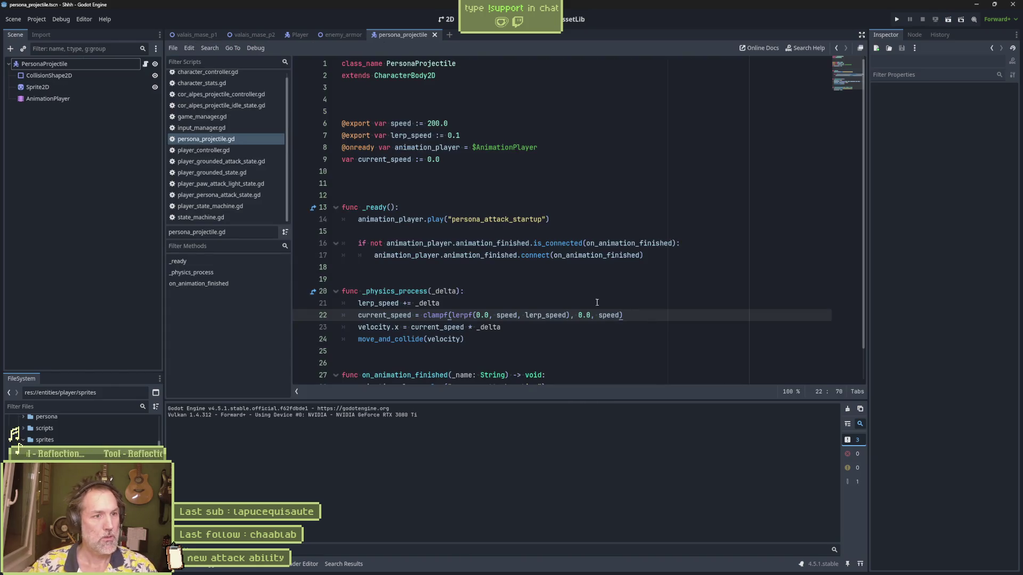
left_click(463, 136)
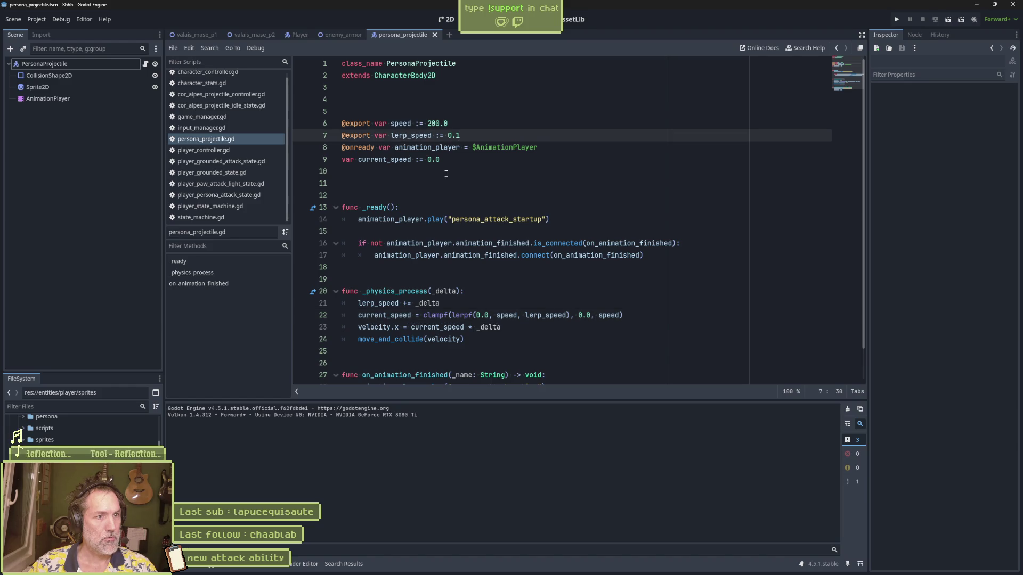
key("F6")
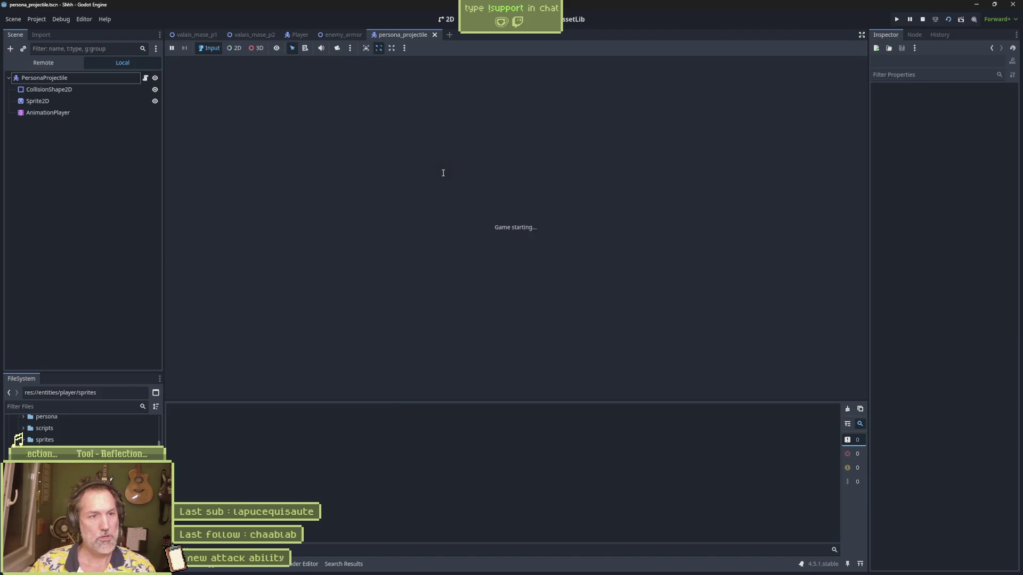
key("F8")
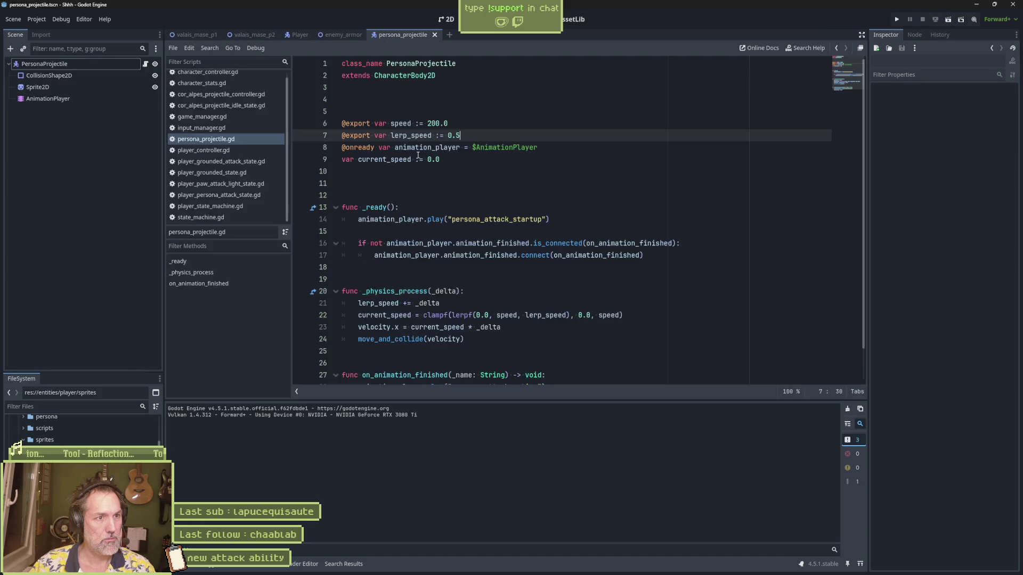
key("BackSpace")
type("2")
key("Return")
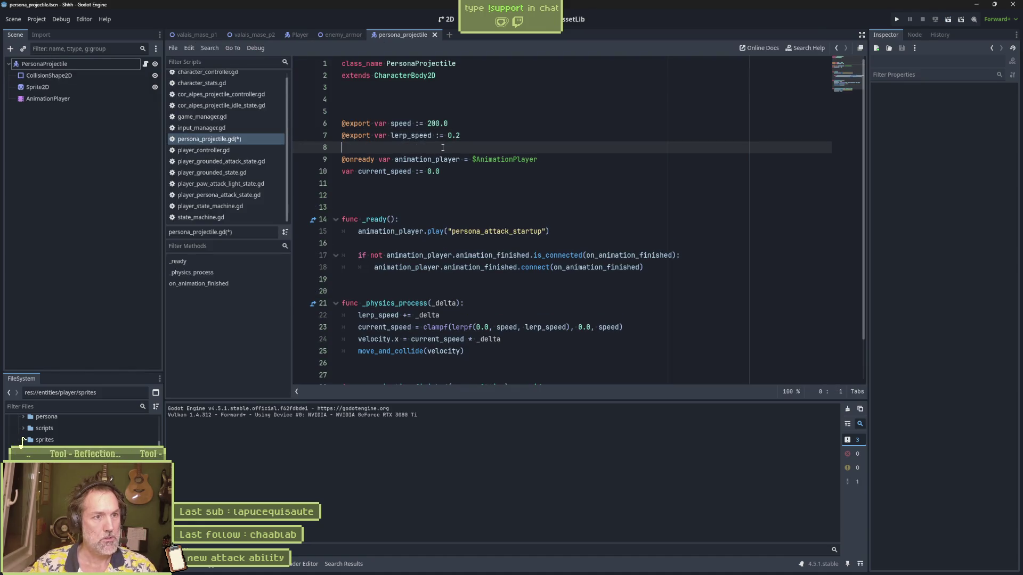
key("BackSpace")
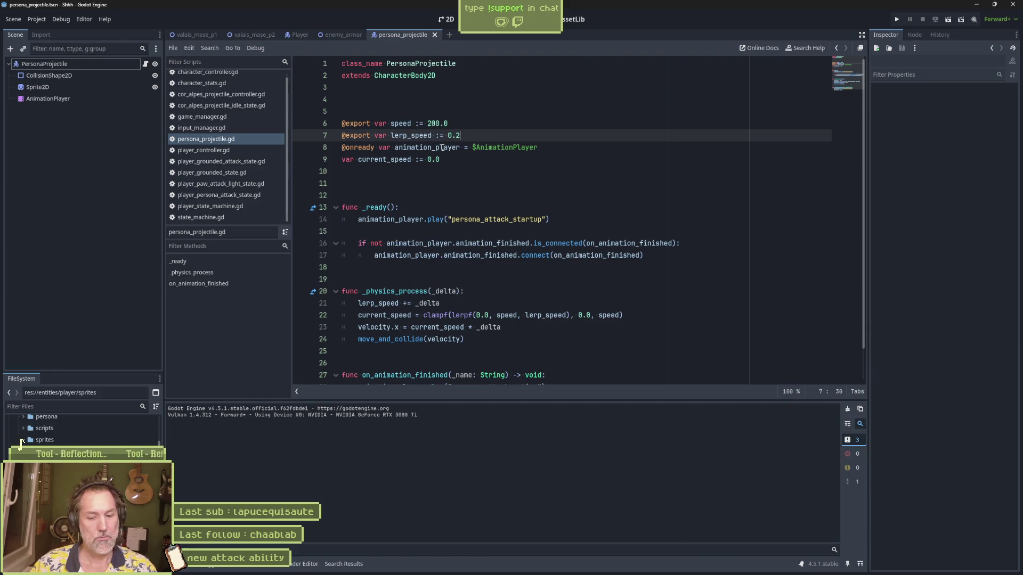
key("F6")
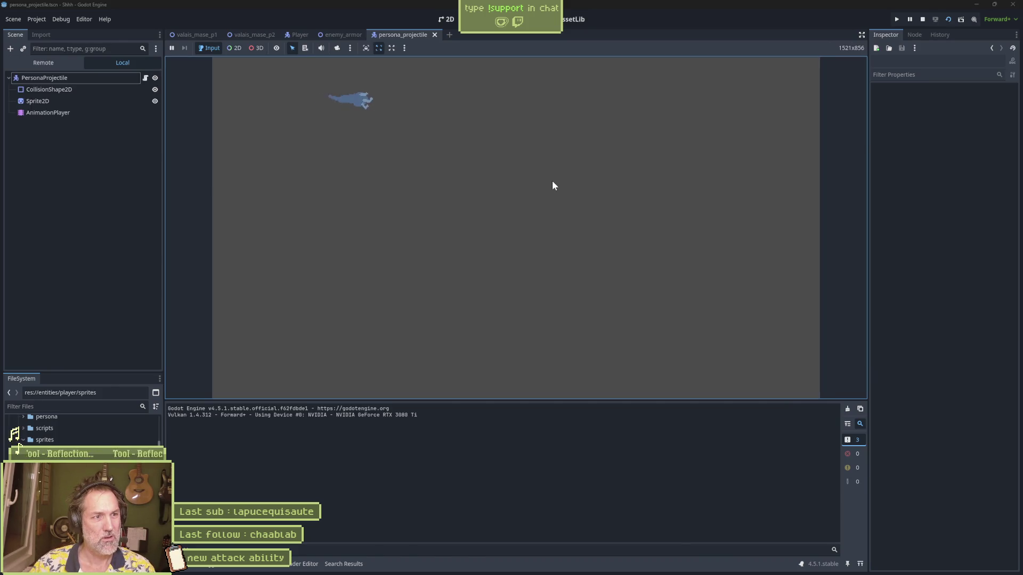
key("F8")
- Rewrite the lerp_speed value toward 0.01 and run the scene again
key("BackSpace")
key("F6")
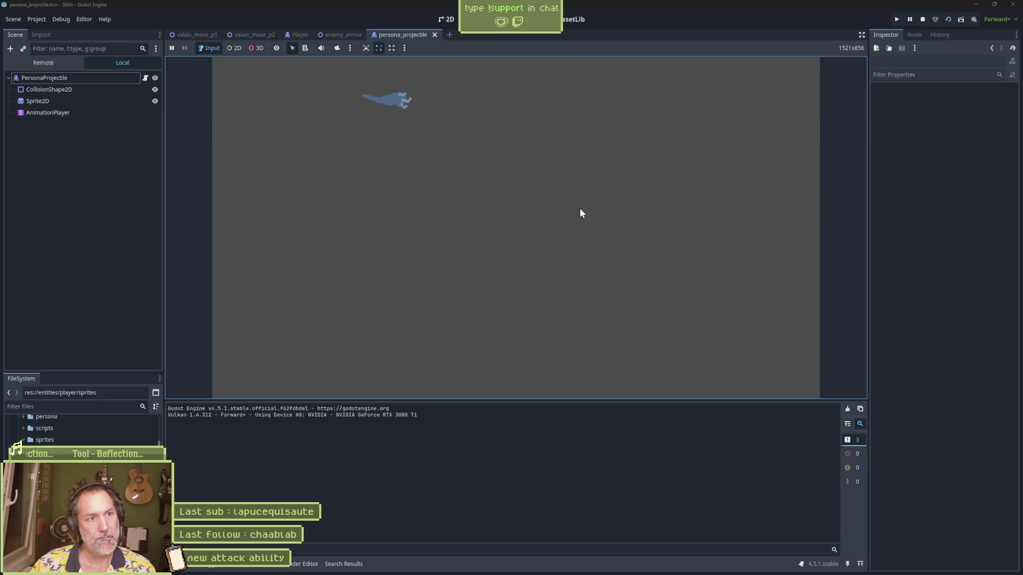
key("F8")
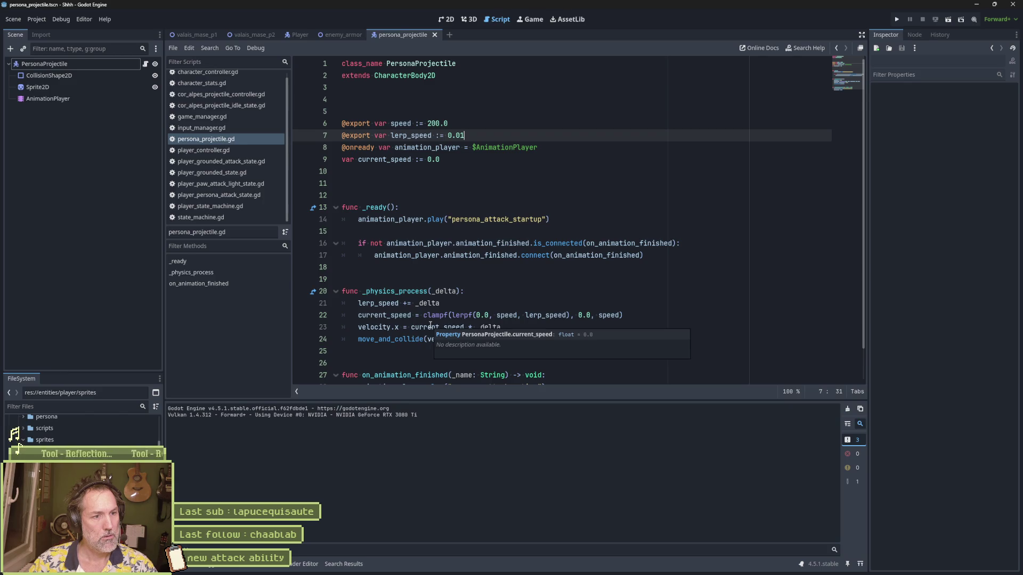
- Change line 22's = to += so current_speed accumulates, and run the scene
left_click(415, 315)
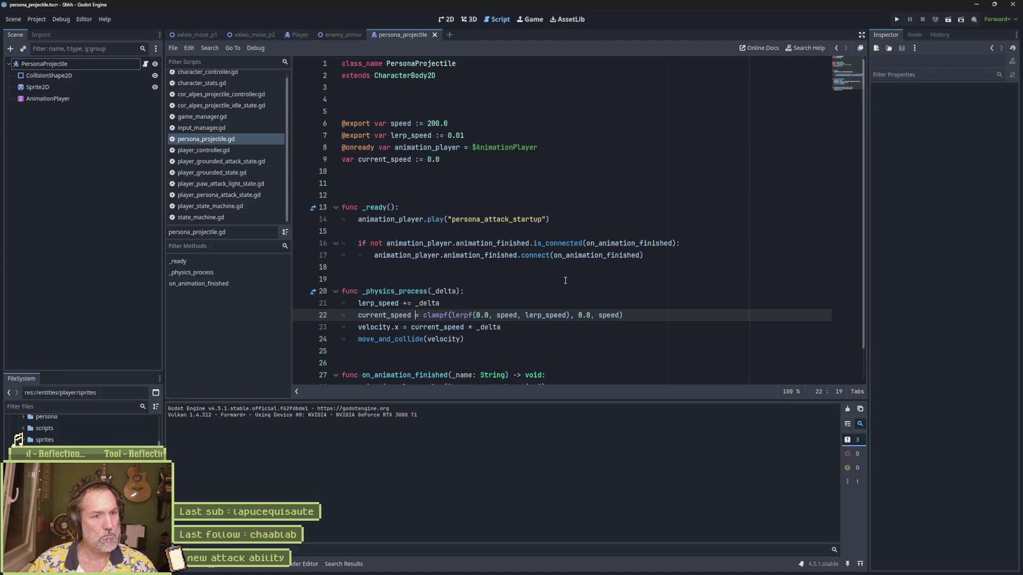
type("+")
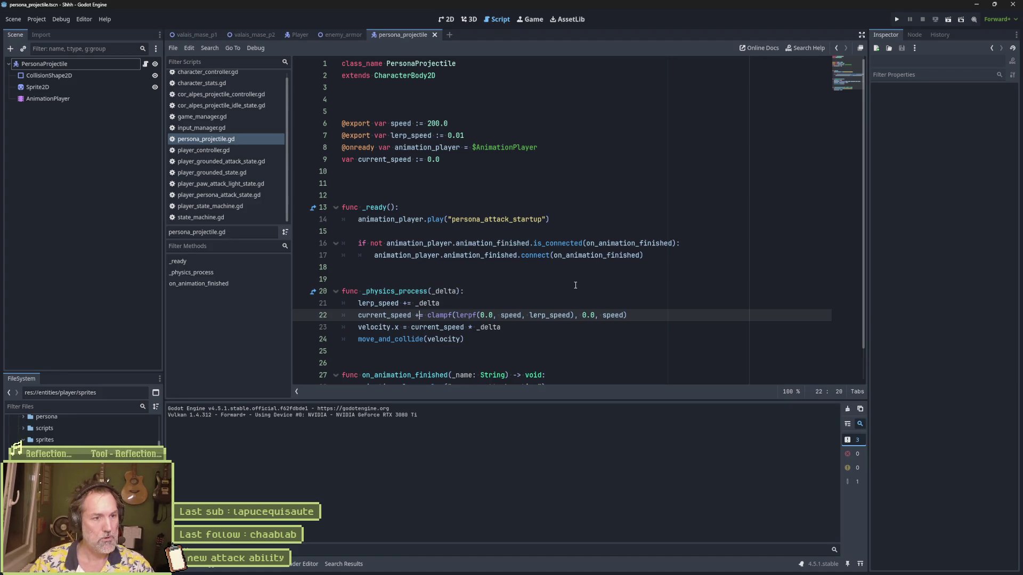
key("F6")
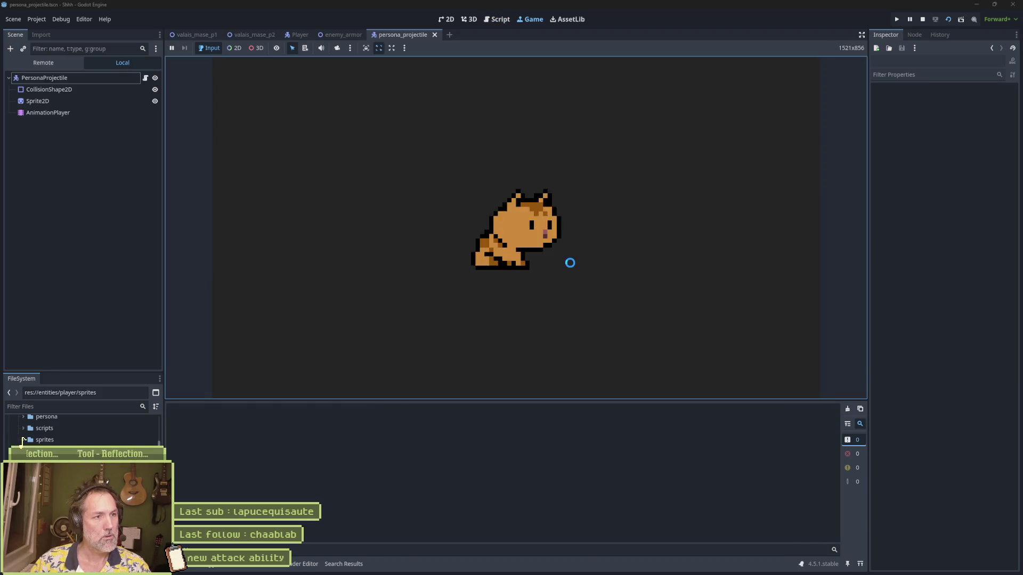
- Stop the game, turn line 22's += back into =, save, and select the lerp_speed += _delta line
key("F8")
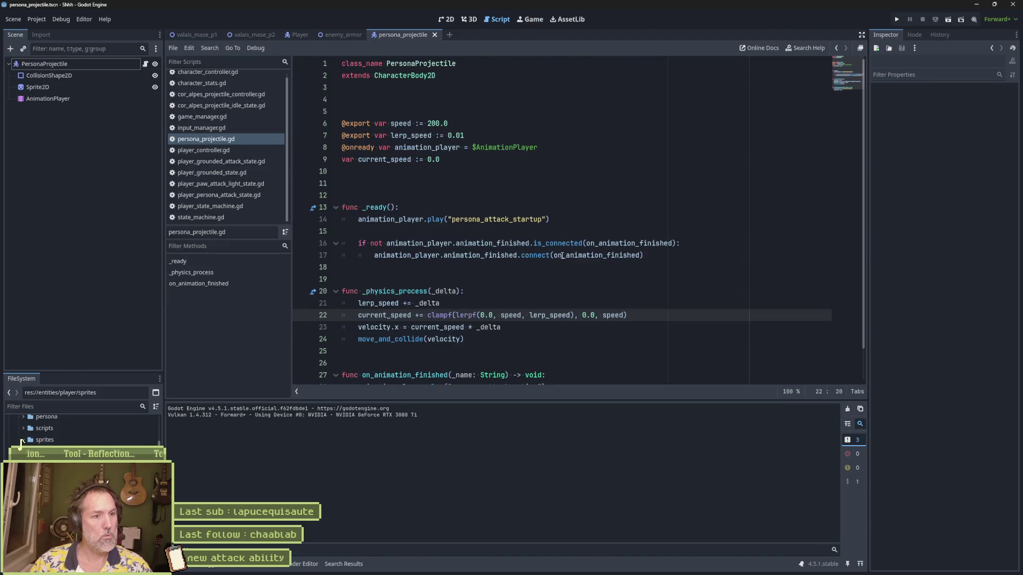
mouse_move(562, 256)
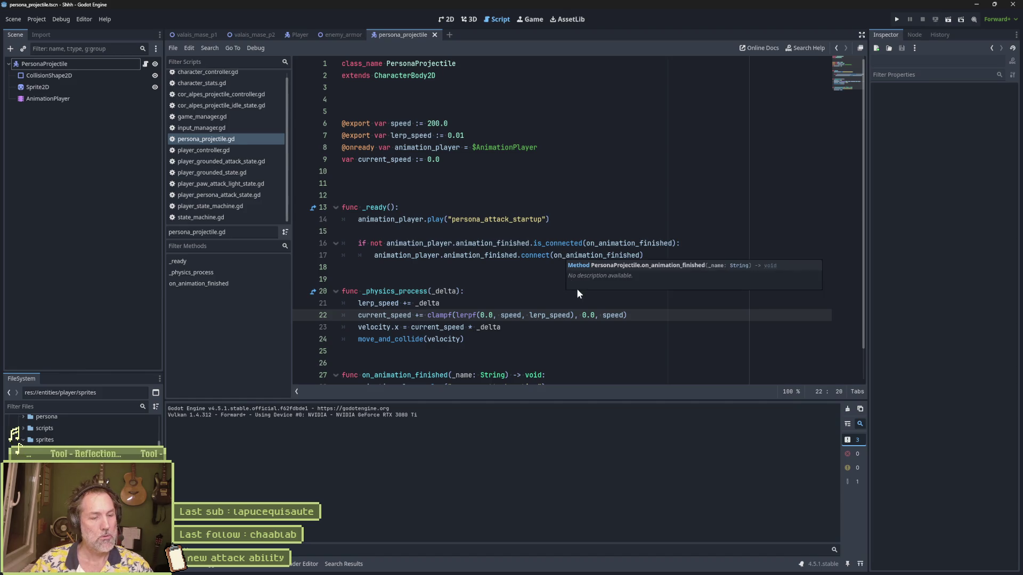
key("BackSpace")
key("ctrl+s")
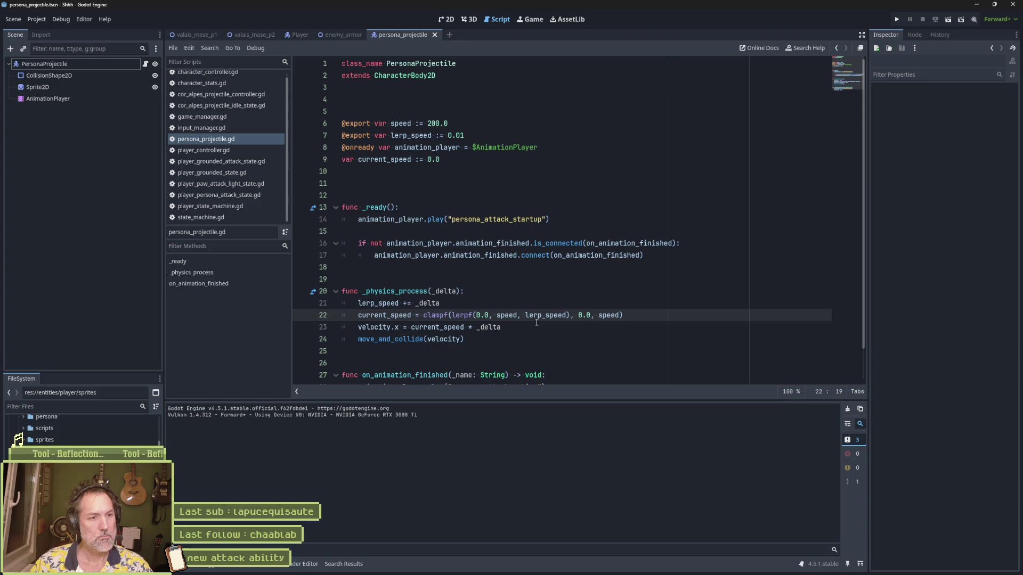
left_click_drag(359, 303, 441, 304)
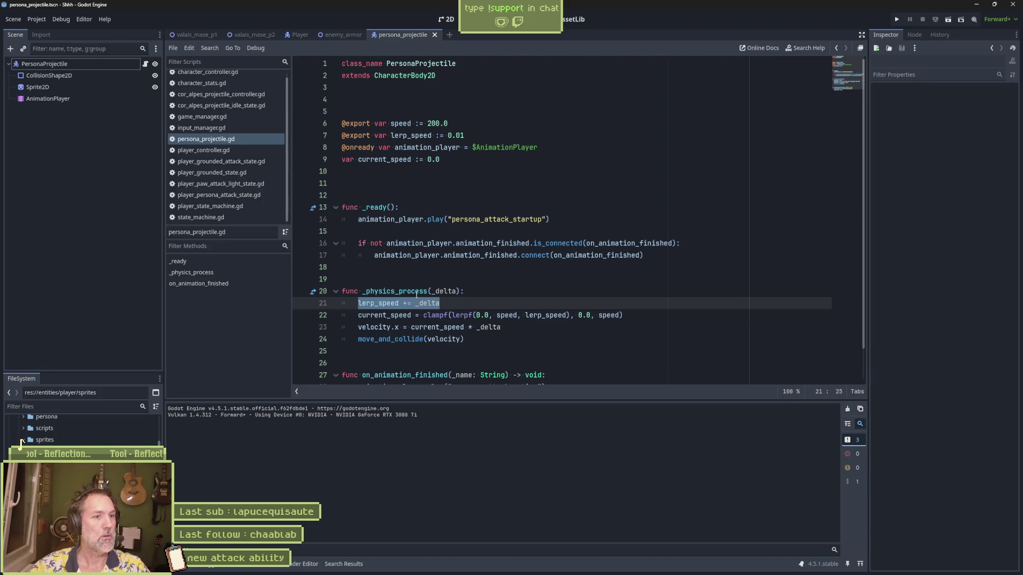
left_click(603, 220)
- Declare var start_lerp_time : int above _ready
key("Up")
key("Up")
key("Up")
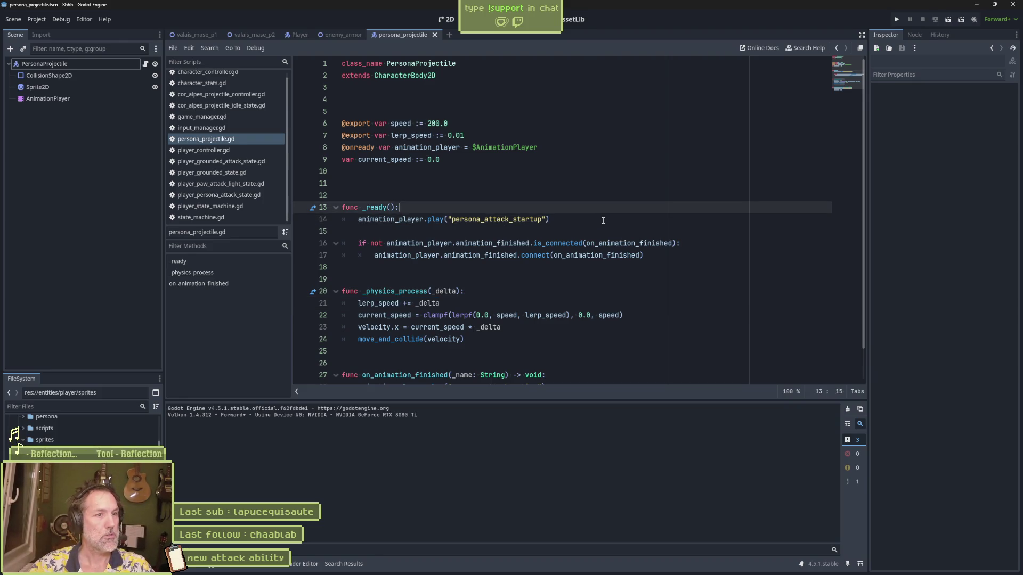
type("var start_lerp_time :=")
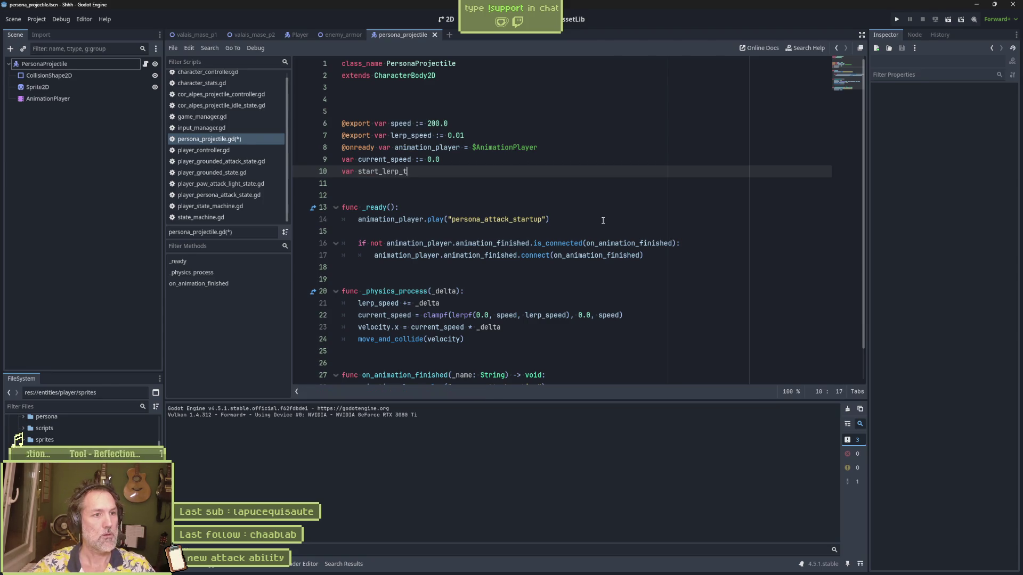
key("BackSpace")
key("BackSpace")
key("BackSpace")
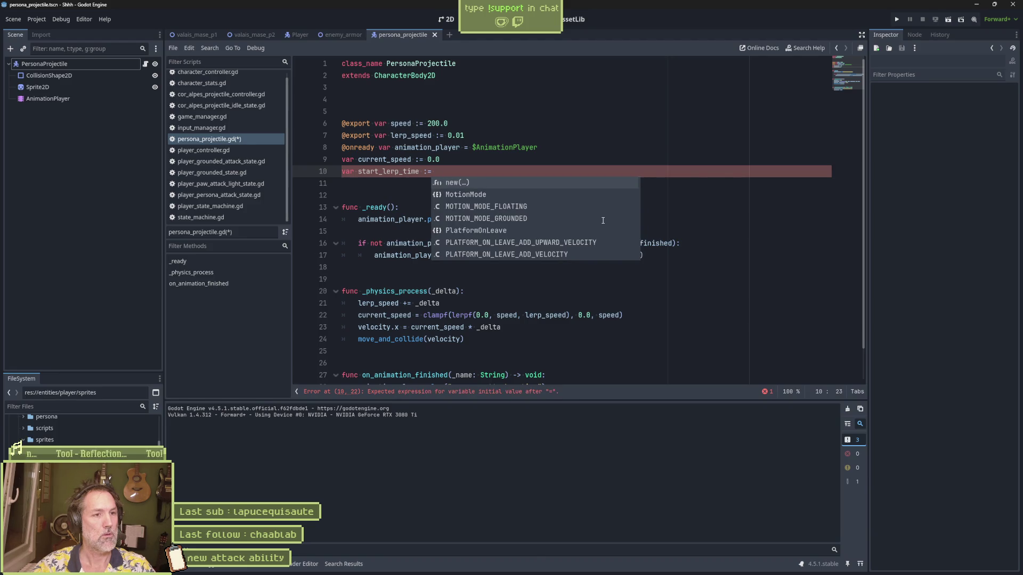
type(": ")
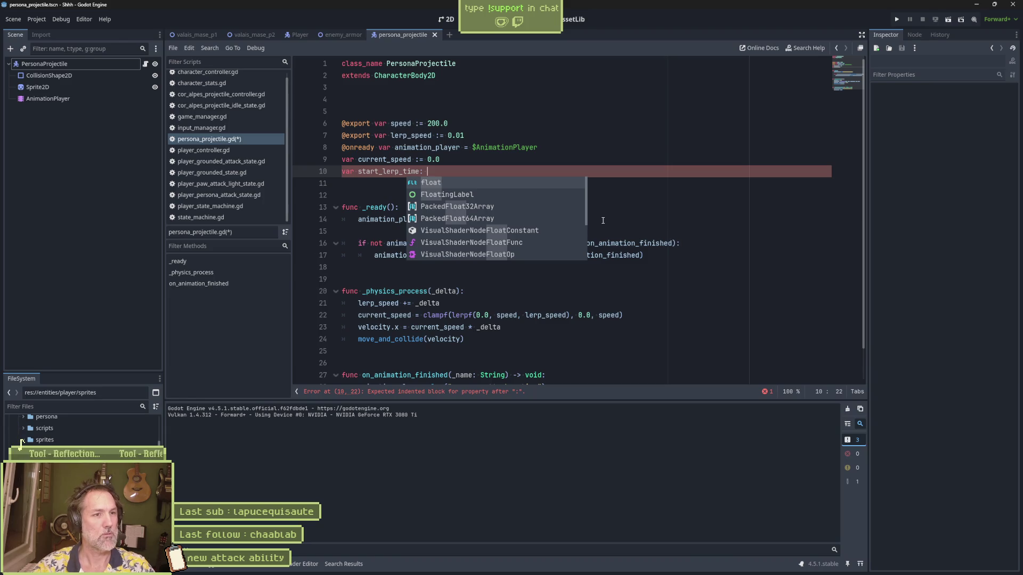
type("int")
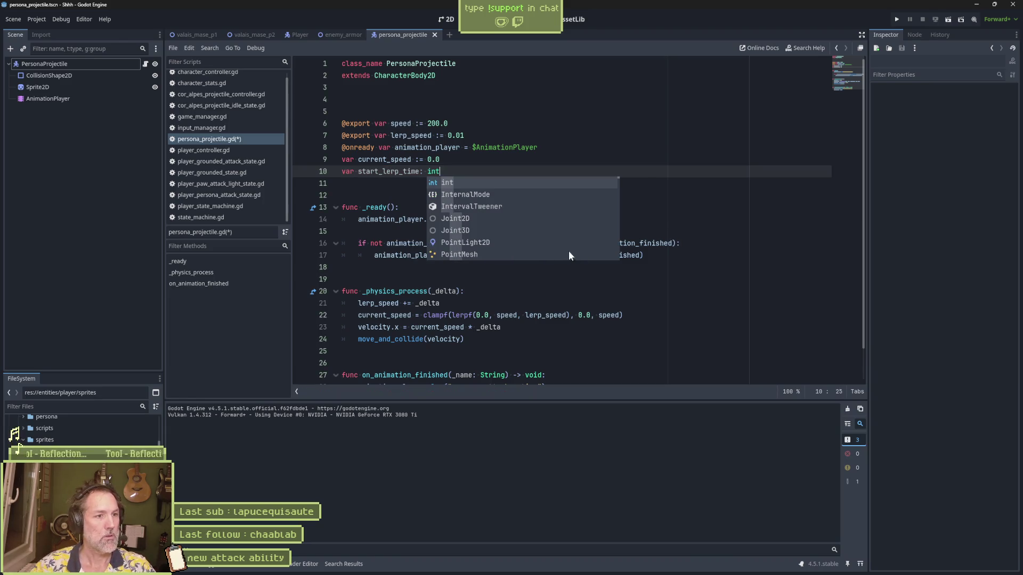
- In _ready, assign start_lerp_time = Time.get_ticks_msec()
left_click(586, 229)
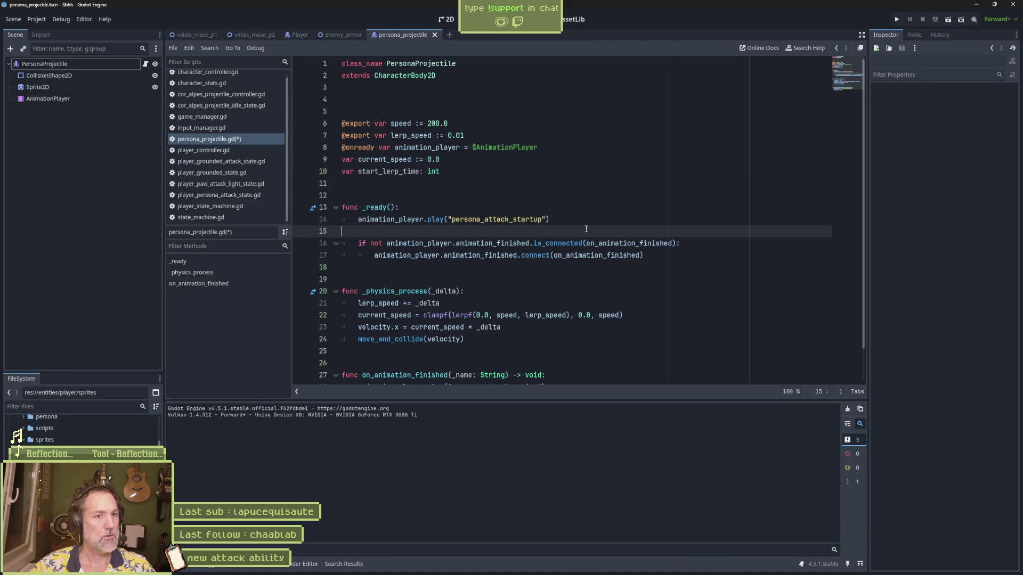
type("start_lerp_time = Time.ms")
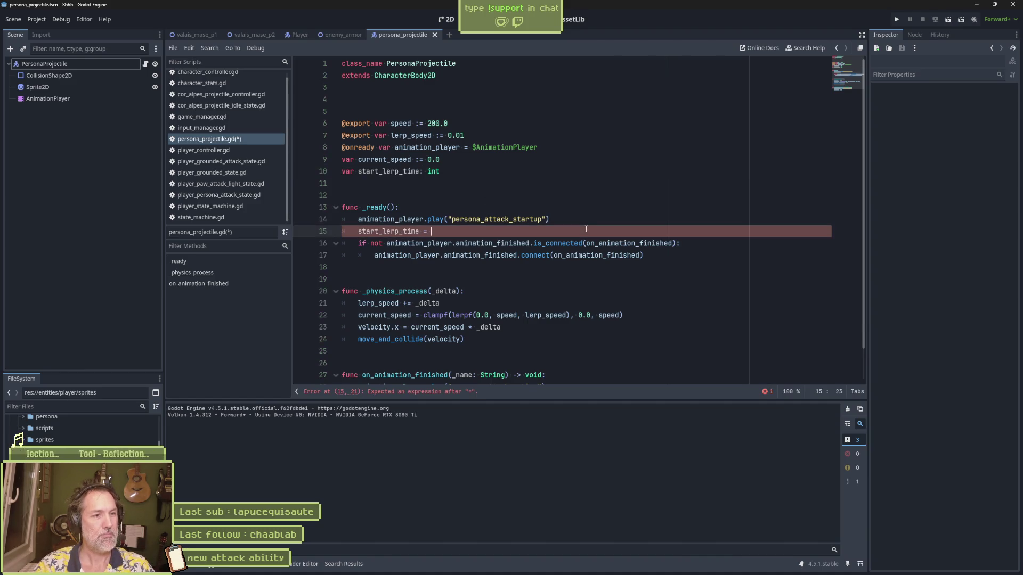
key("Return")
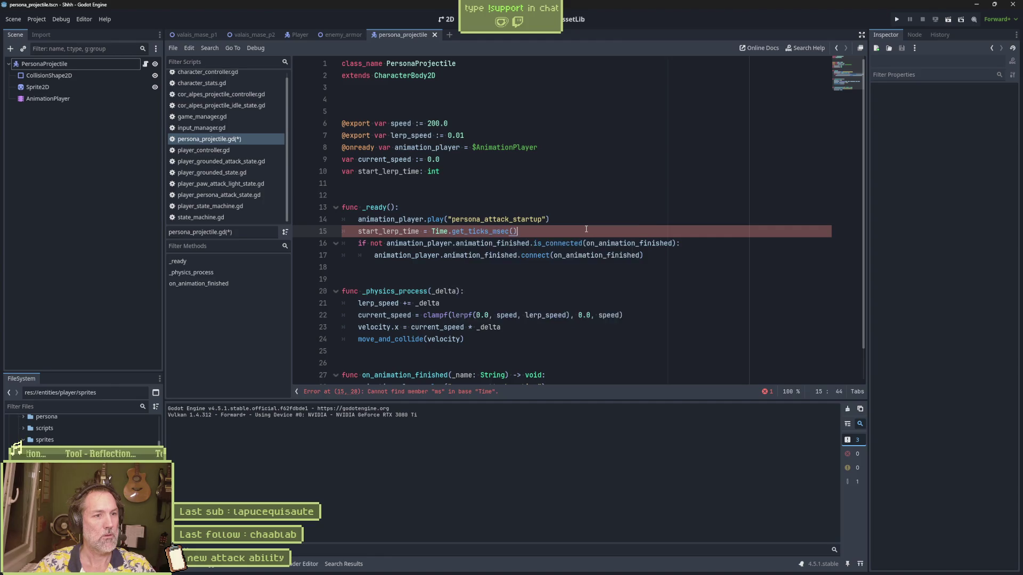
key("Return")
- Make line 22 lerp_speed += Time.get_ticks_msec() - start_lerp_time and save
double_click(389, 231)
key("ctrl+c")
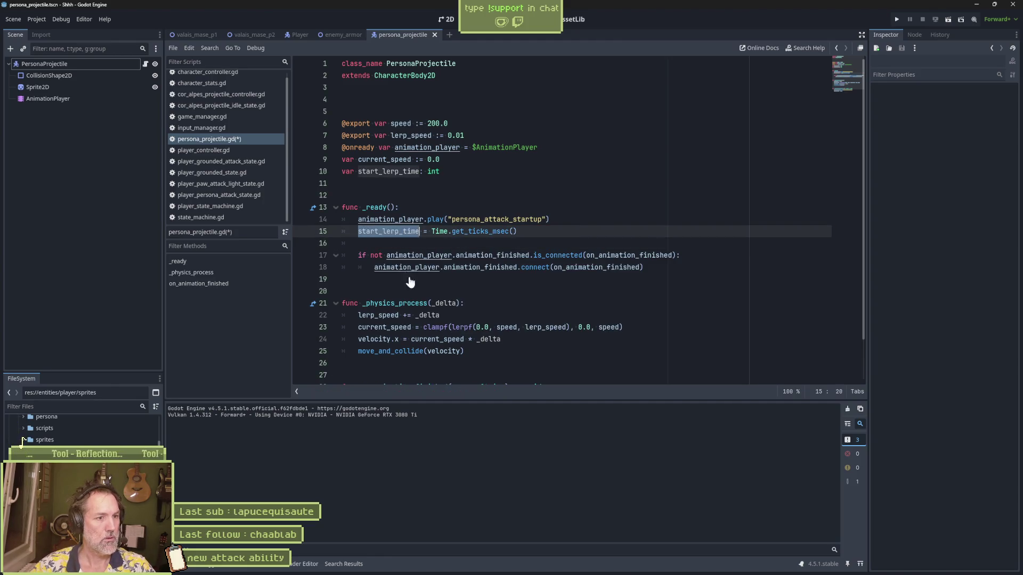
double_click(429, 315)
key("ctrl+v")
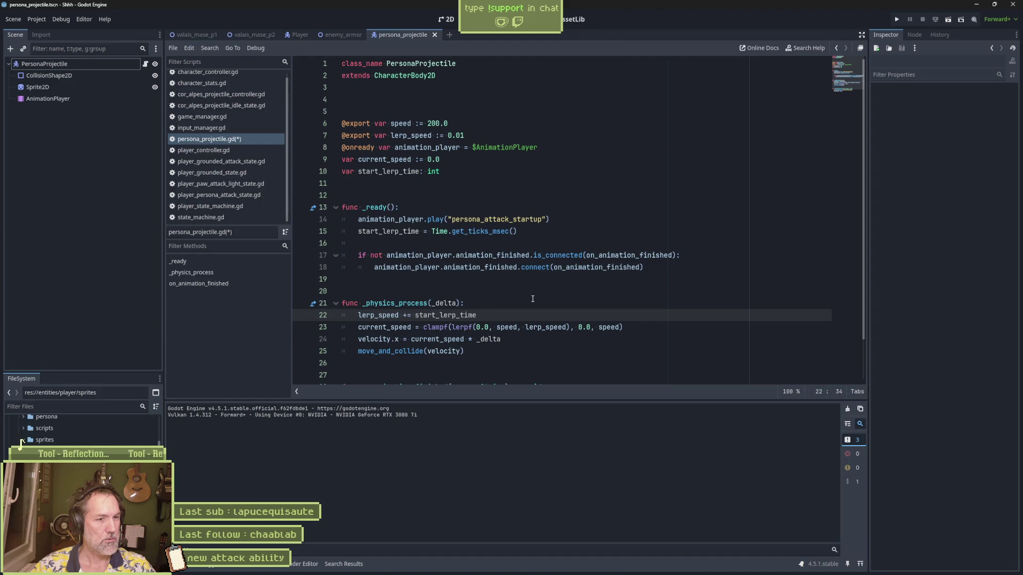
key("ctrl+s")
double_click(491, 316)
key("Left")
key("Left")
type("Time.get_ticks_msec() -")
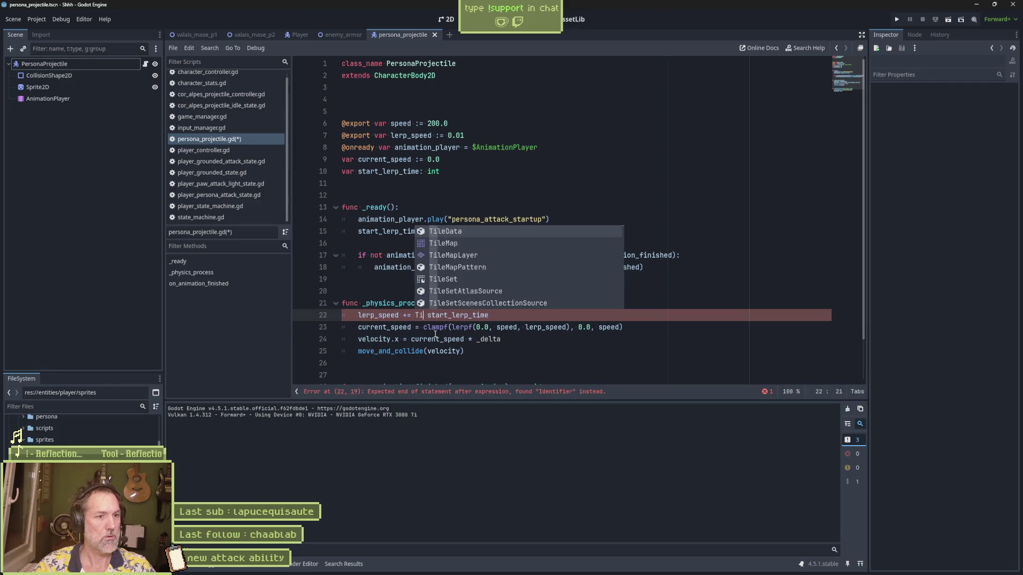
key("ctrl+s")
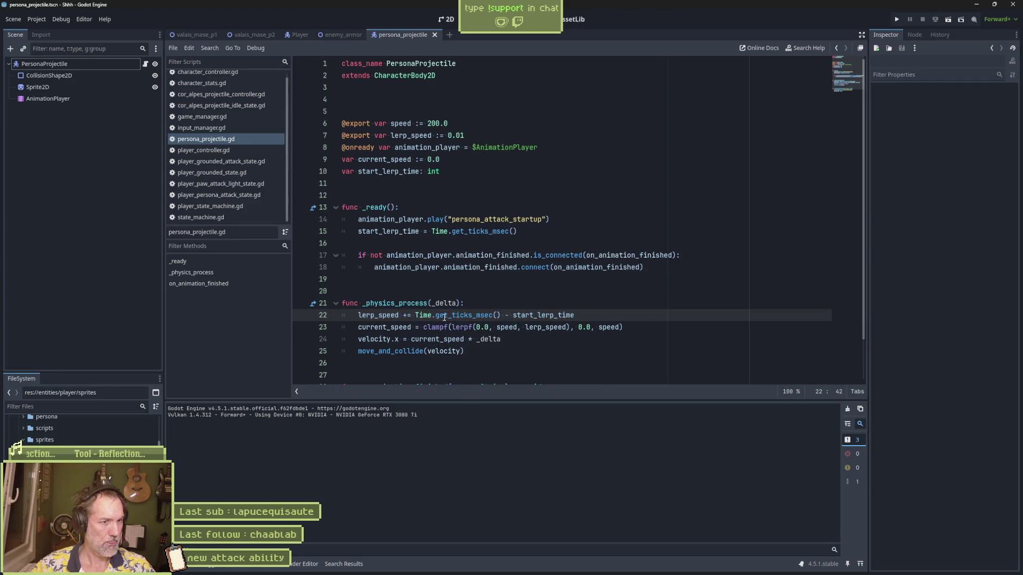
- Dismiss the clampf documentation card and test-run the projectile scene
mouse_move(435, 327)
left_click(425, 351)
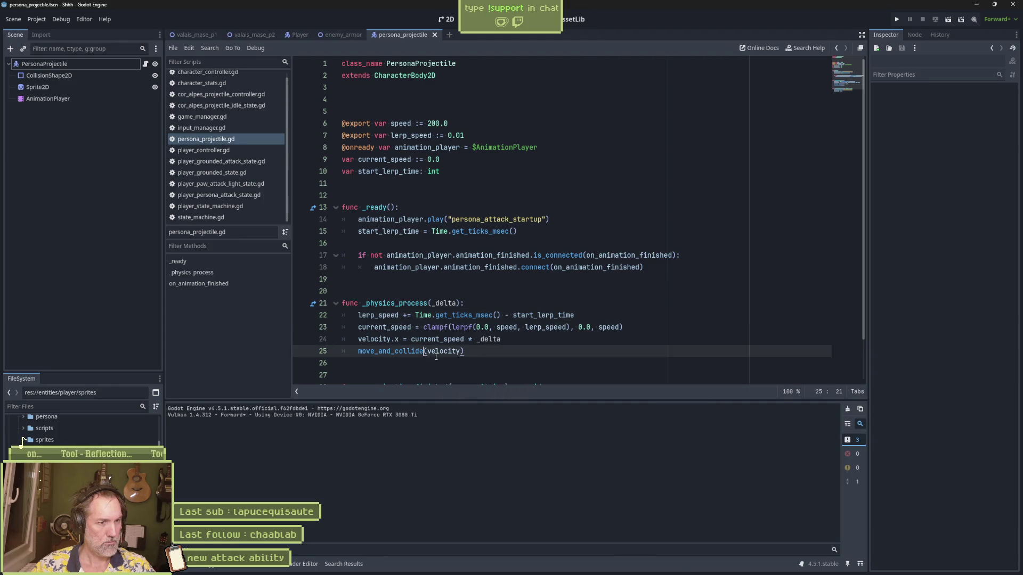
key("F6")
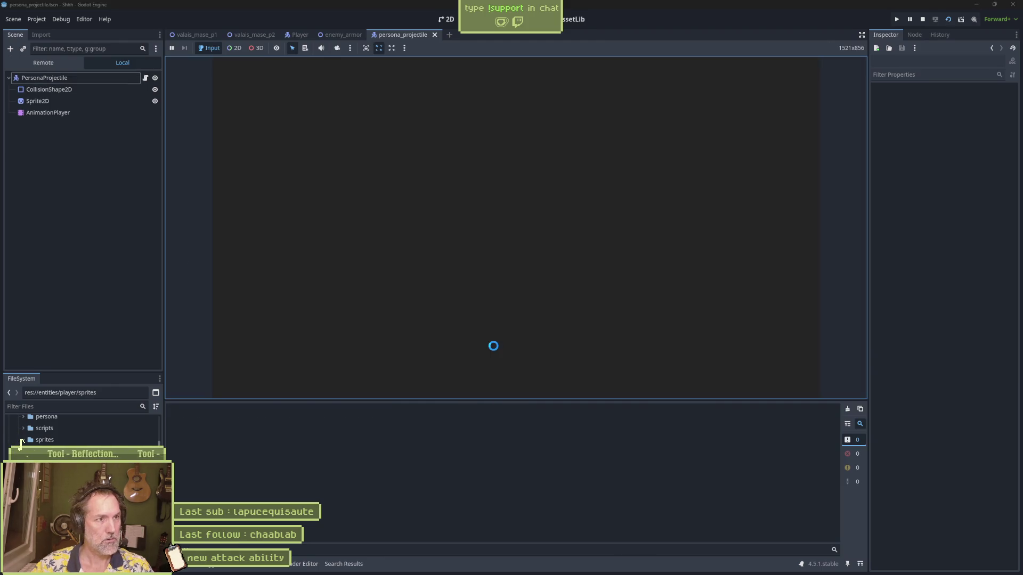
key("F8")
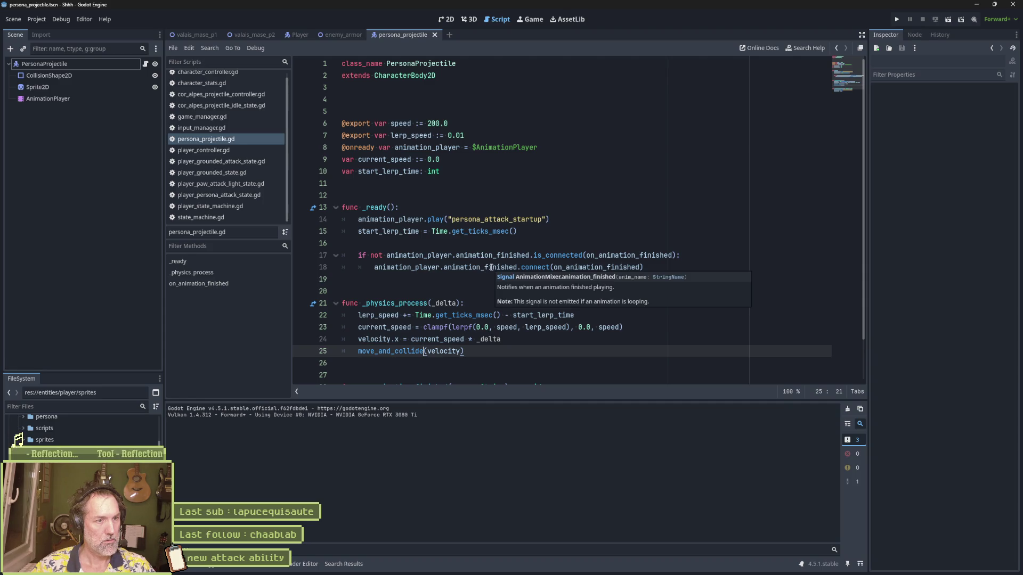
- Add print_debug(self, " current_speed: ", current_speed) below line 22 and test-run the scene
left_click(672, 310)
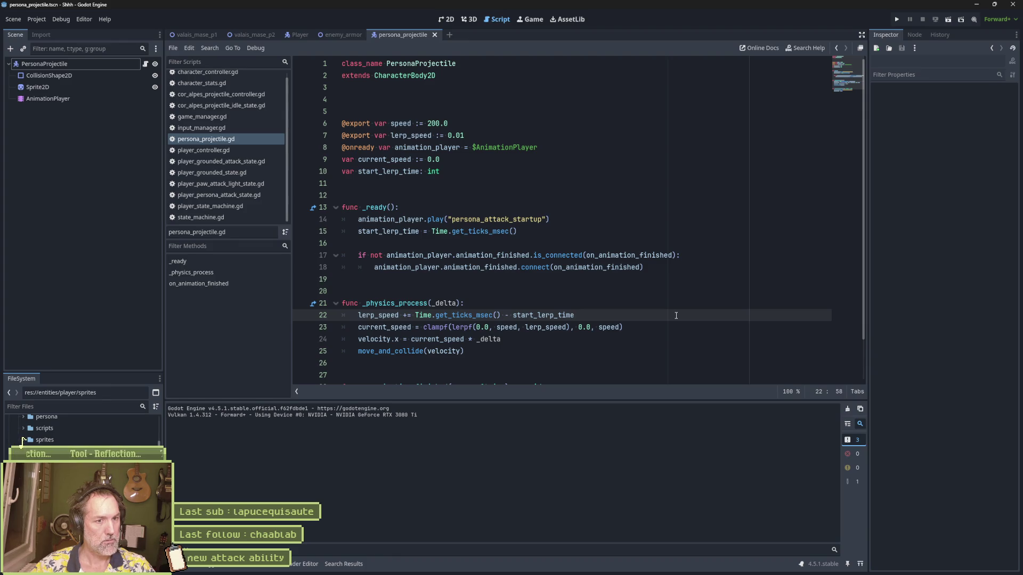
key("Down")
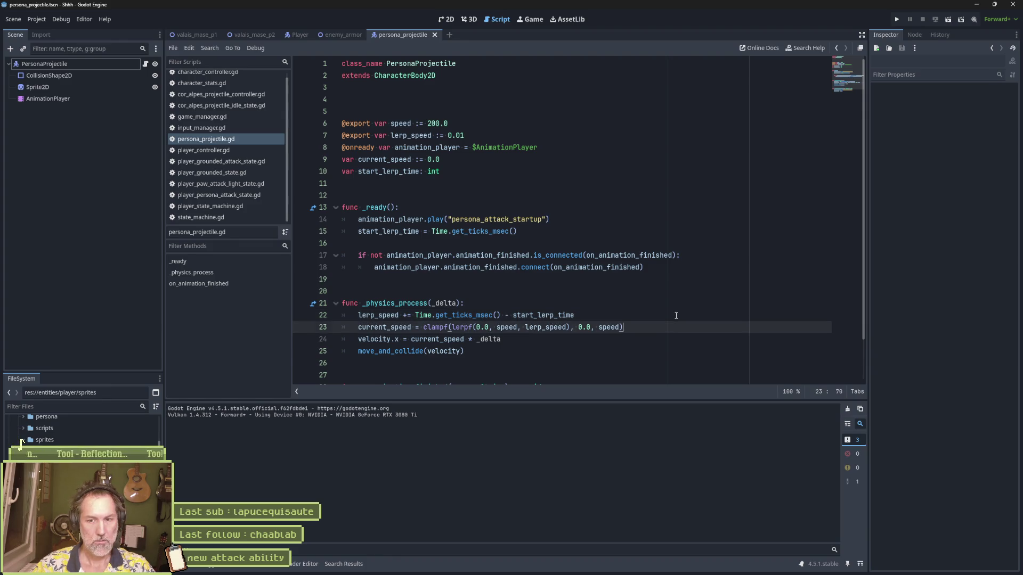
key("Return")
type("print_d")
key("Return")
type("sel")
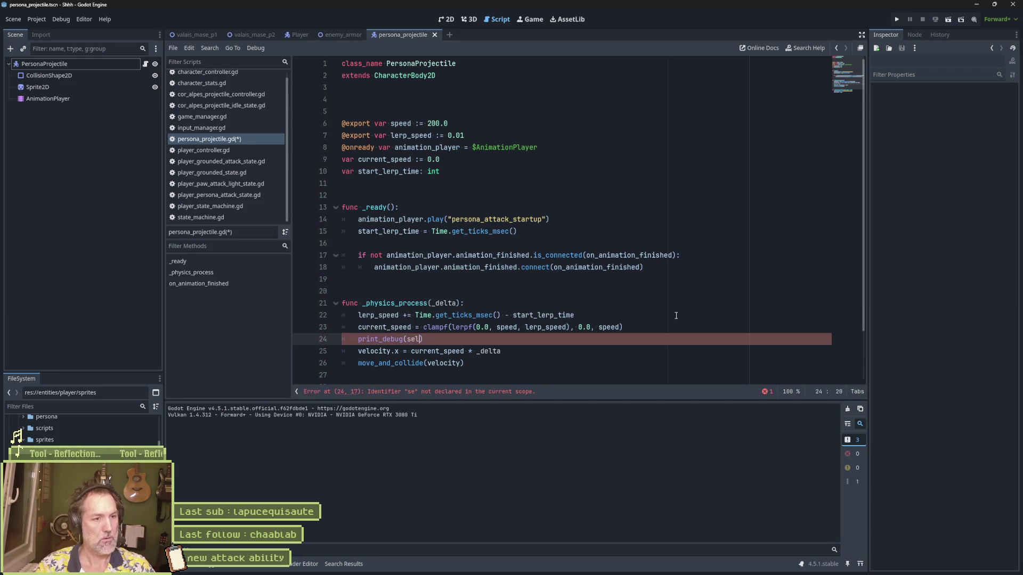
type("f, \"")
key("Up")
key("Home")
key("ctrl+shift+Right")
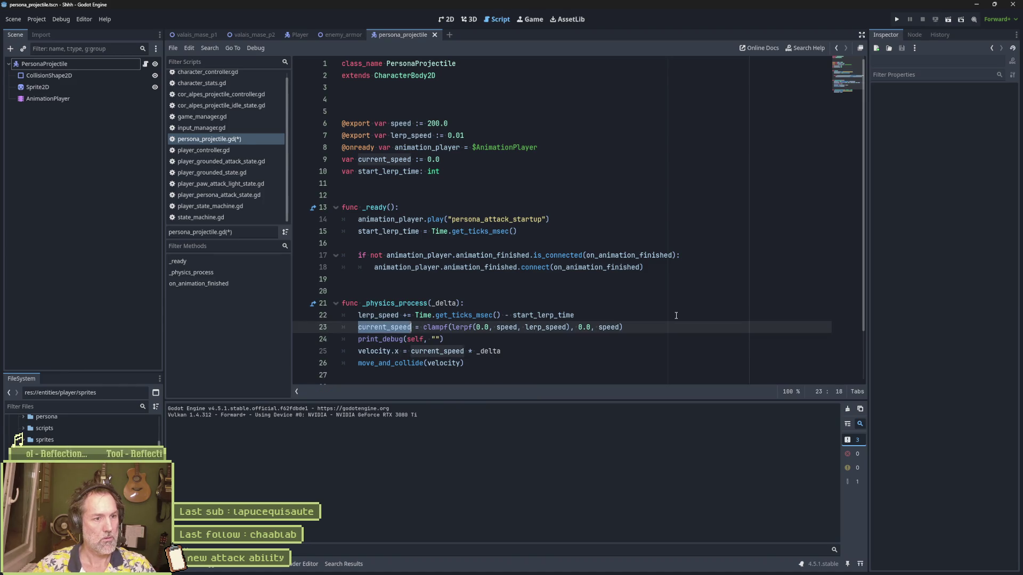
key("Down")
key("Right")
key("Right")
type("current_speed: \"")
type(", current_speed")
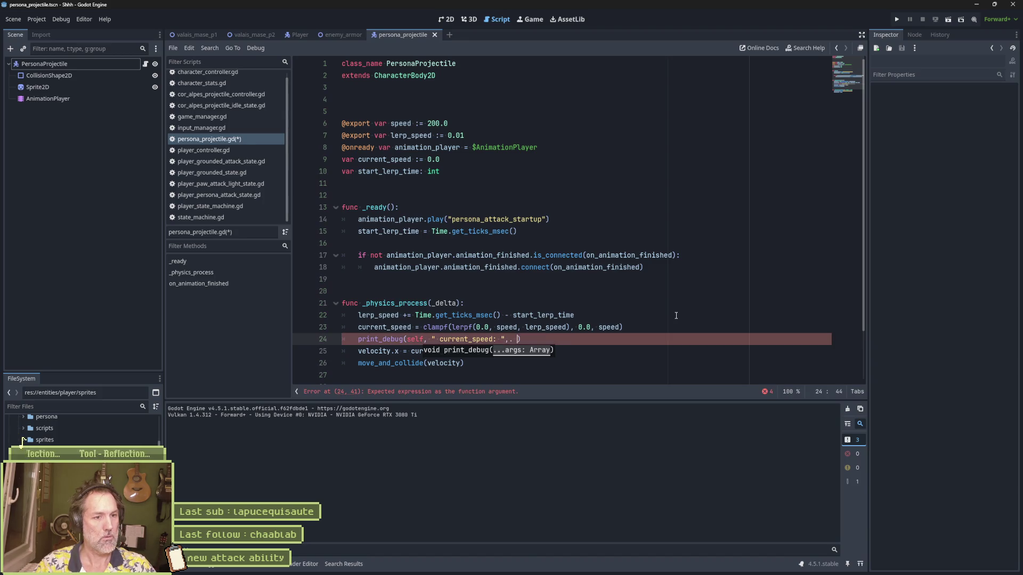
key("F6")
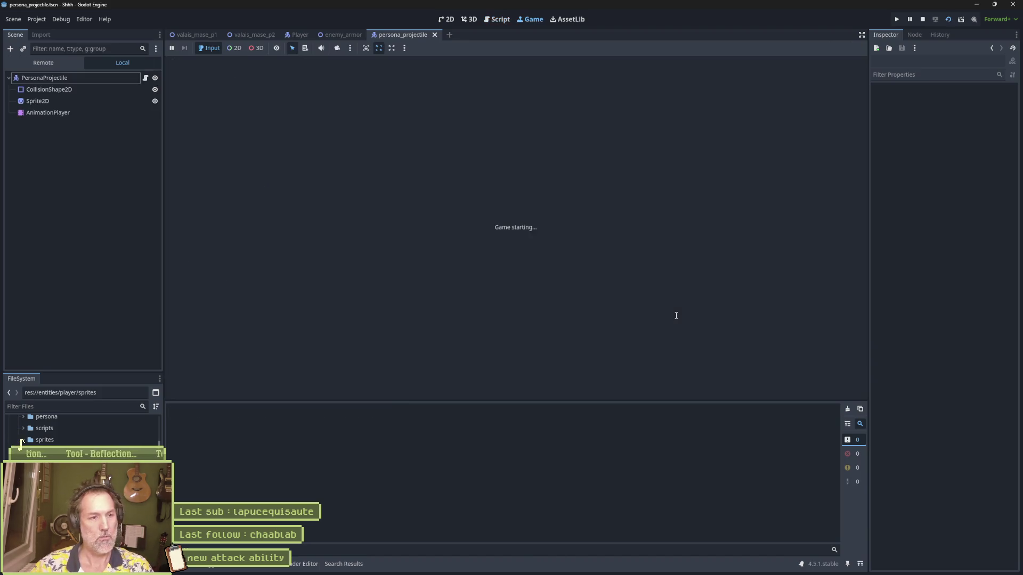
key("F8")
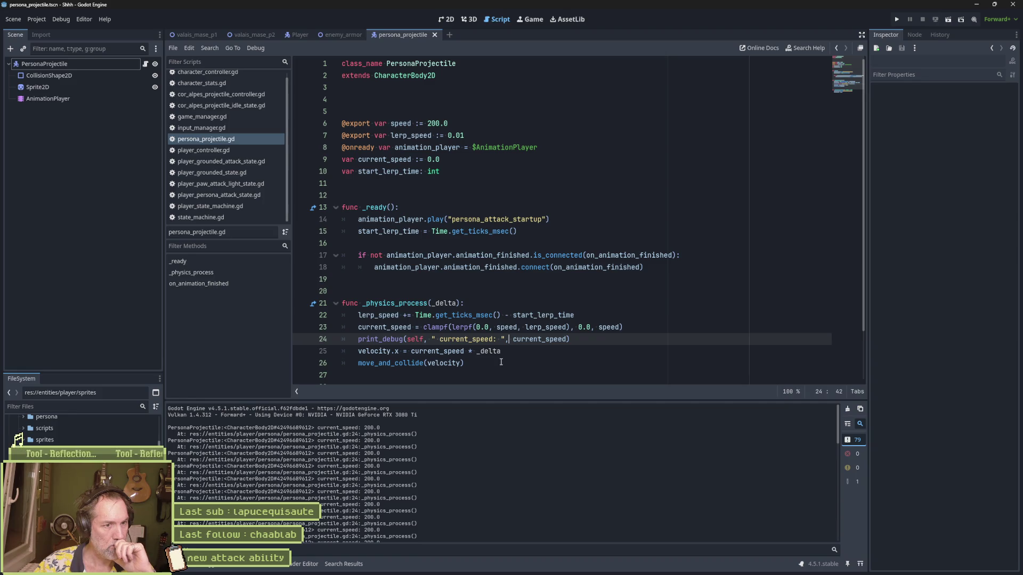
- Change line 22 to (Time.get_ticks_msec() - start_lerp_time) * 0.001, save, and run twice
left_click(415, 315)
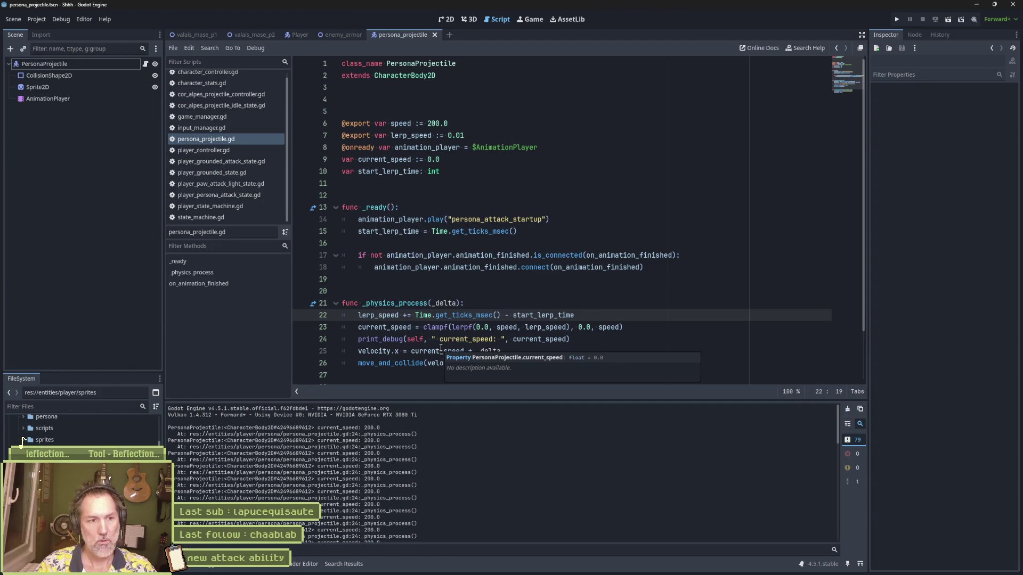
type("(")
key("End")
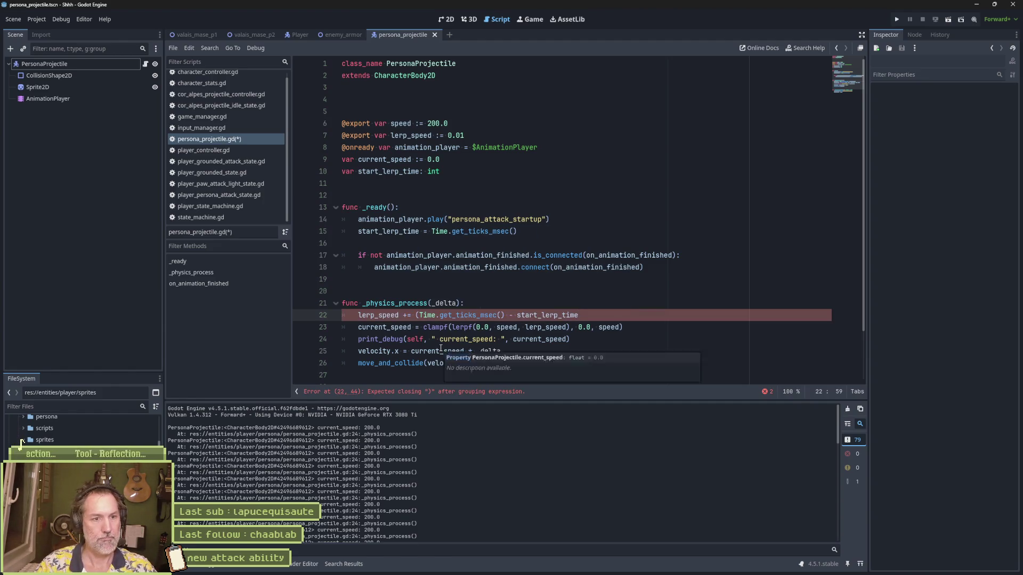
type(") * 0.001")
key("ctrl+s")
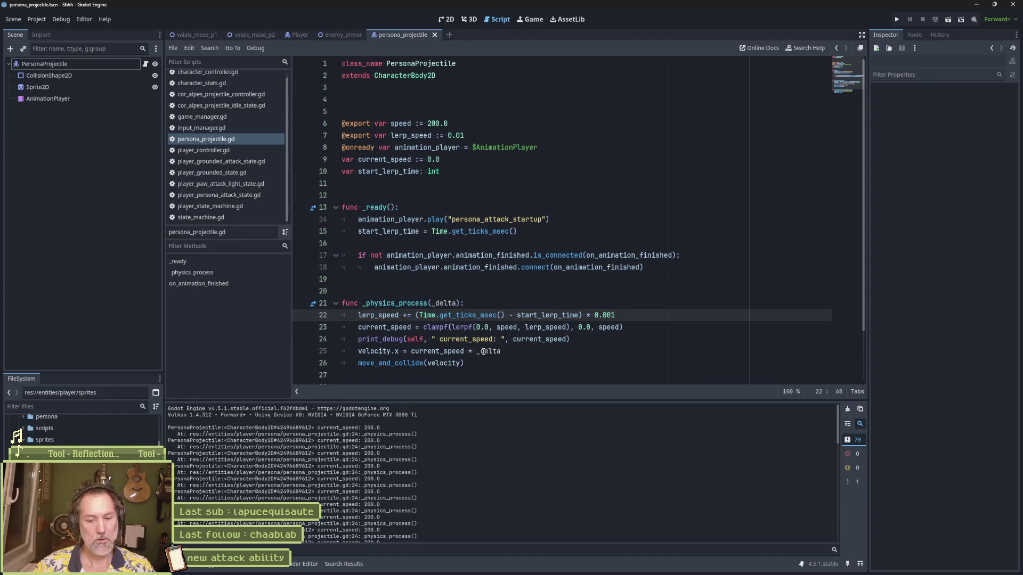
key("F6")
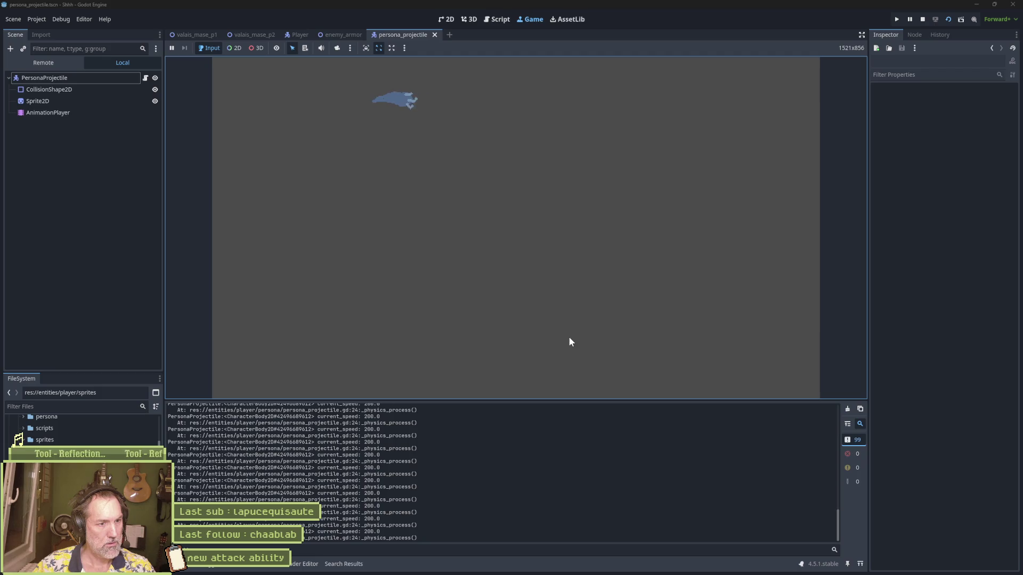
key("F8")
key("F6")
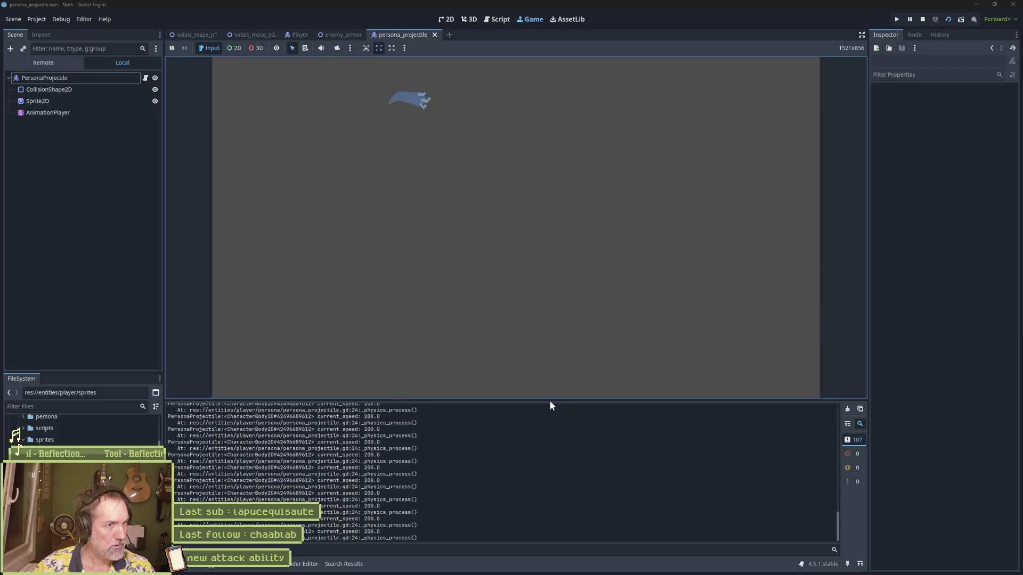
key("F8")
- Review the logged current_speed values in the Output panel and rerun with the new factor
left_click_drag(839, 530, 835, 402)
scroll(386, 442, "down", 6)
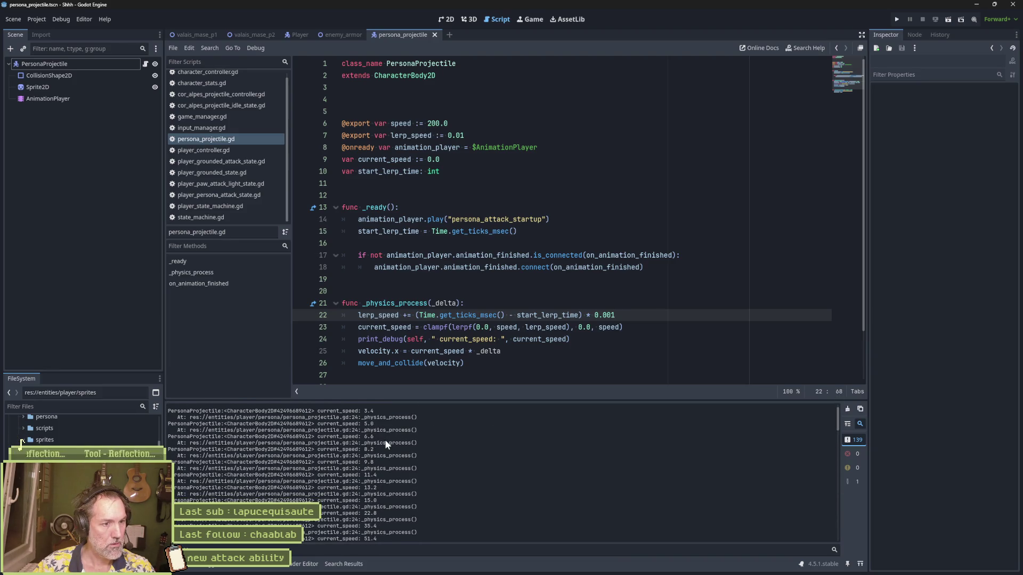
scroll(390, 453, "down", 1)
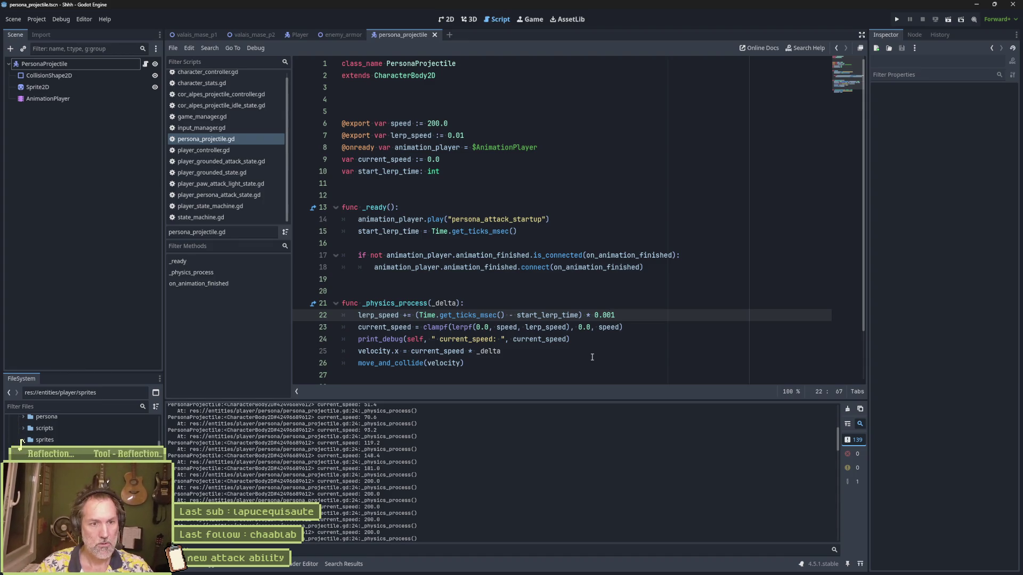
key("F6")
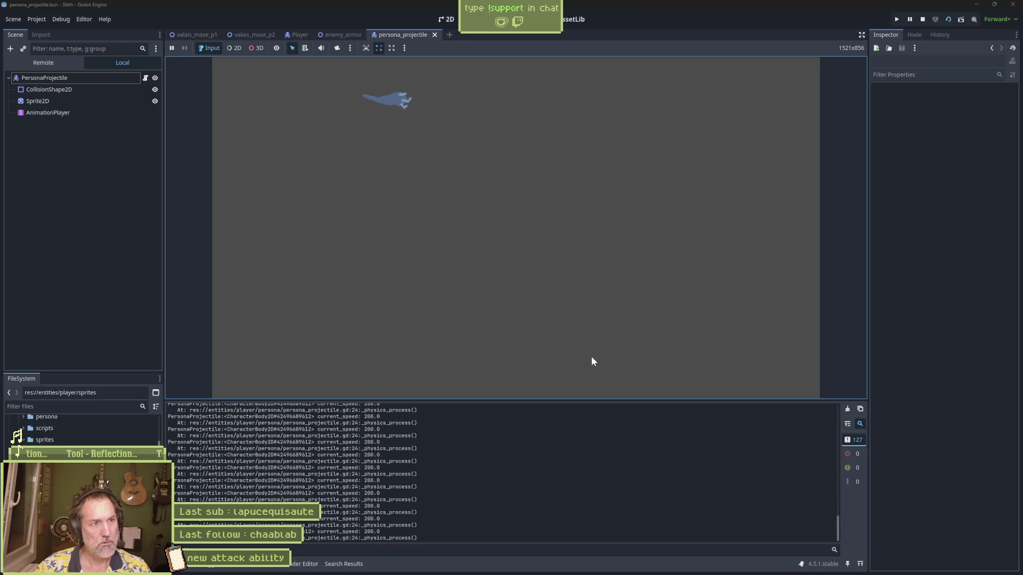
key("F8")
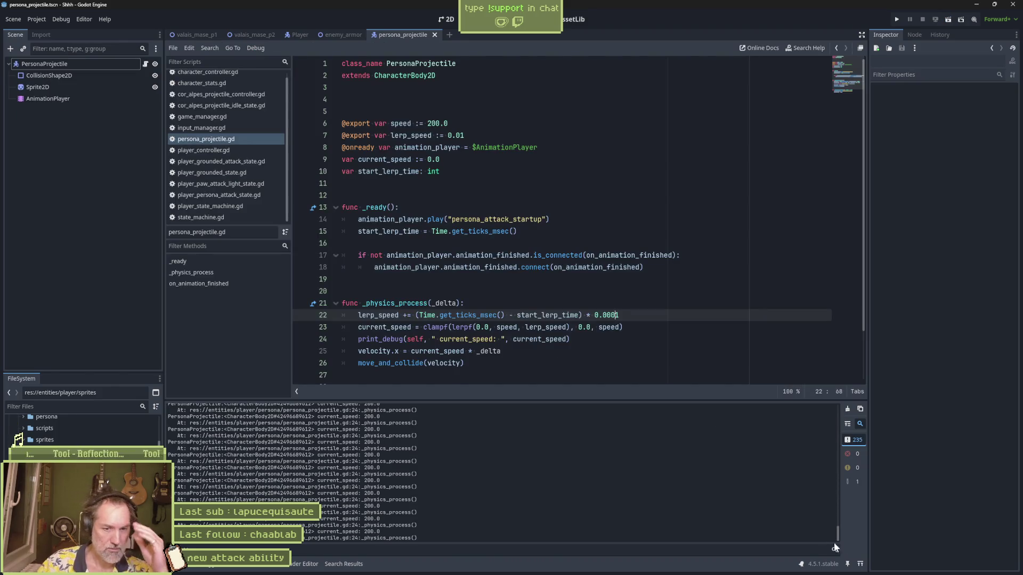
- Change line 22's factor from 0.0001 to 0.001, use = instead of +=, and check the Output log
mouse_move(837, 535)
left_mouse_down()
mouse_move(839, 413)
mouse_move(848, 454)
left_mouse_up()
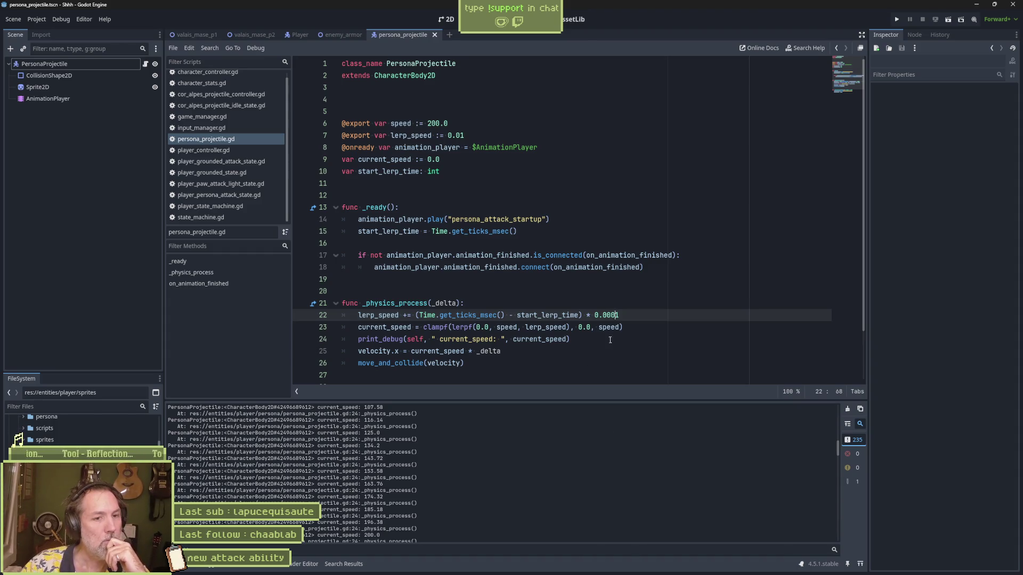
left_click_drag(582, 315, 618, 316)
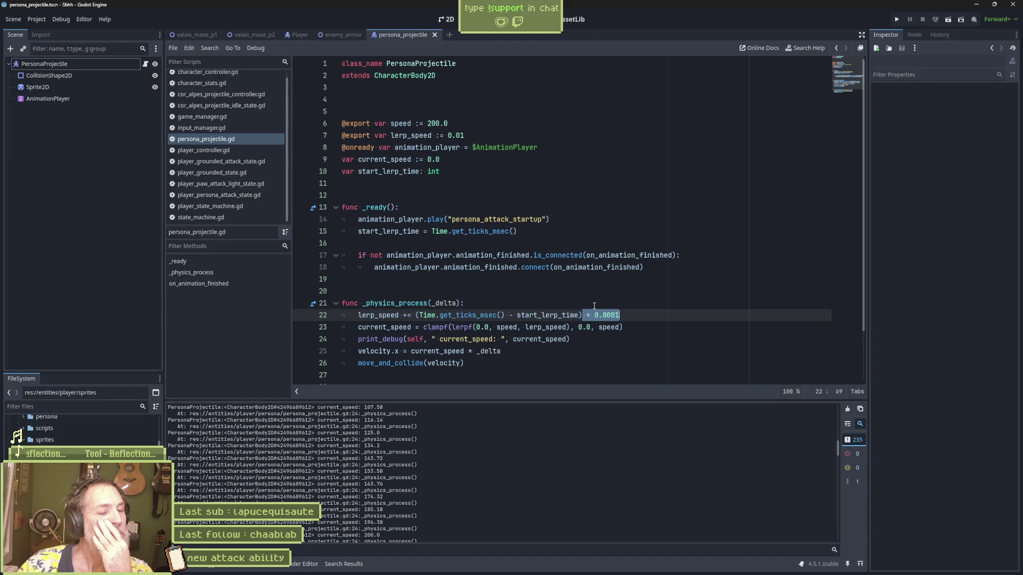
left_click(611, 315)
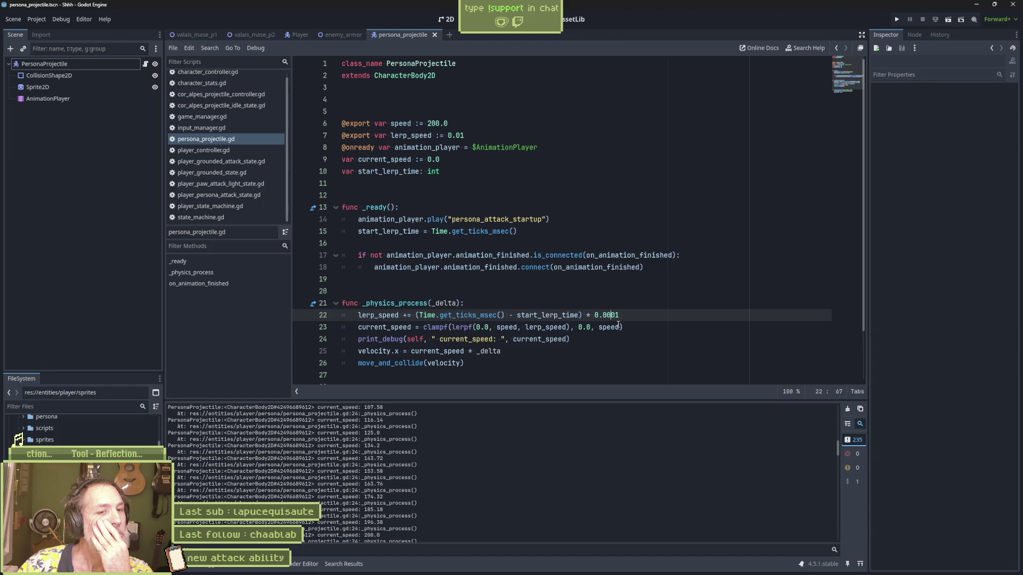
key("Delete")
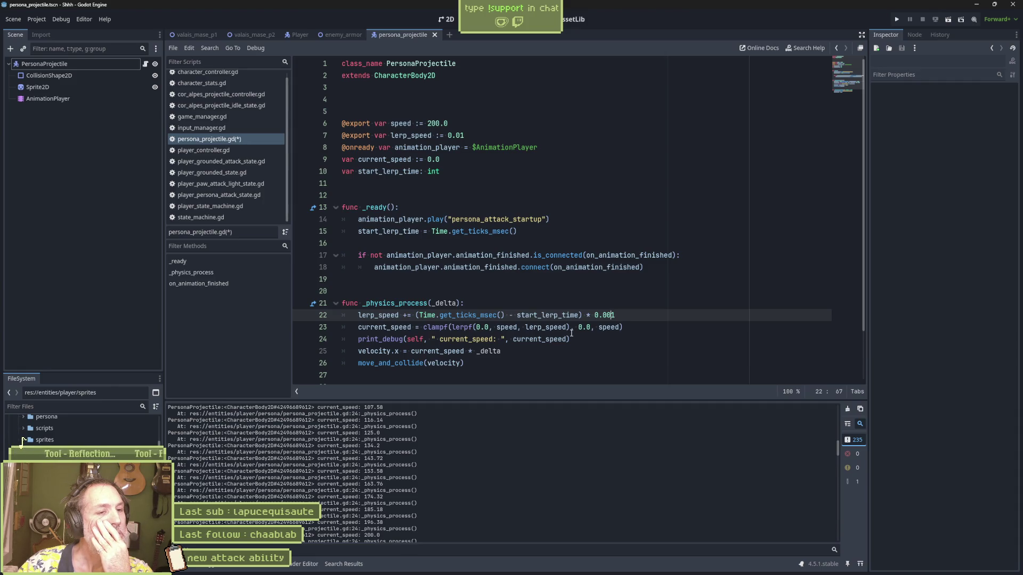
left_click(405, 315)
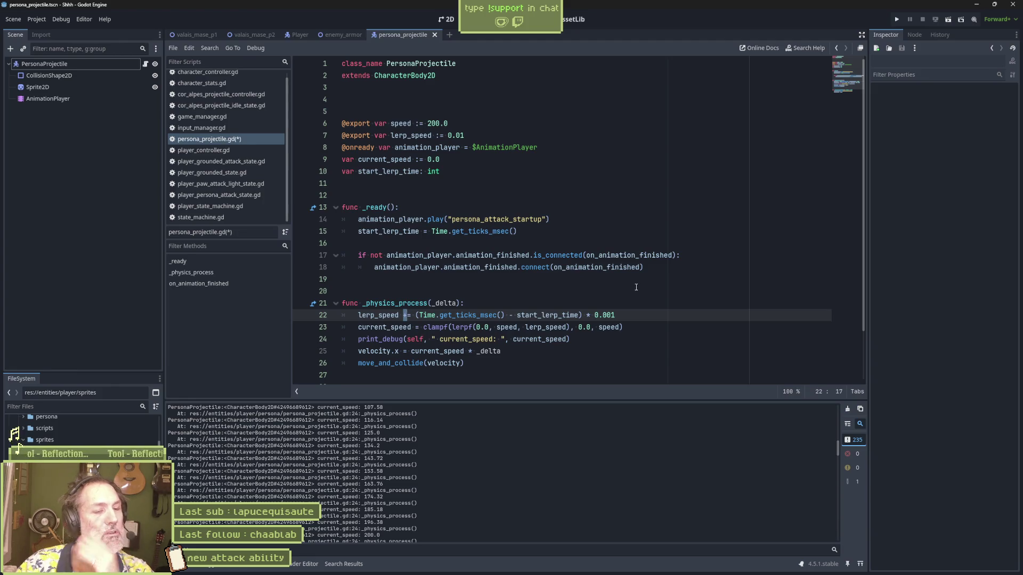
key("F6")
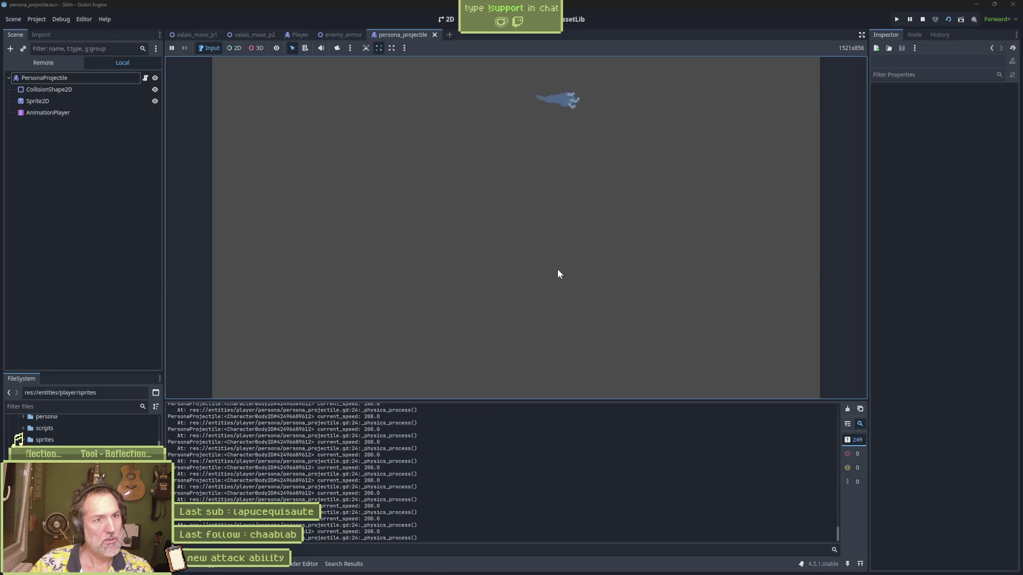
key("F8")
mouse_move(839, 540)
left_mouse_down()
mouse_move(833, 396)
mouse_move(829, 434)
left_mouse_up()
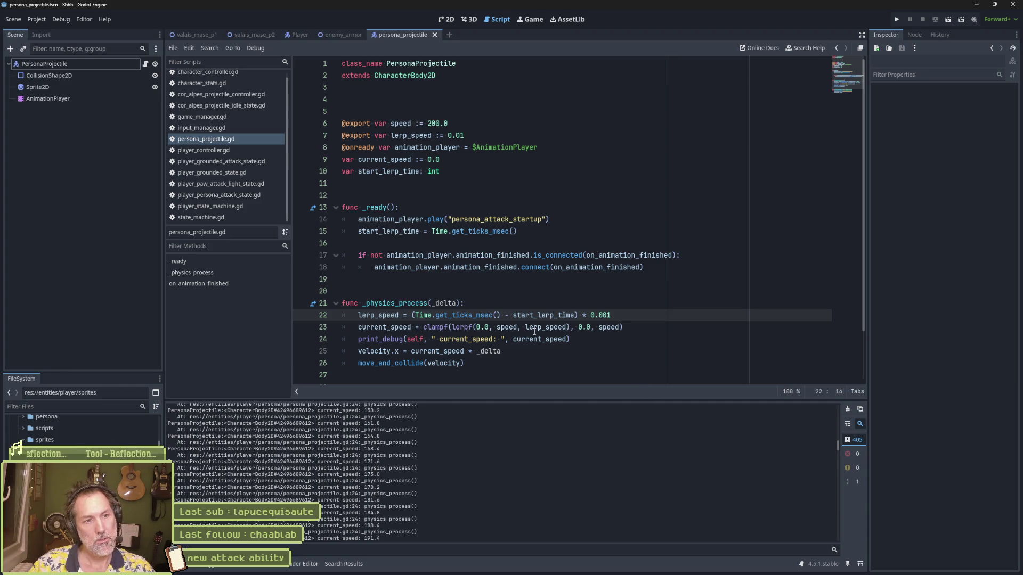
- Make line 22 read lerp_speed += again, then select the current_speed debug print line
mouse_move(500, 315)
left_mouse_down()
mouse_move(568, 320)
mouse_move(508, 318)
left_mouse_up()
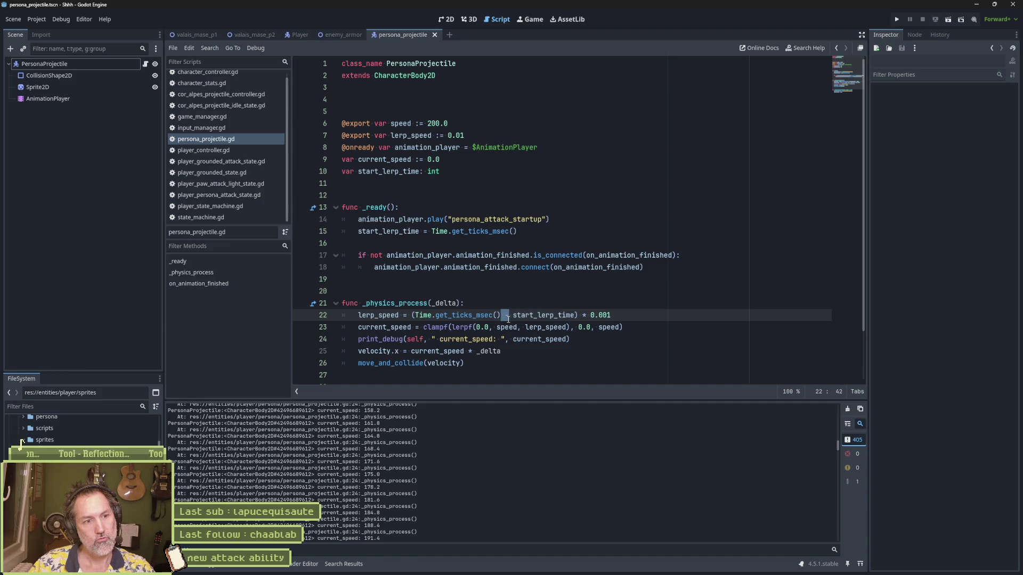
left_click(405, 315)
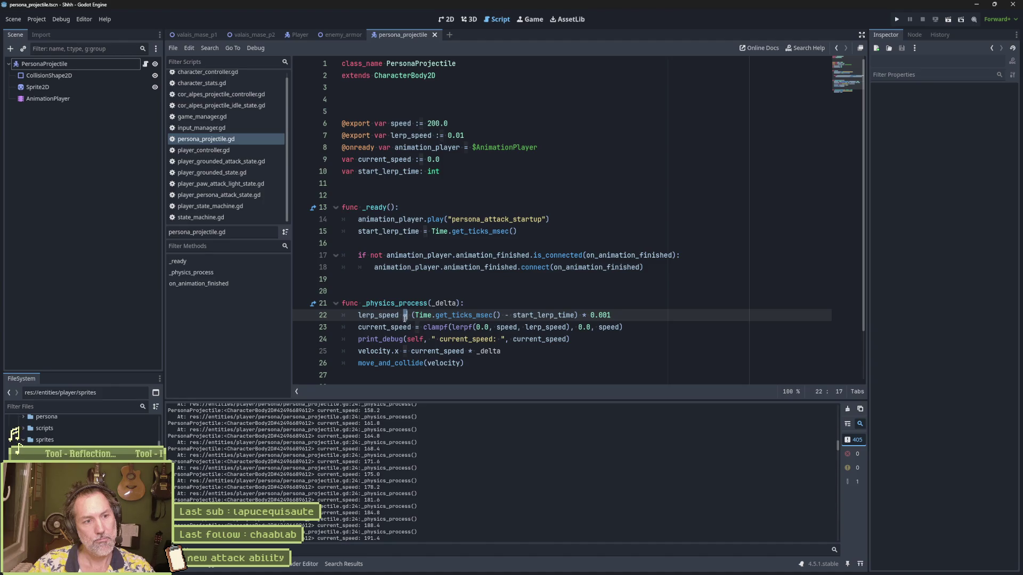
type("+")
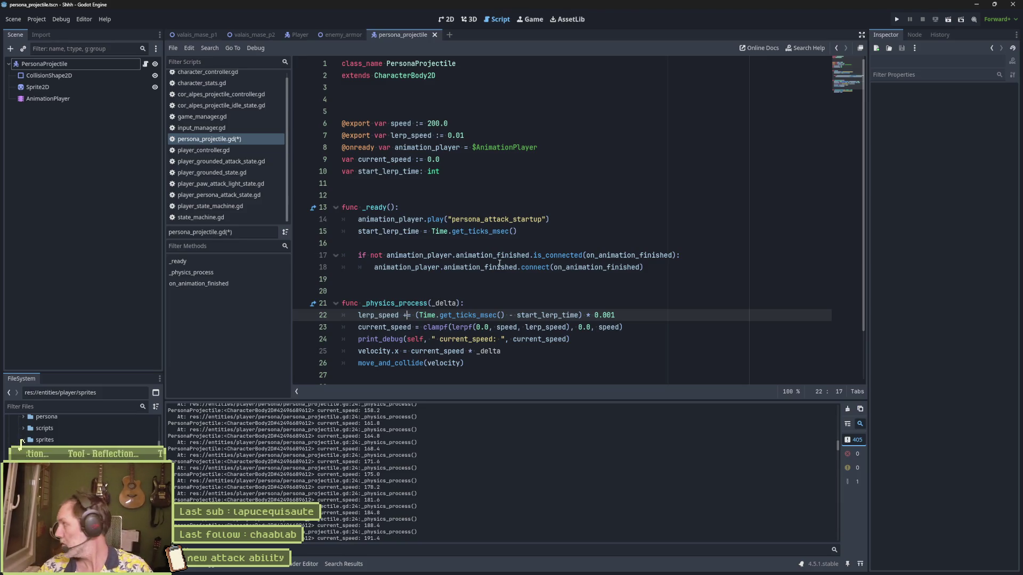
mouse_move(500, 264)
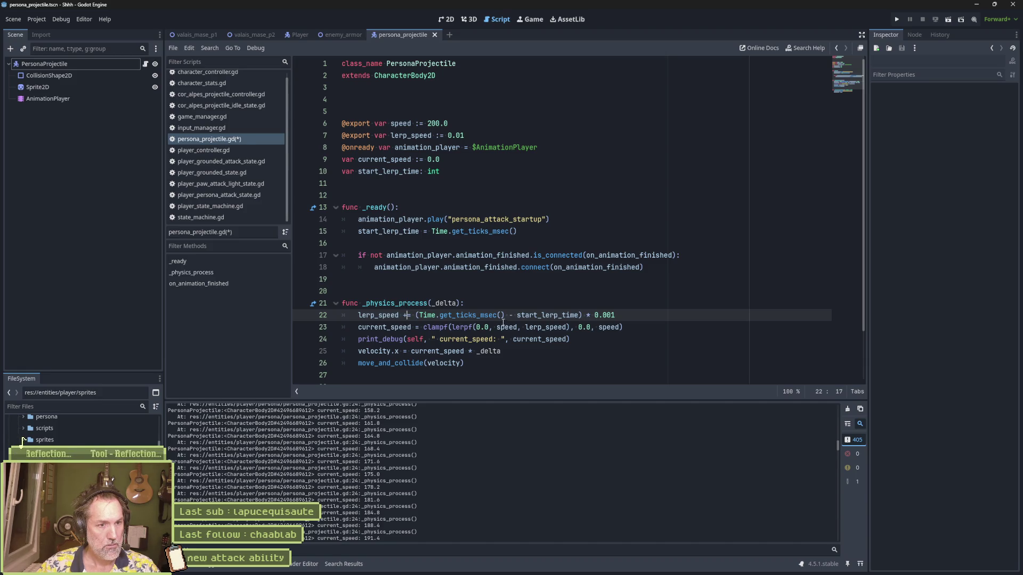
left_click(578, 339)
left_click_drag(578, 339, 641, 322)
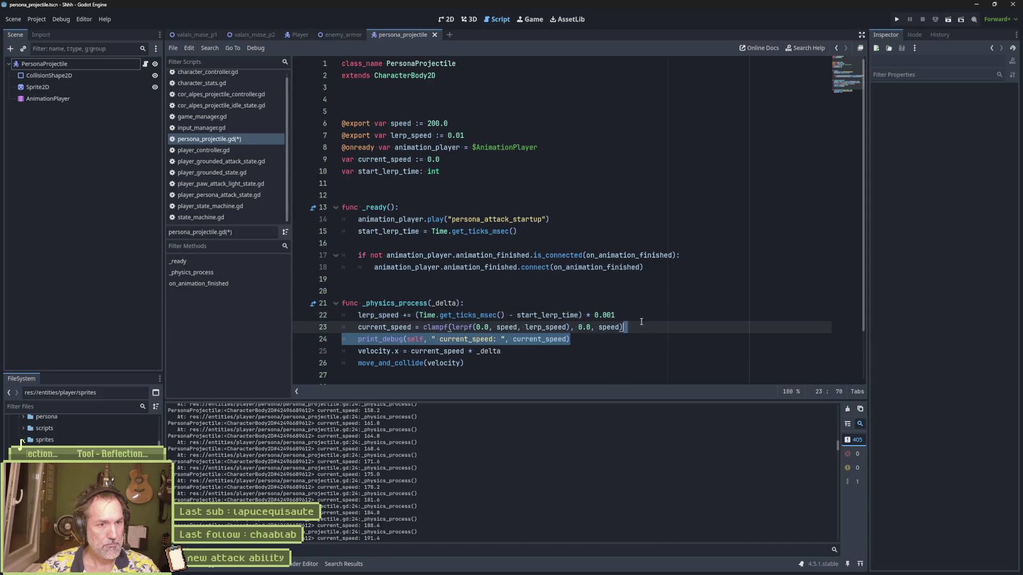
- Duplicate the debug print below line 22 and make it print " lerp_speed: ", lerp_speed
key("ctrl+c")
left_click(640, 315)
key("ctrl+v")
left_click(419, 315)
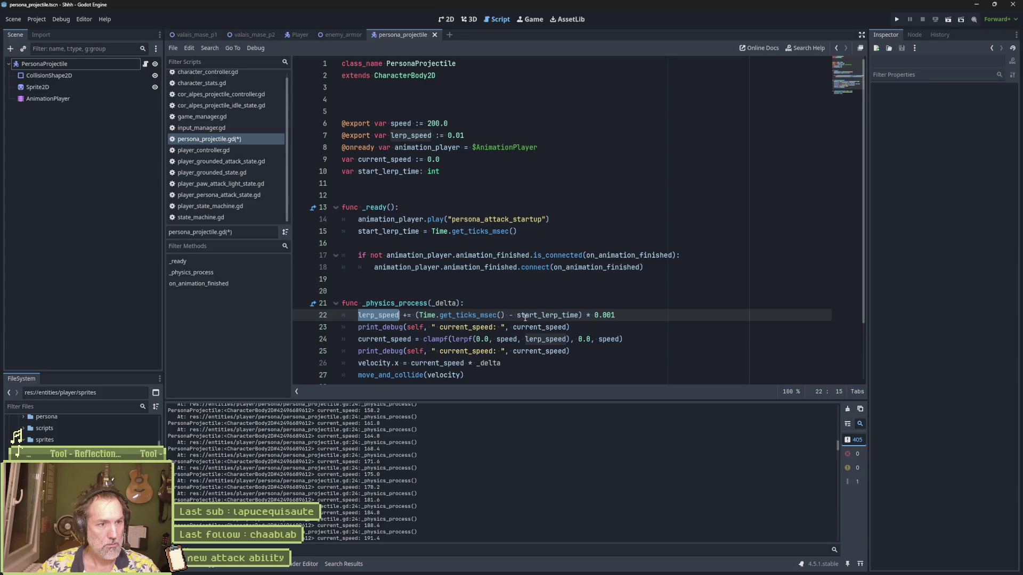
key("ctrl+c")
double_click(467, 327)
key("ctrl+v")
double_click(542, 327)
key("ctrl+v")
- Run the projectile scene and review the rising lerp_speed values in Output
key("F6")
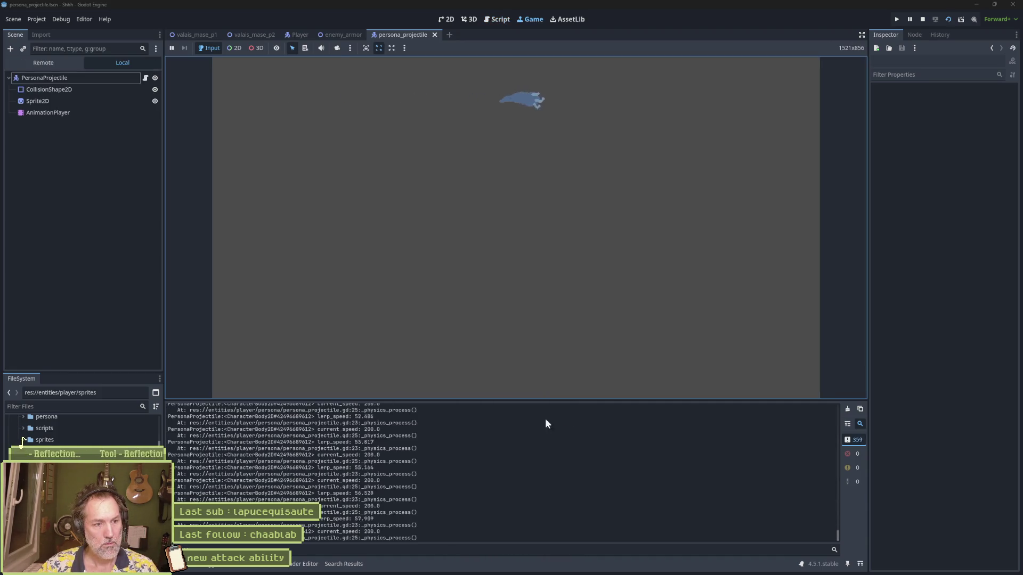
key("ctrl+F3")
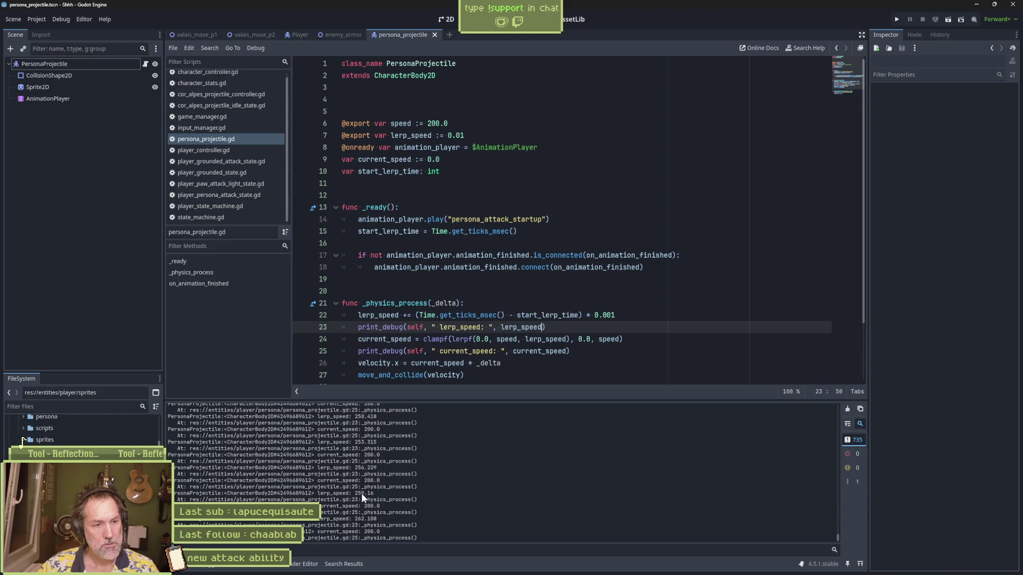
left_click_drag(838, 537, 837, 410)
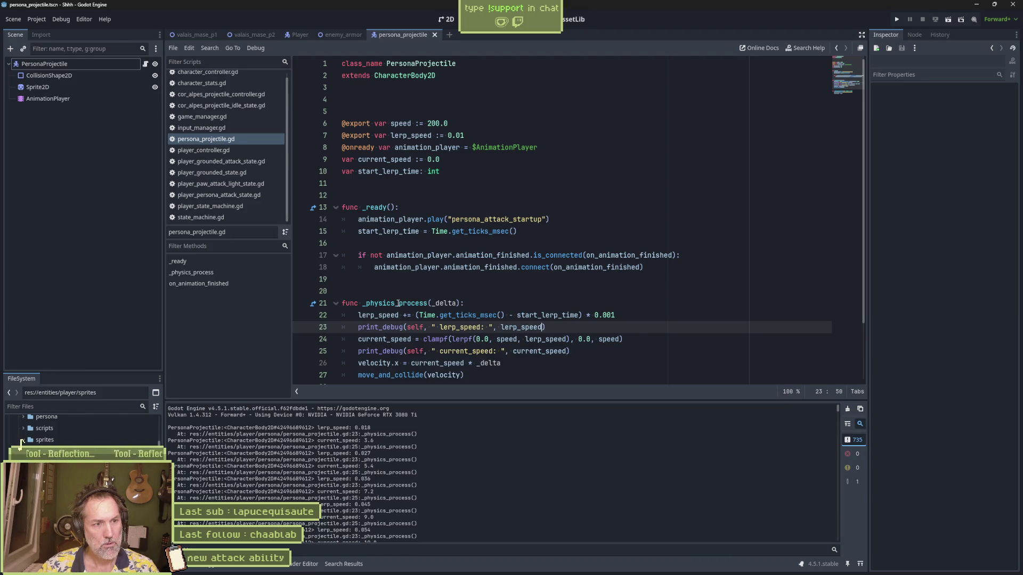
- Test-run the projectile, shrink the line 22 factor from 0.001 to 0.00001, and run again
left_click(586, 281)
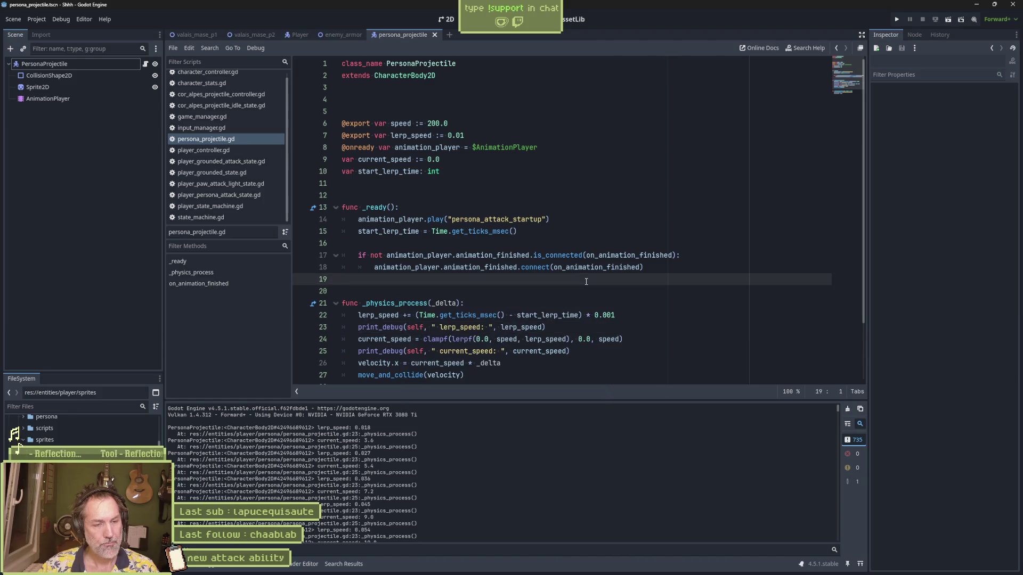
key("F6")
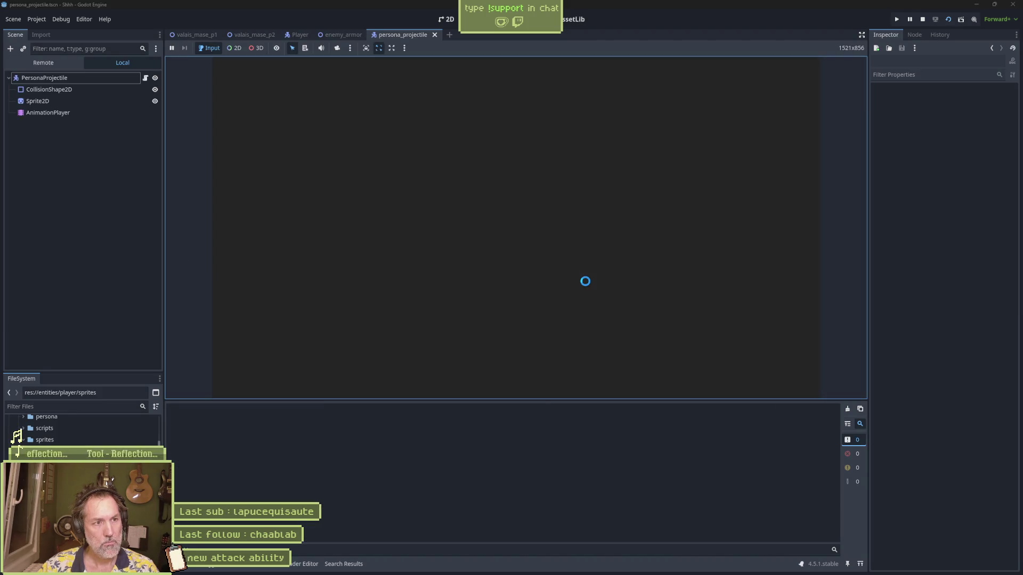
key("F8")
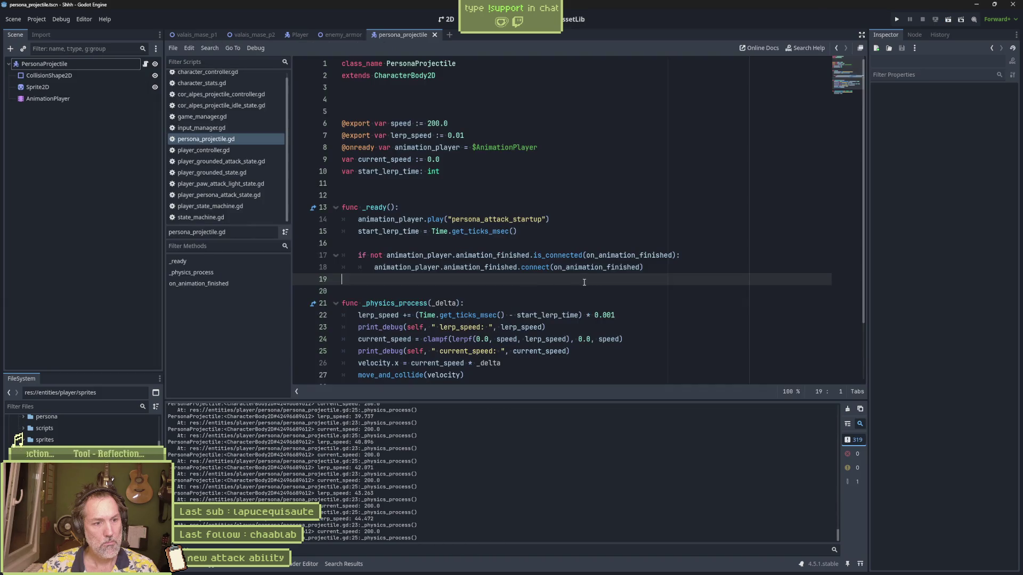
left_click(613, 315)
type("00")
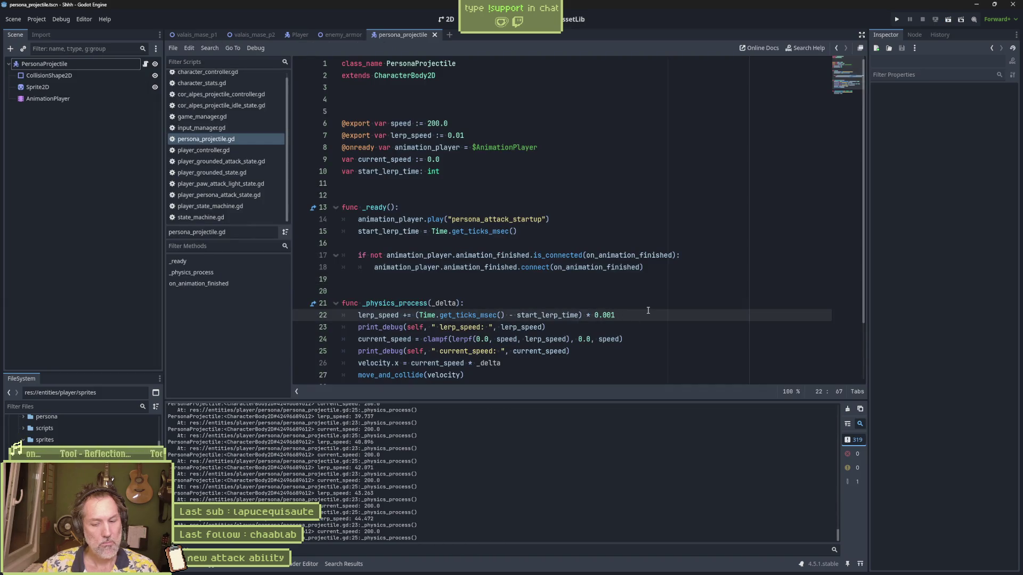
key("F6")
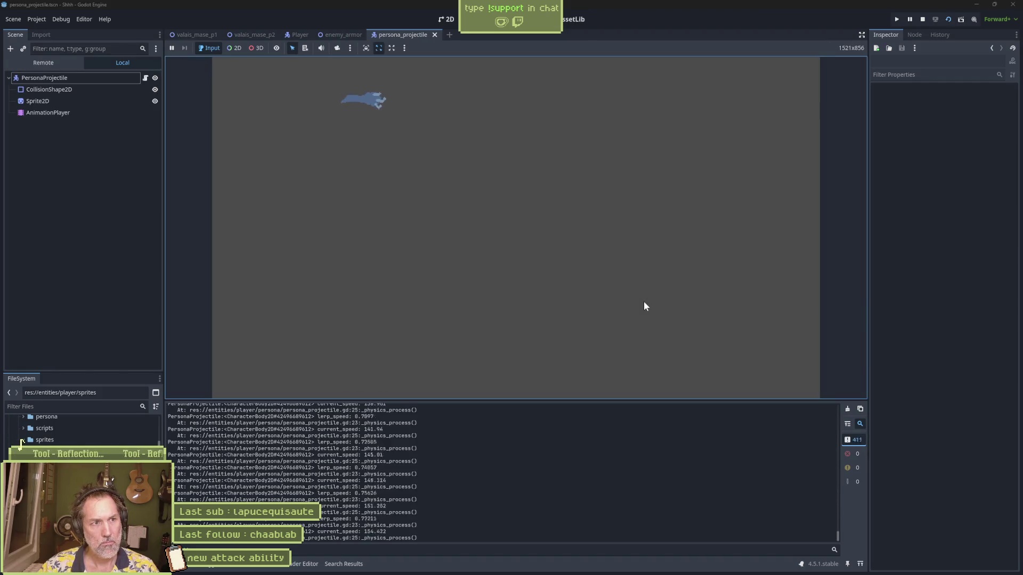
key("F8")
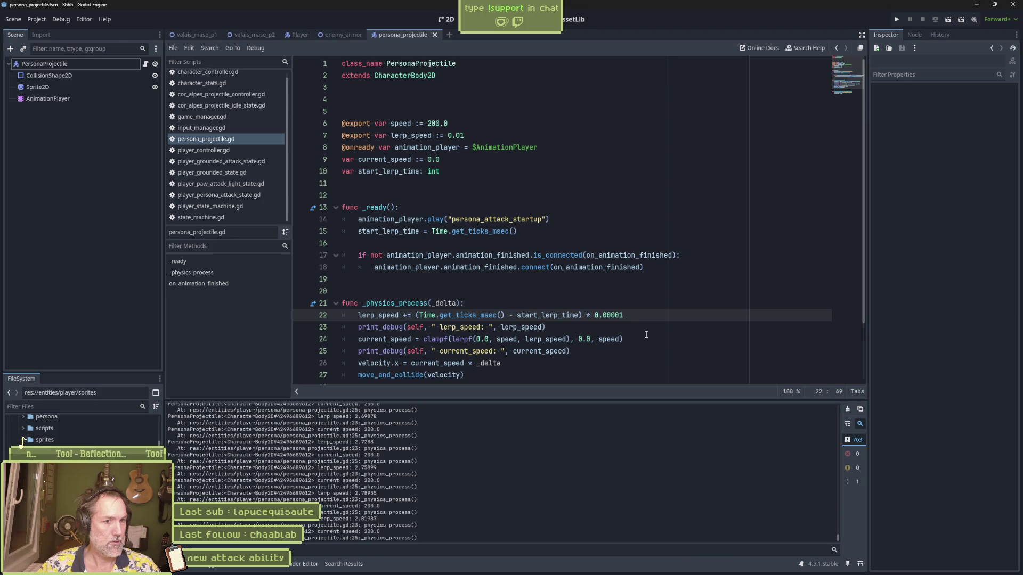
- Delete the lerp_speed and current_speed print_debug lines and save the script
double_click(609, 340)
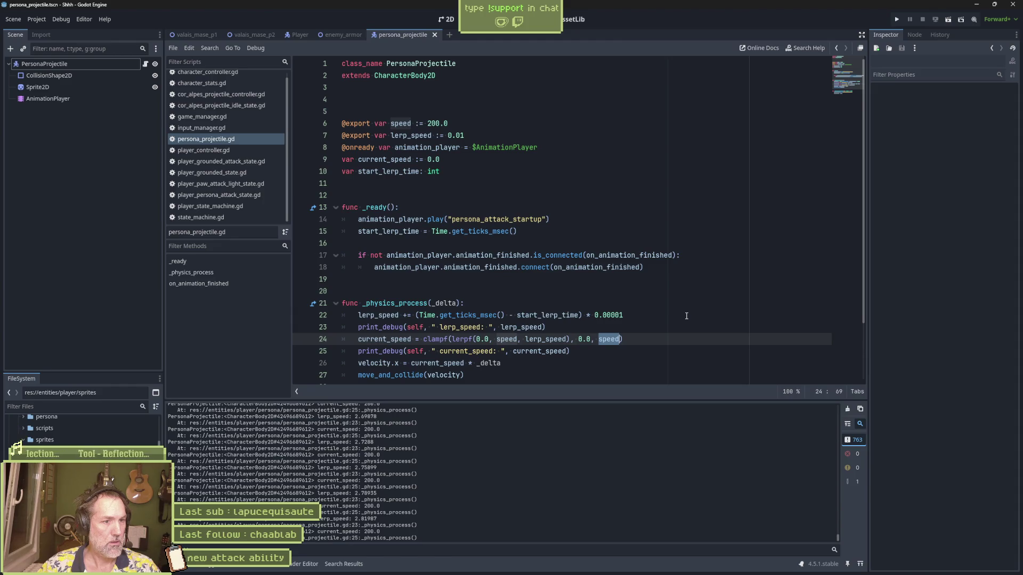
left_click(657, 327)
key("ctrl+shift+k")
left_click(616, 339)
key("ctrl+shift+k")
key("ctrl+s")
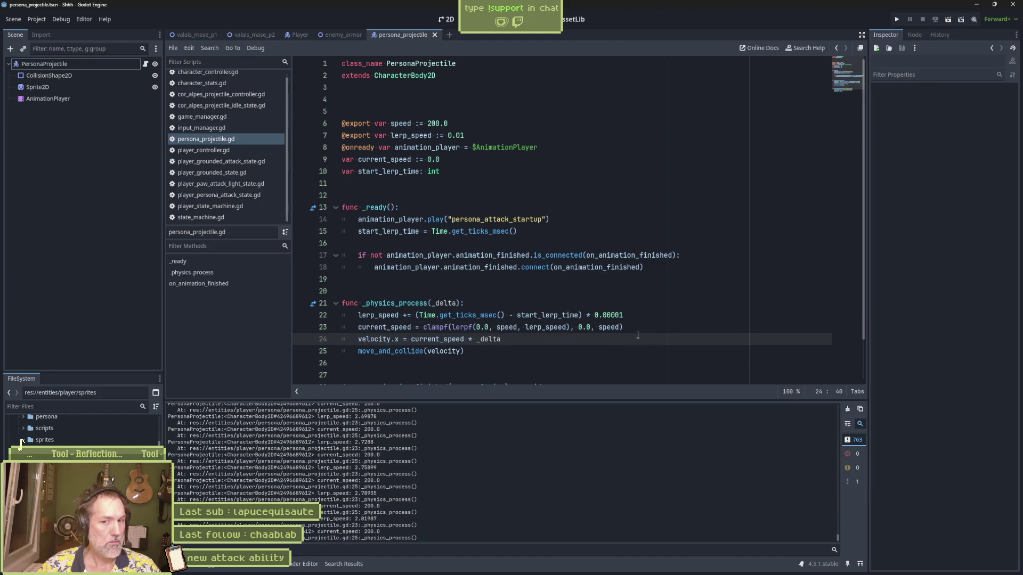
- Retune the line 22 factor to 0.00005, test-running the projectile between tweaks
key("F6")
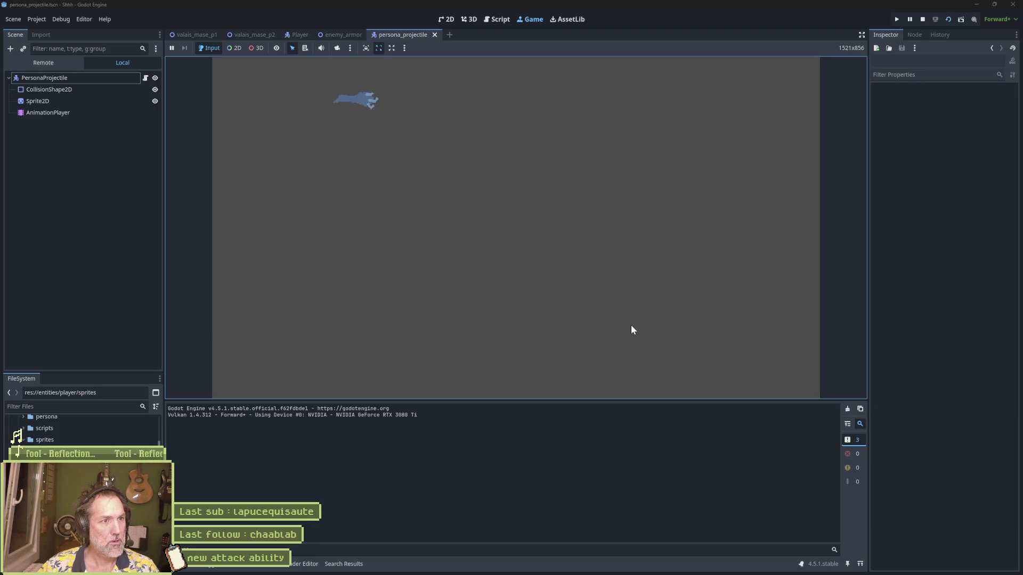
key("F8")
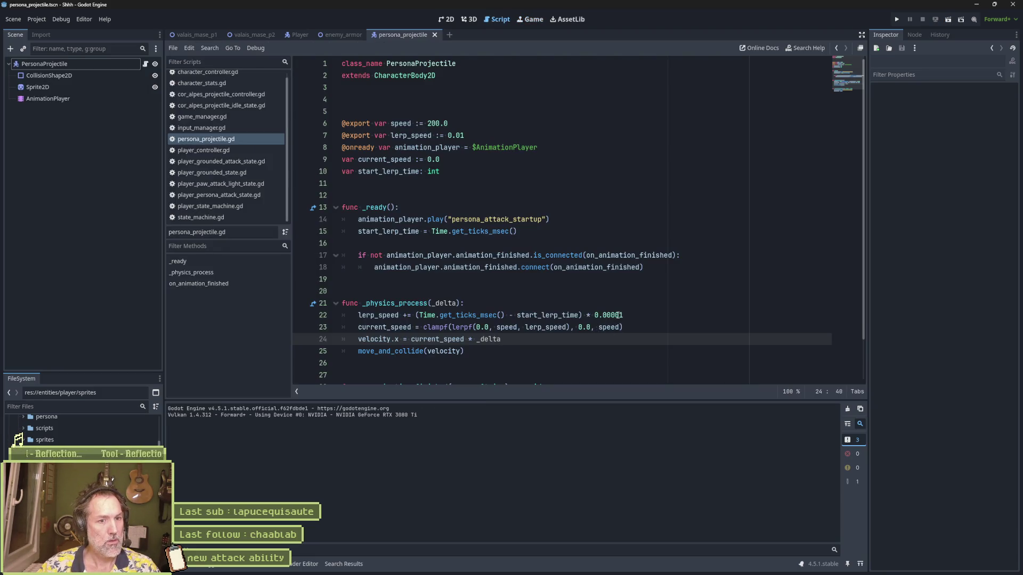
left_click(619, 315)
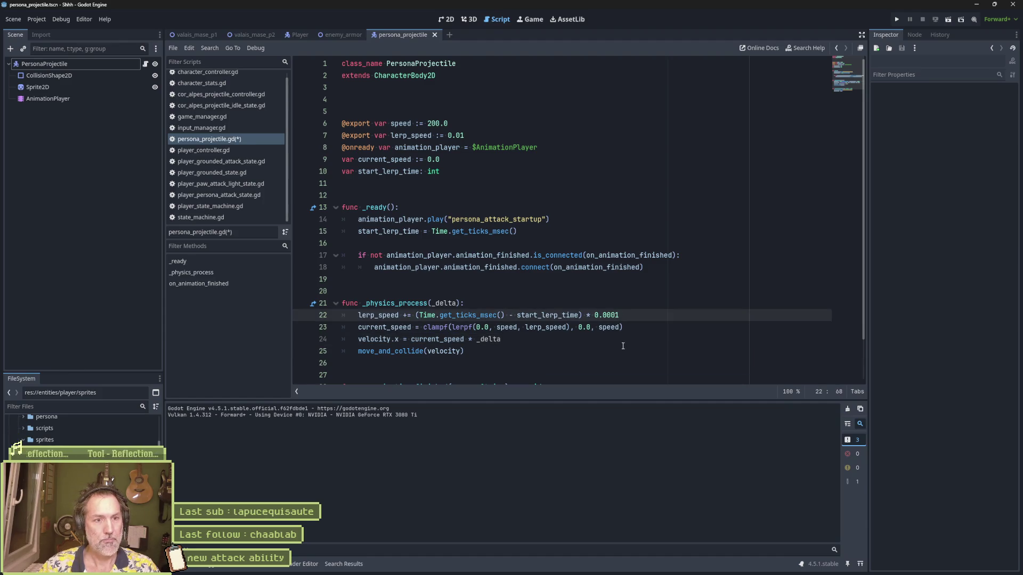
key("F6")
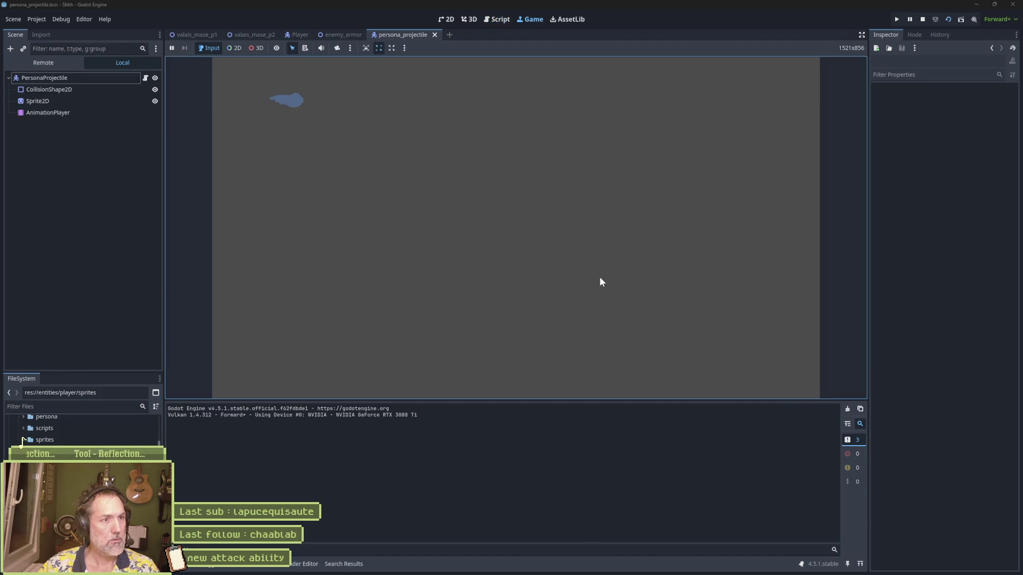
key("F8")
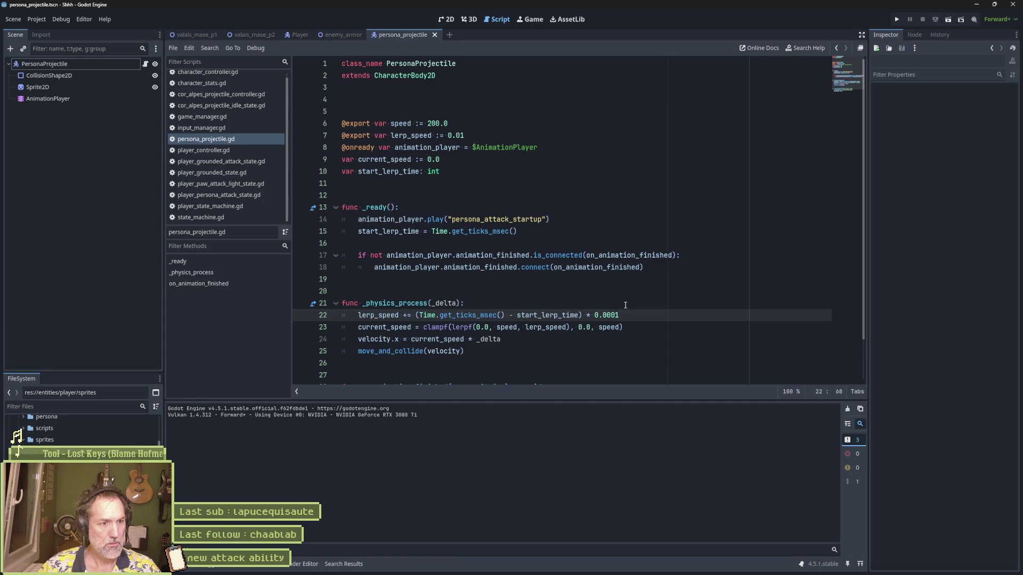
type("05")
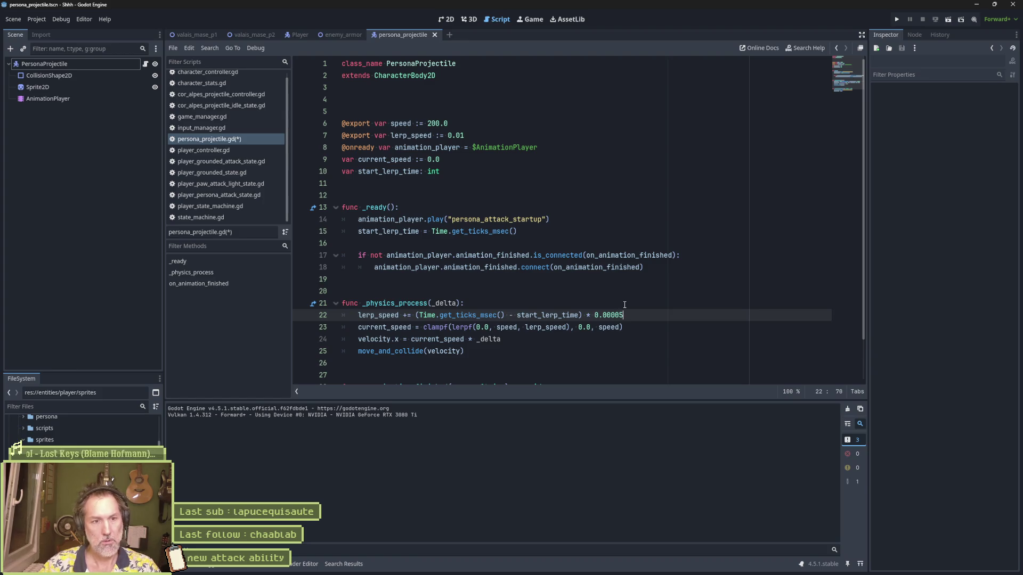
key("F5")
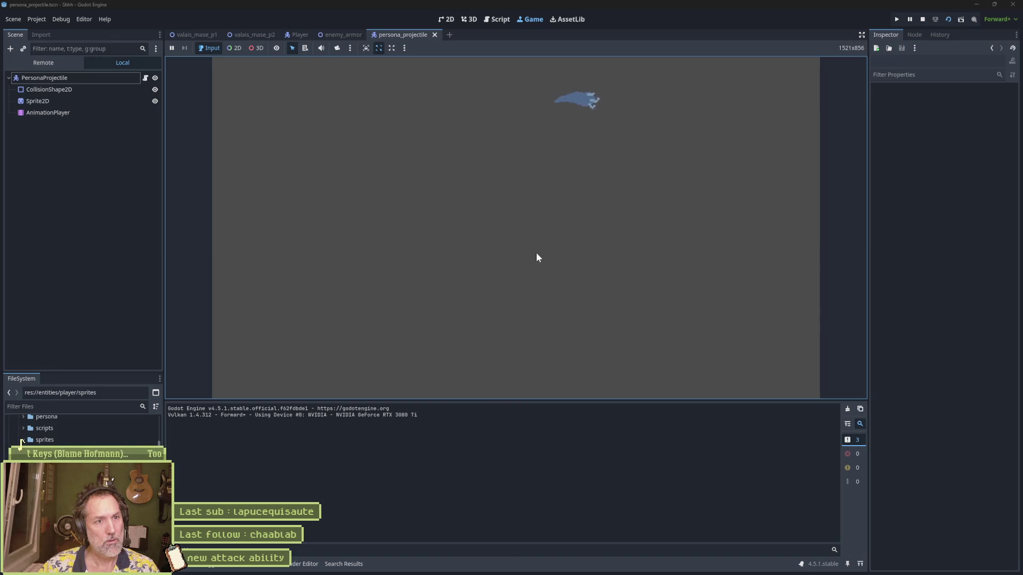
key("F8")
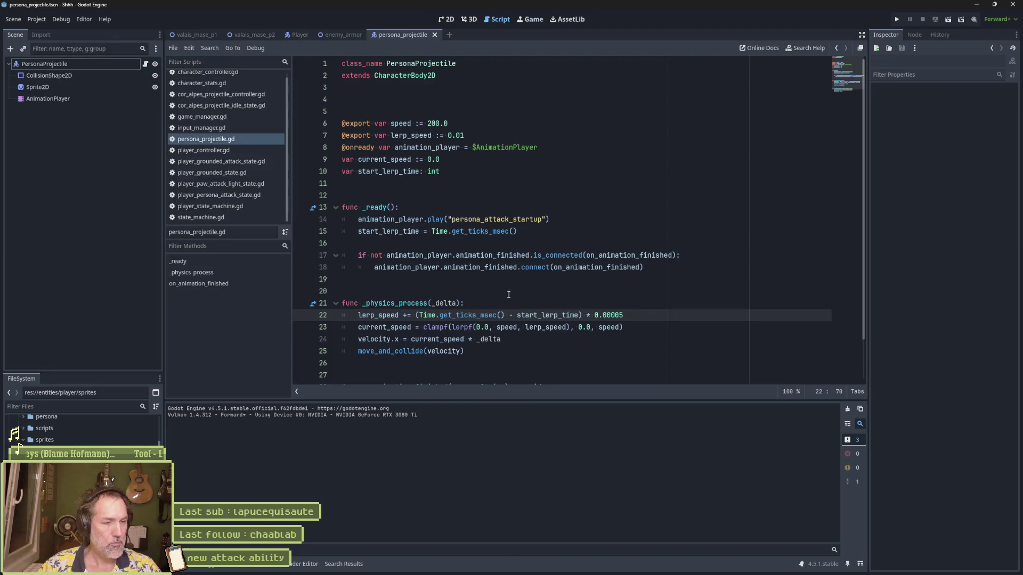
scroll(456, 305, "down", 2)
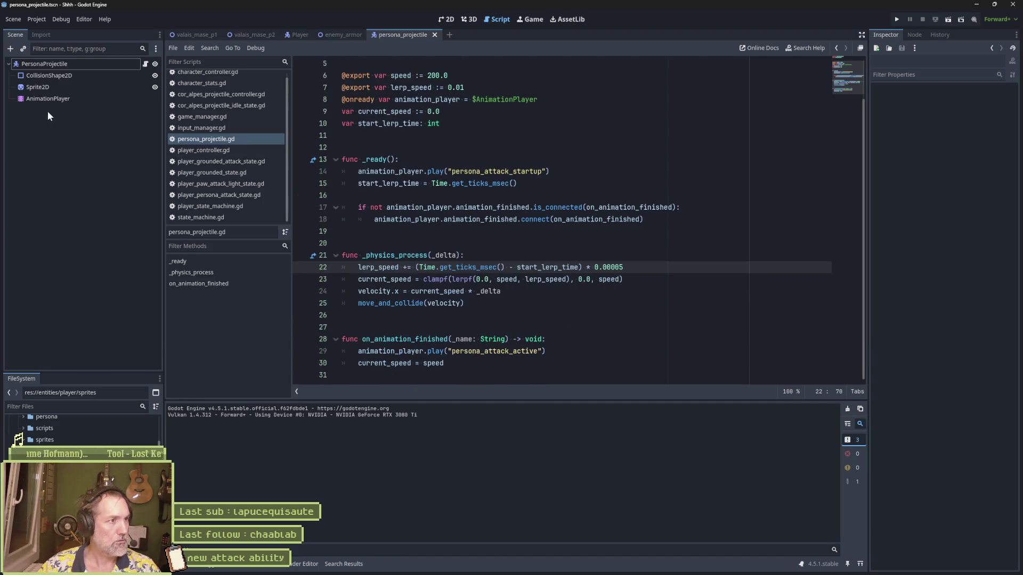
- Select the PersonaProjectile root node and expand its Collision section, showing only layer 1 and mask 1
left_click(56, 75)
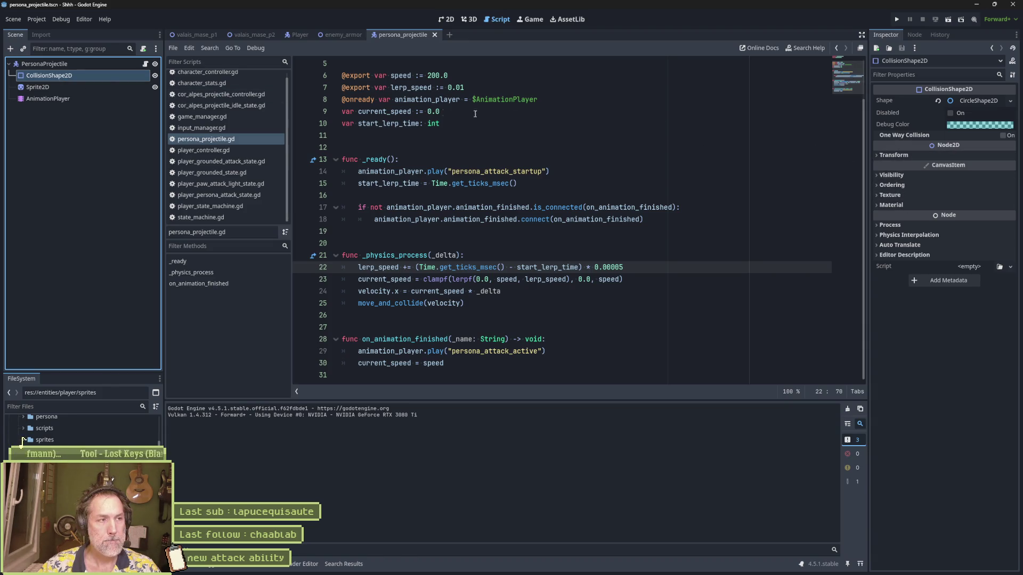
key("Up")
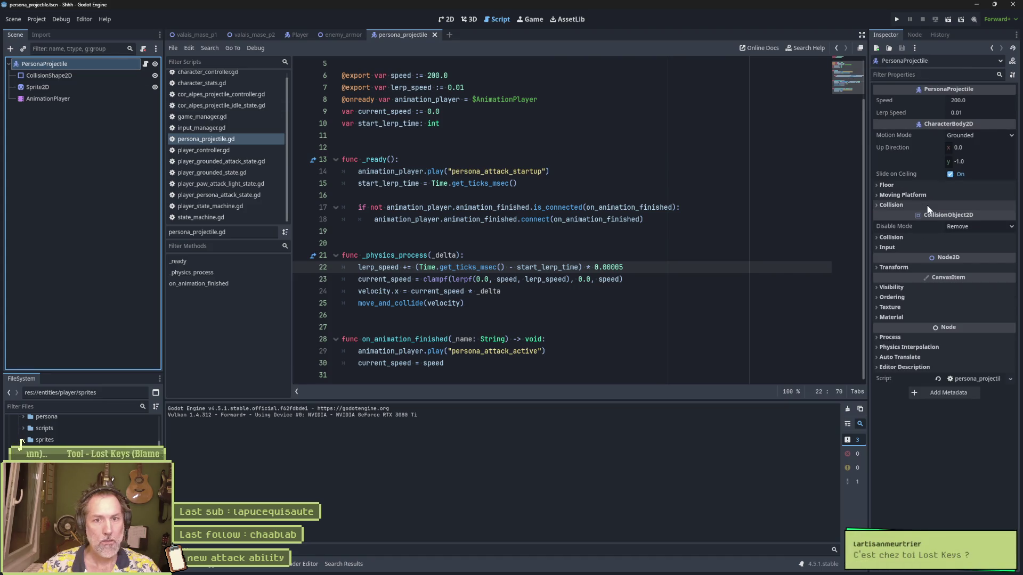
left_click(912, 204)
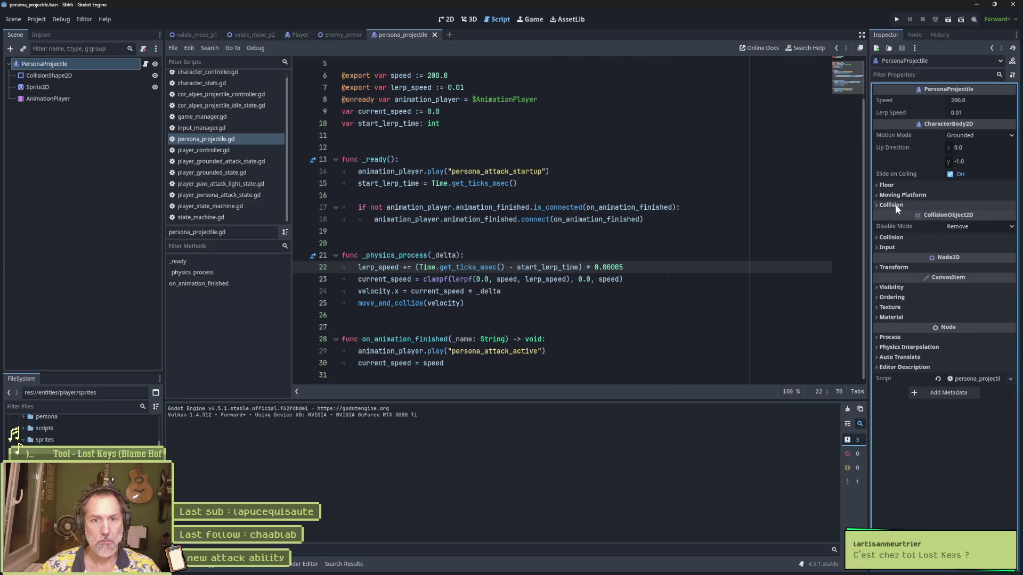
left_click(902, 237)
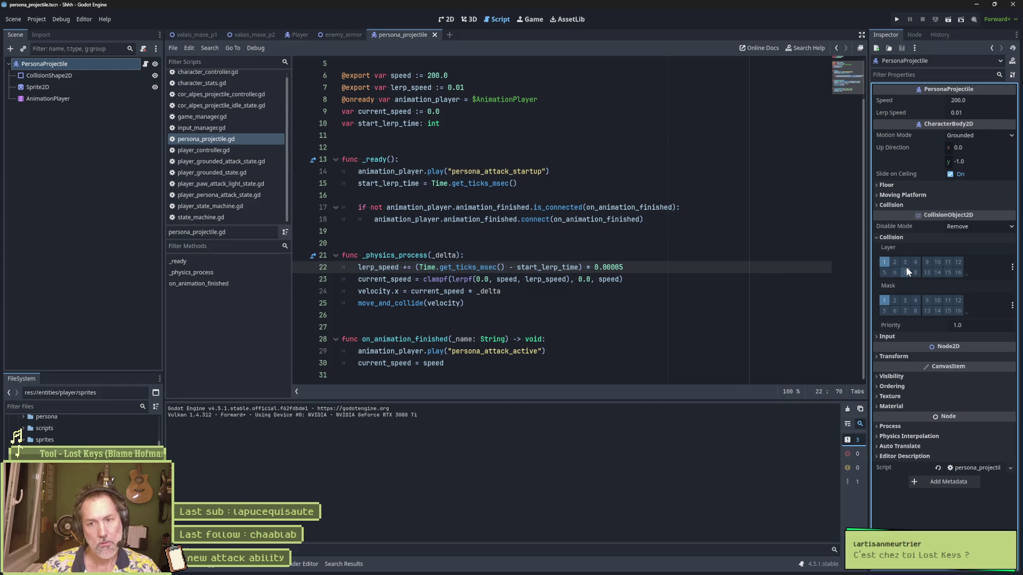
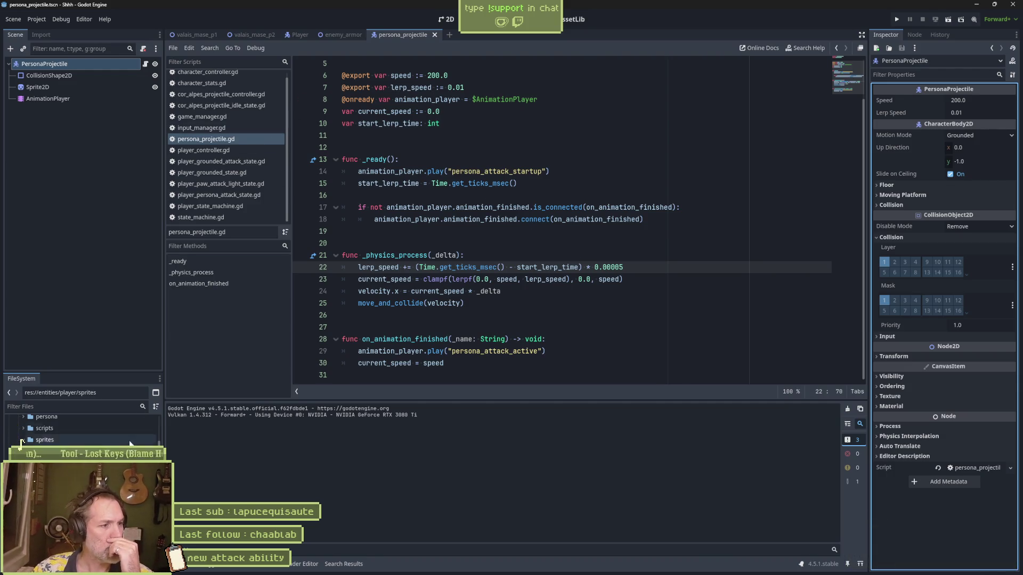
- Filter the FileSystem for 'proje', open cor_alpes_projectile.tscn and select its HitBox node
left_click(90, 406)
type("proje")
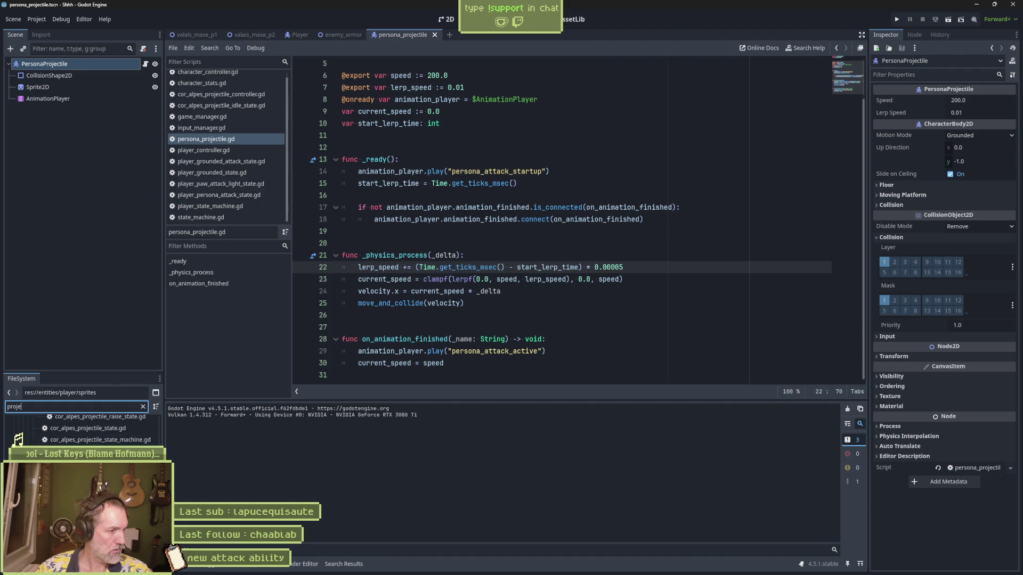
key("Return")
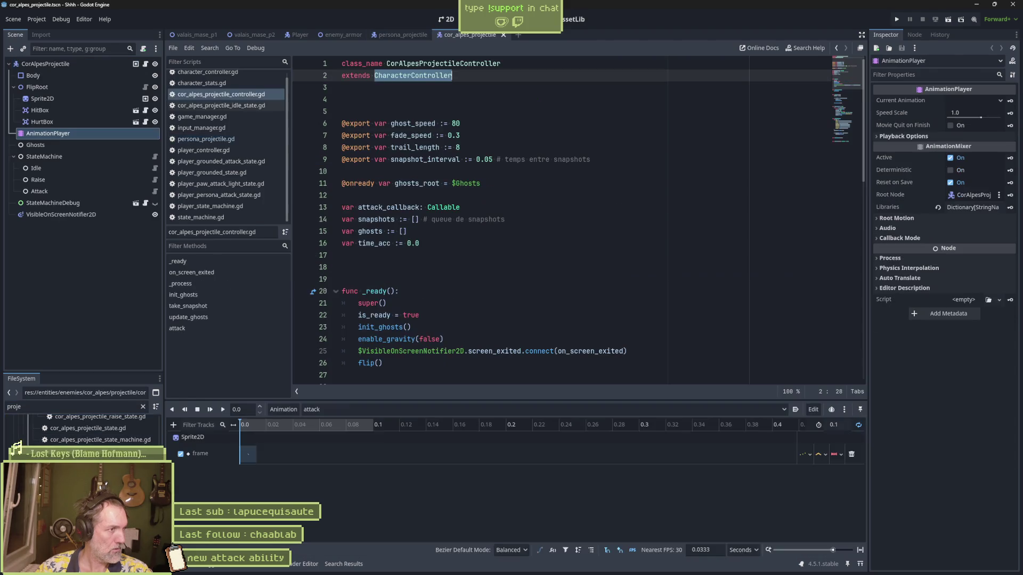
left_click(77, 65)
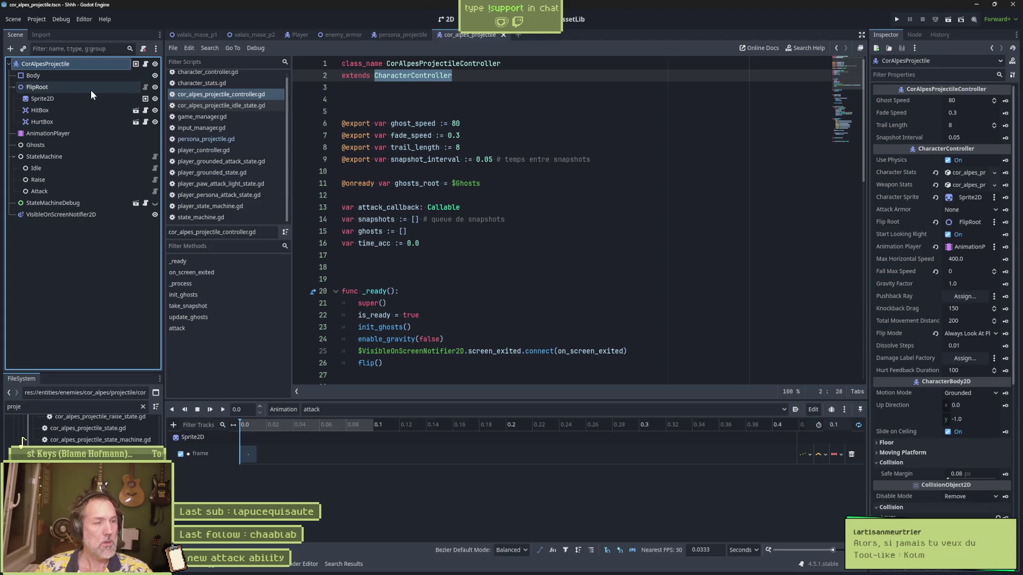
left_click(86, 109)
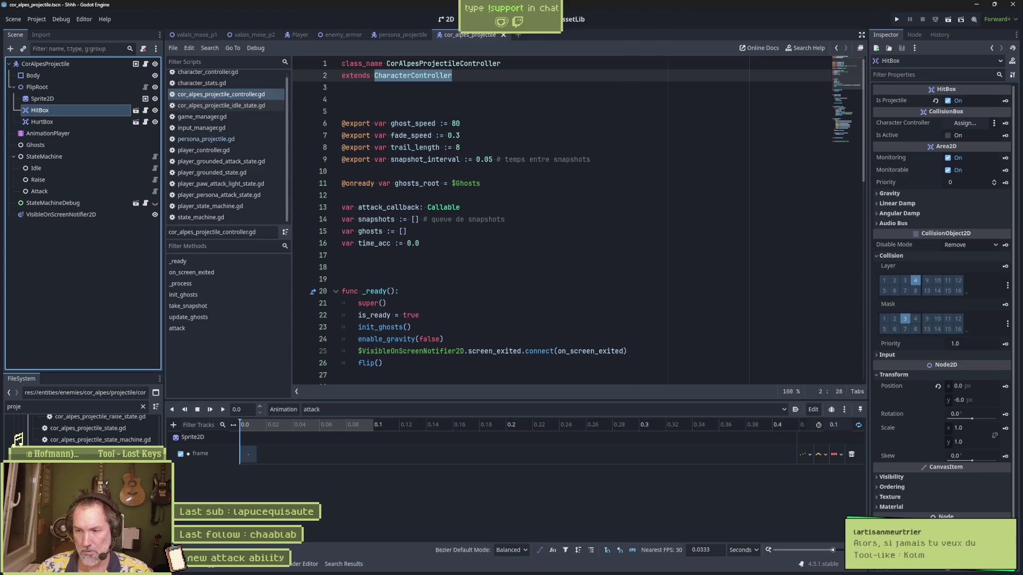
key("alt+Tab")
- Load the YouTube home page in a new browser tab
key("ctrl+t")
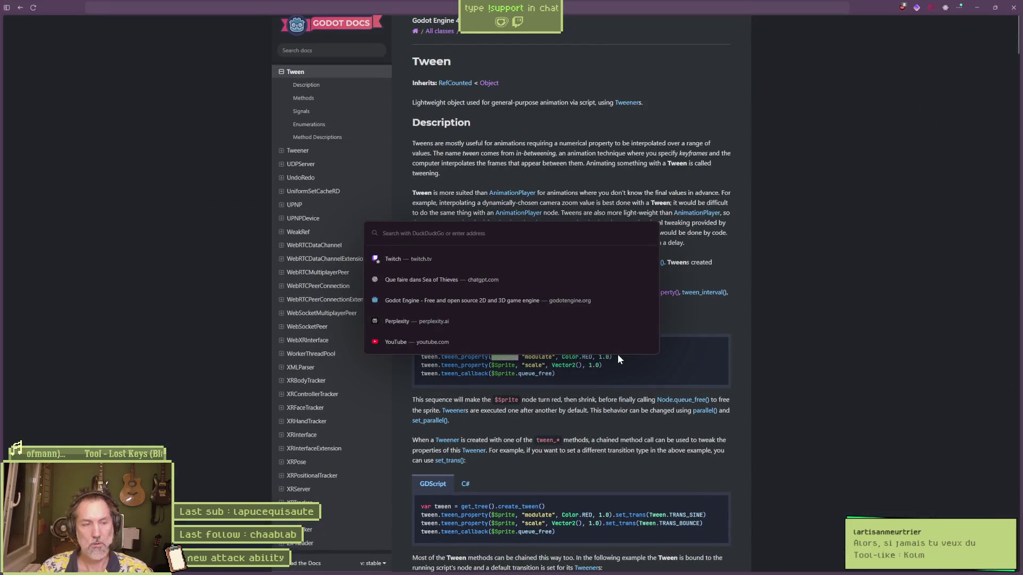
type("twe")
key("BackSpace")
key("BackSpace")
key("BackSpace")
type("twitch")
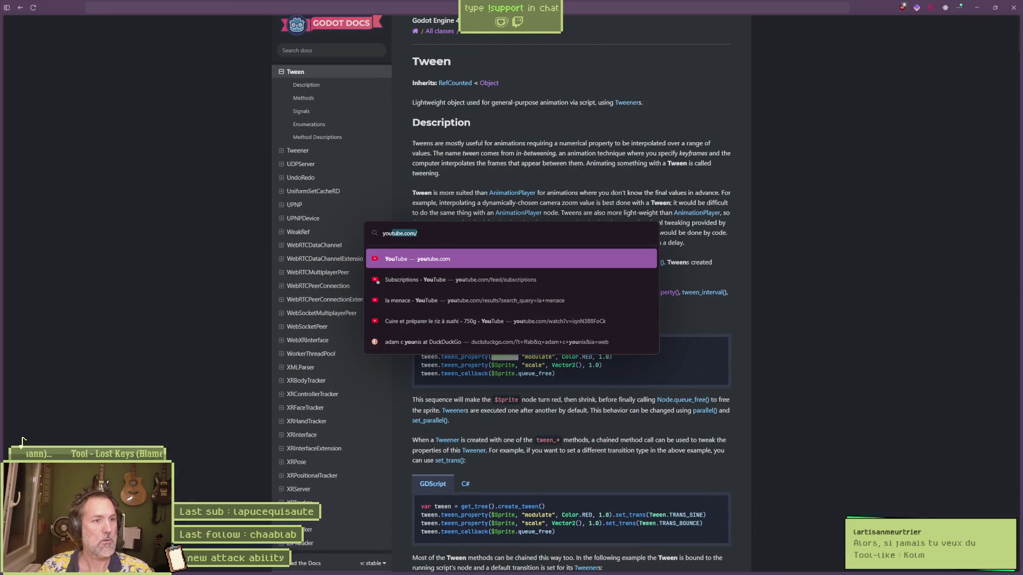
key("Return")
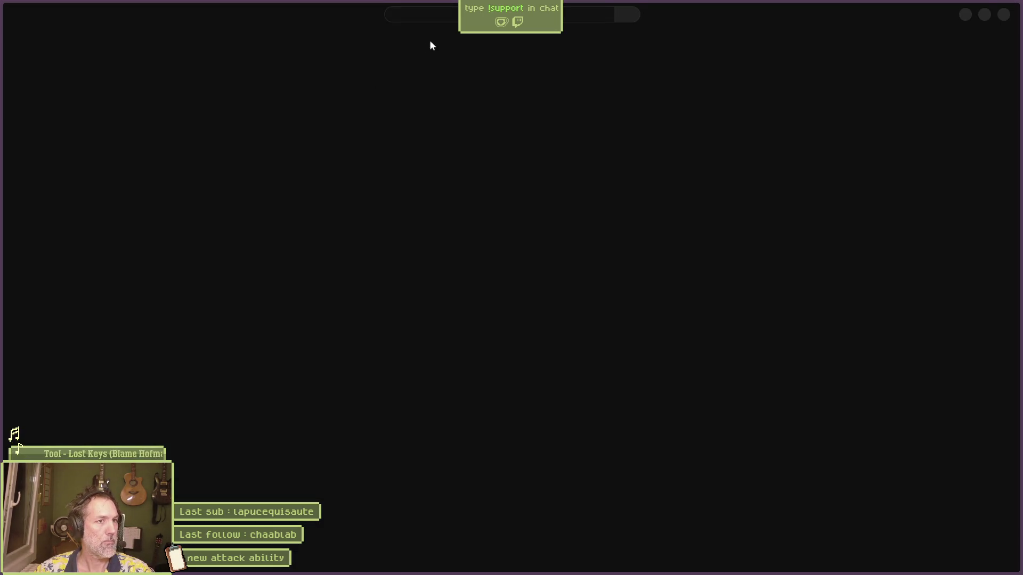
- Search YouTube for 'kolm band' and play the Kolm - Umbra full album playlist
type("kol")
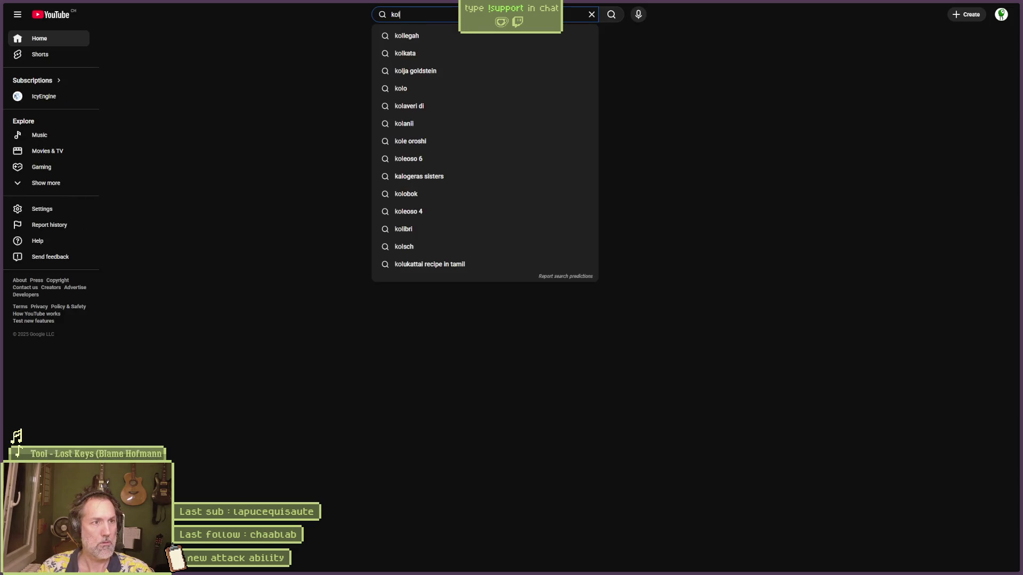
type("m")
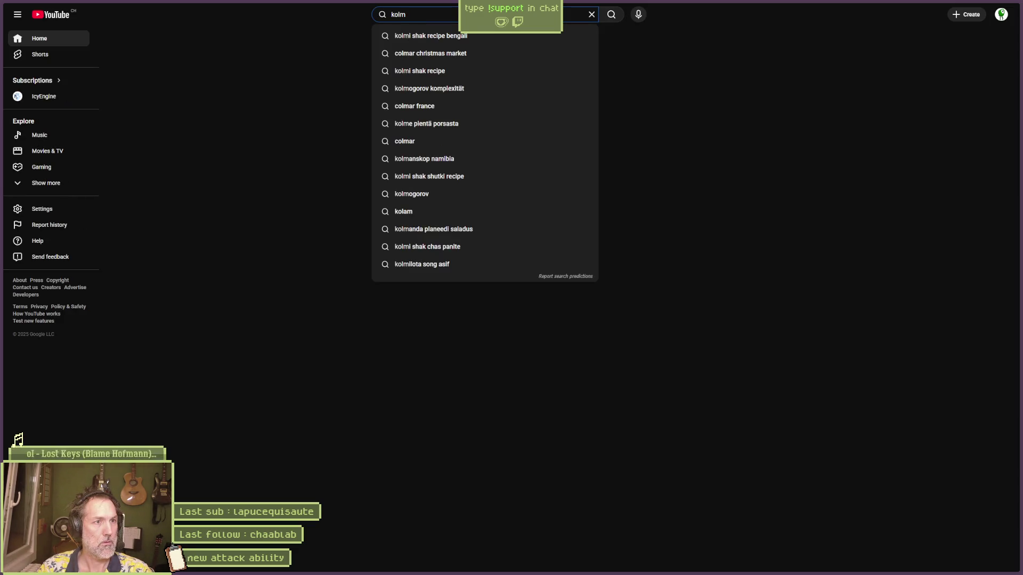
type(" band")
key("Return")
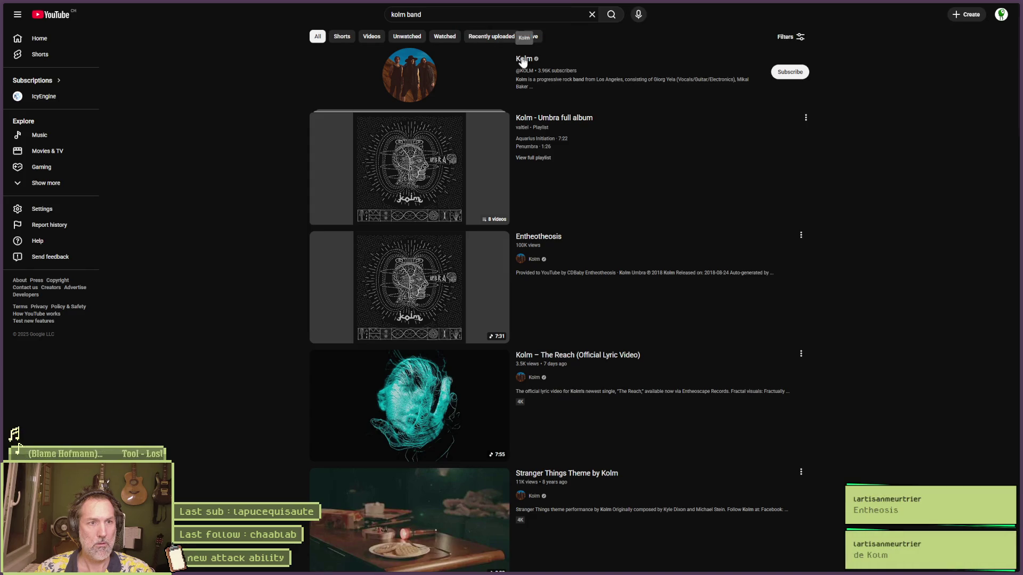
left_click(439, 155)
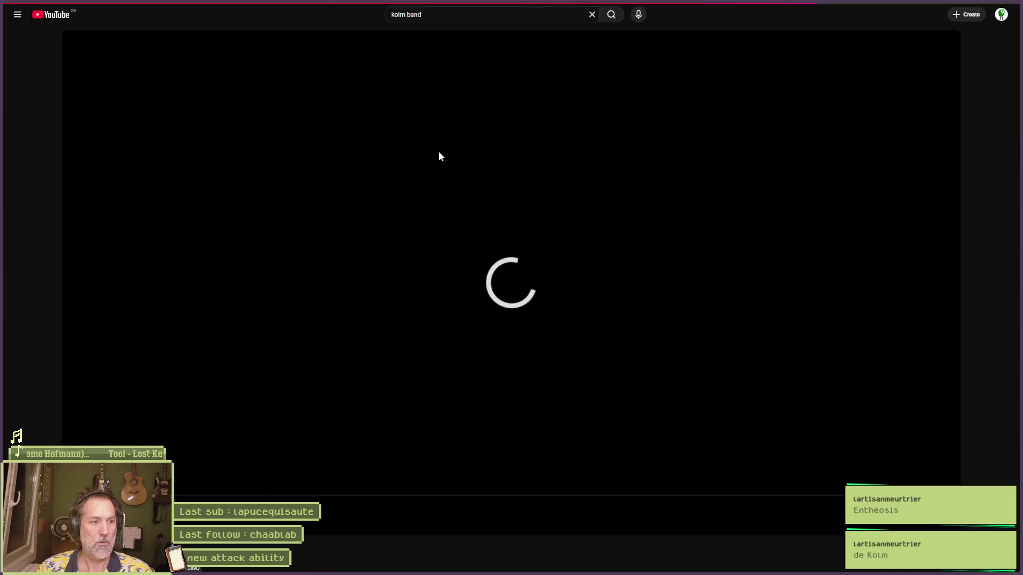
- Raise the volume and skip forward through the Umbra album track
key("Up")
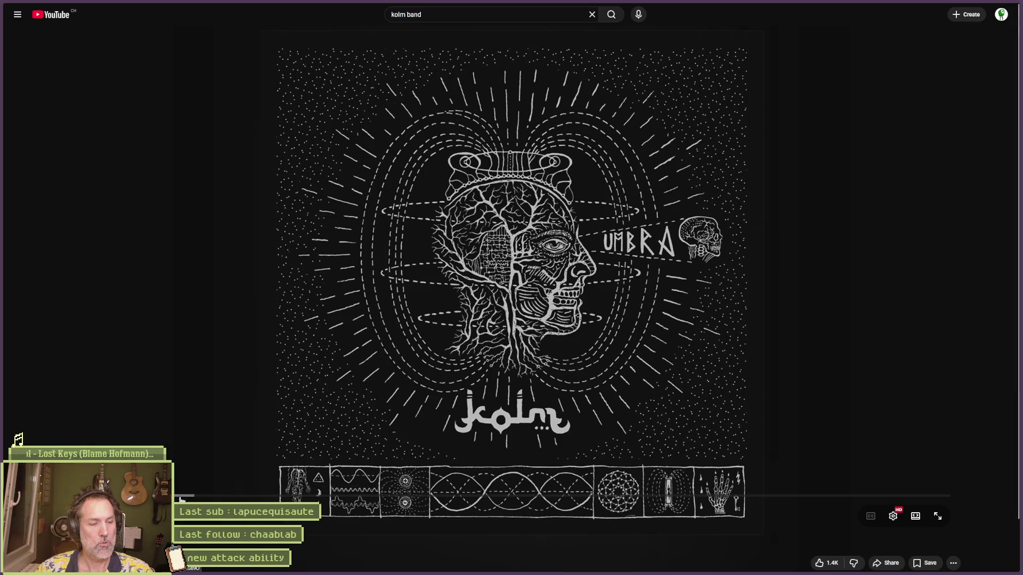
left_click(211, 497)
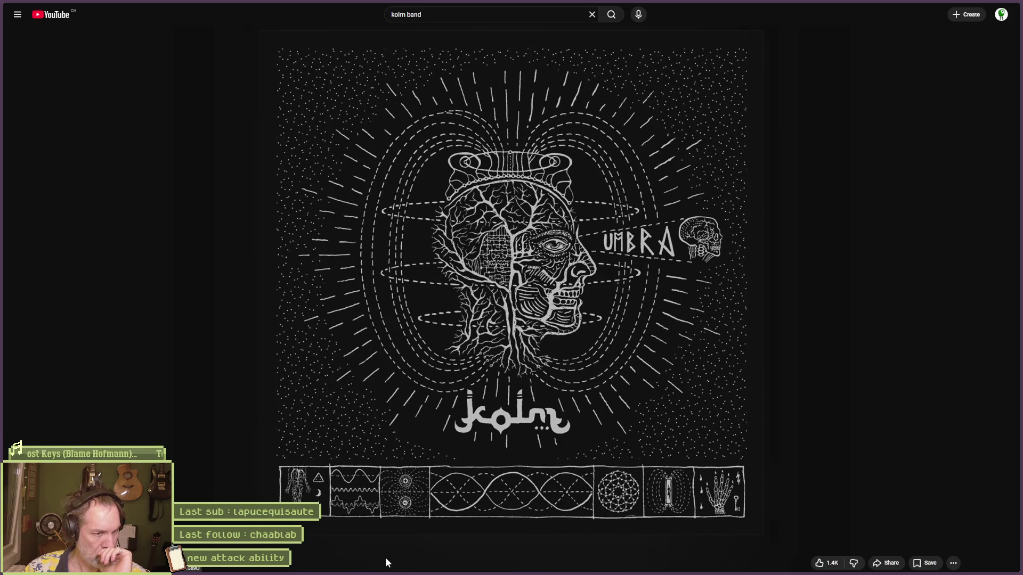
key("Right")
key("Right")
key("Right")
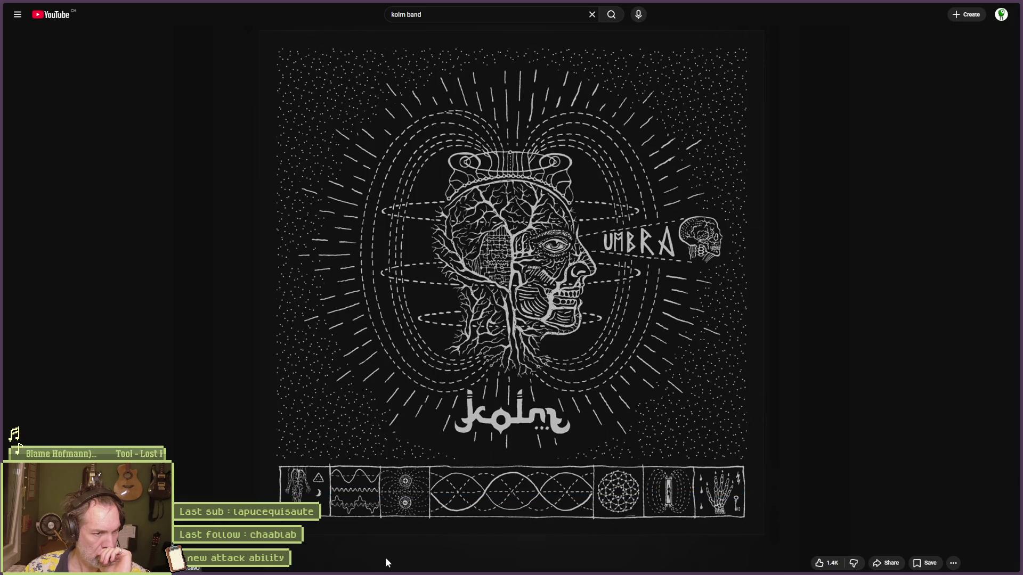
key("Right")
key("Right")
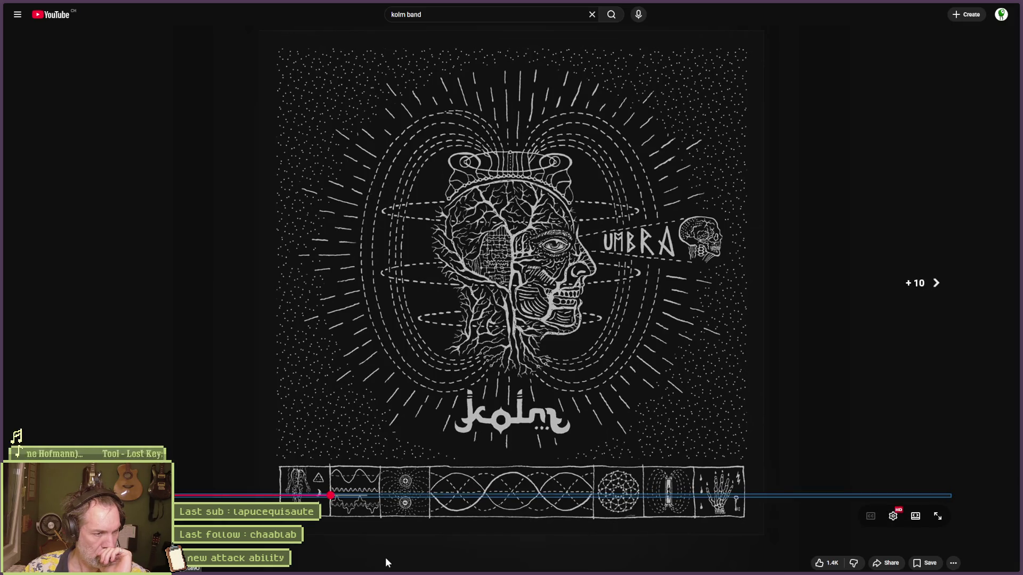
key("Right")
key("Right")
key("Right")
key("Right")
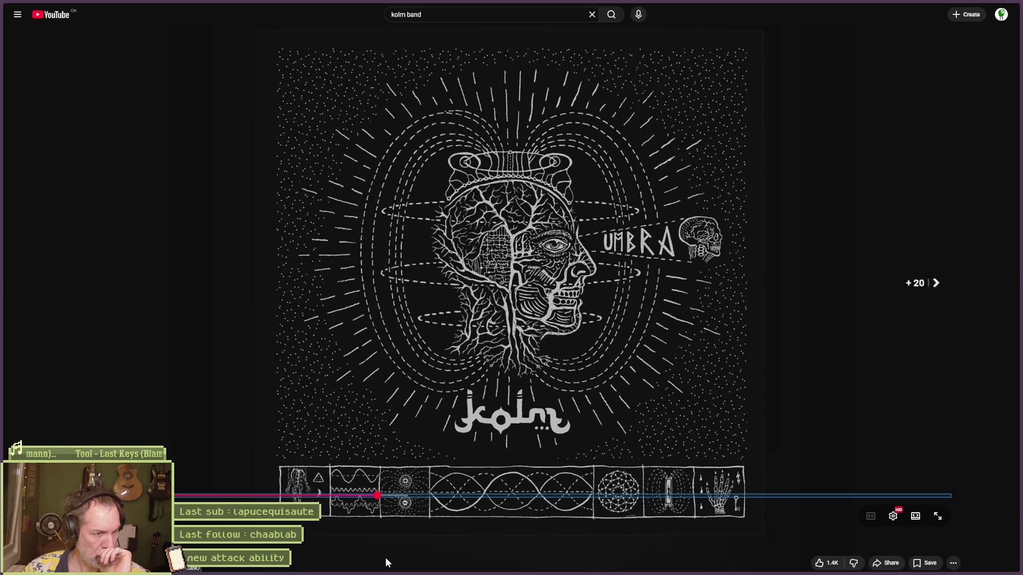
key("Right")
key("Right")
key("Right")
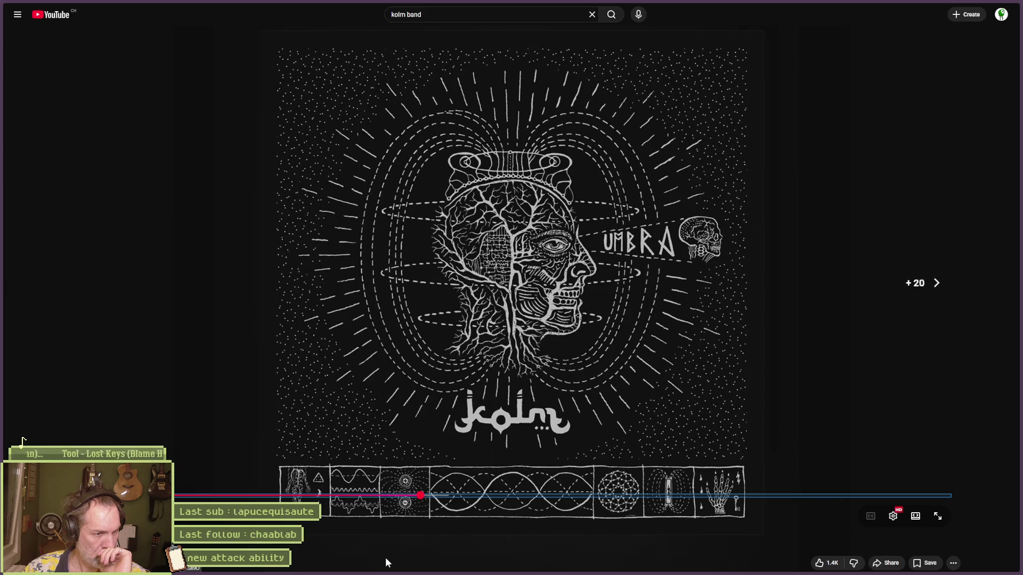
key("Right")
key("Right")
key("Right")
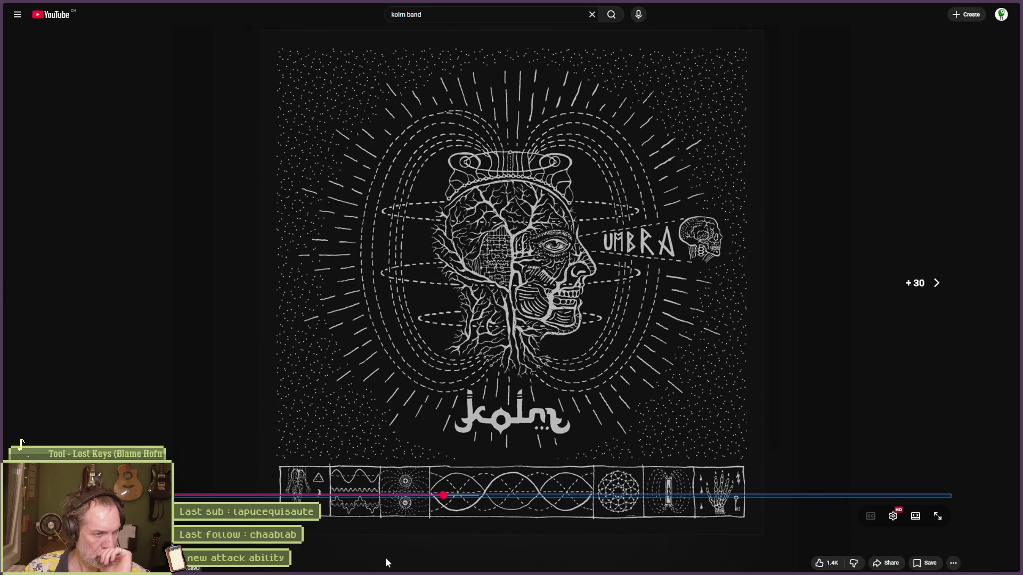
key("Right")
key("Right")
key("Right")
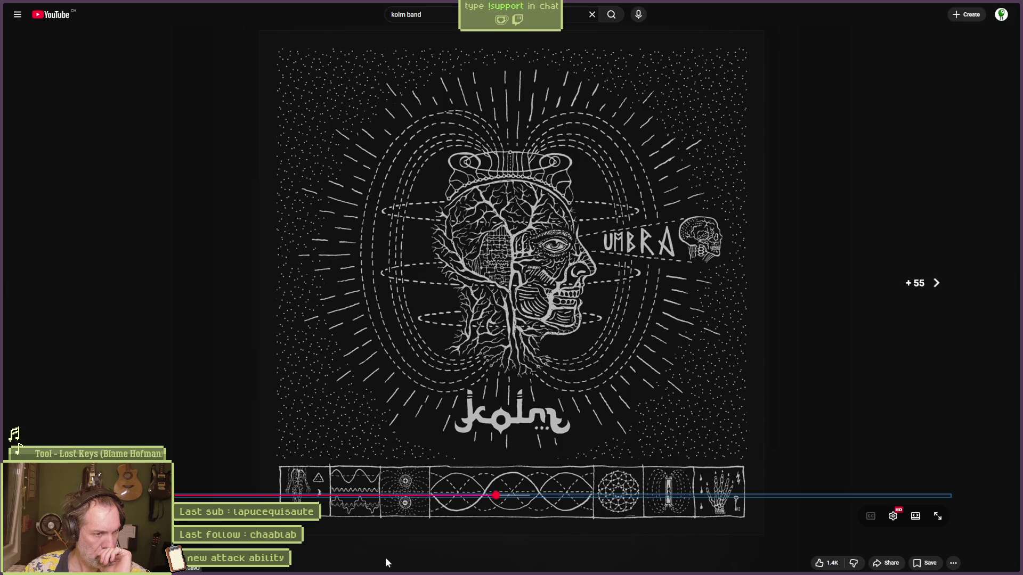
key("Right")
key("Right")
key("Right")
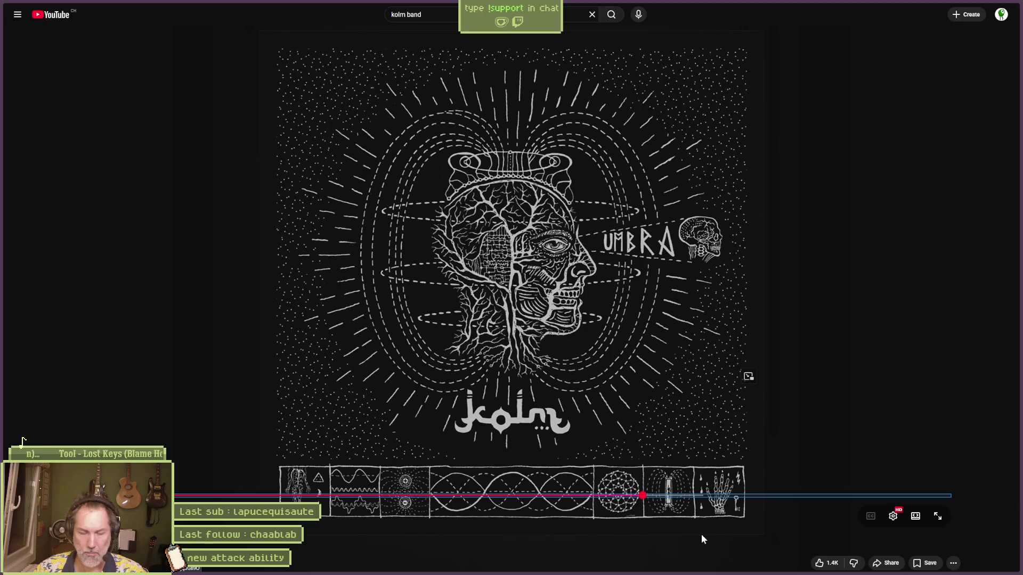
- Scroll down the video page and go back to the kolm band search results
scroll(686, 530, "down", 1)
scroll(682, 522, "down", 1)
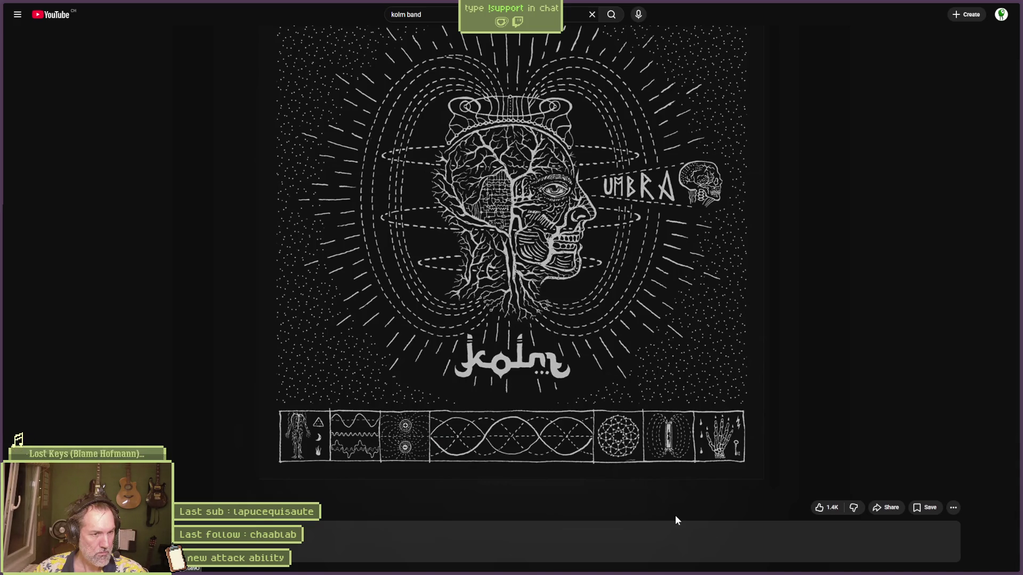
key("alt+Left")
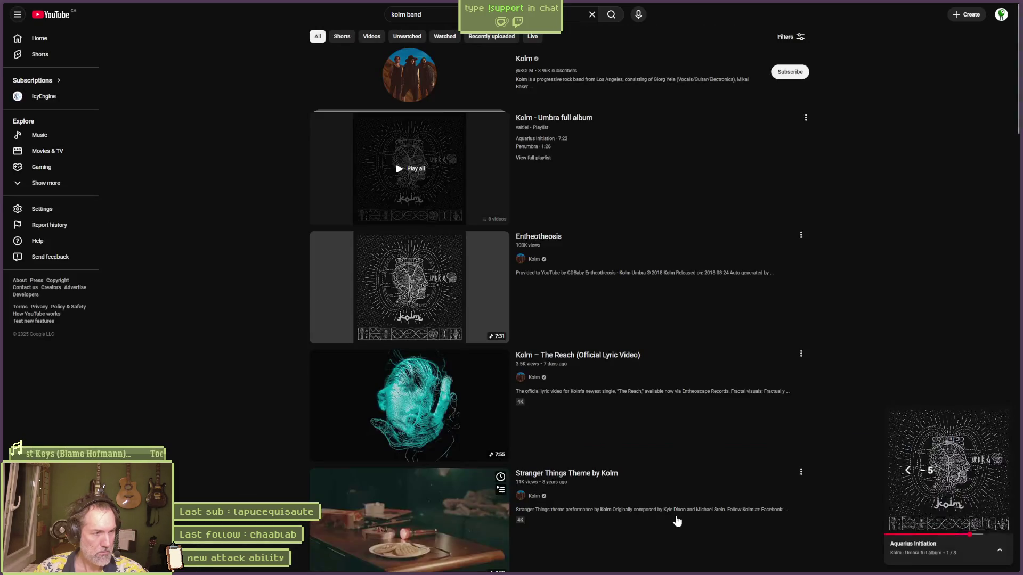
- Play the Entheotheosis video from near its start, then return to Godot
left_click(541, 240)
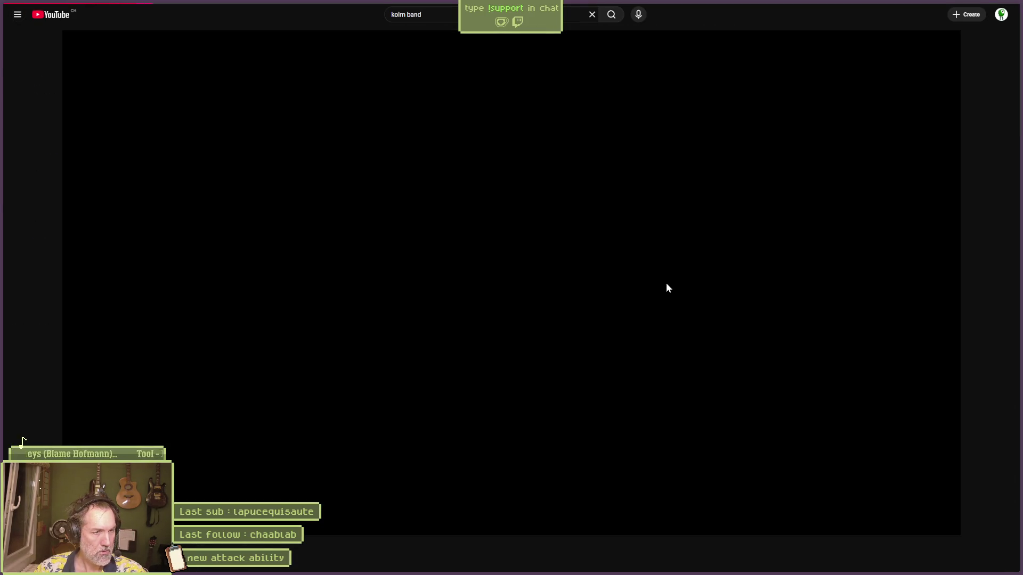
left_click_drag(179, 499, 178, 497)
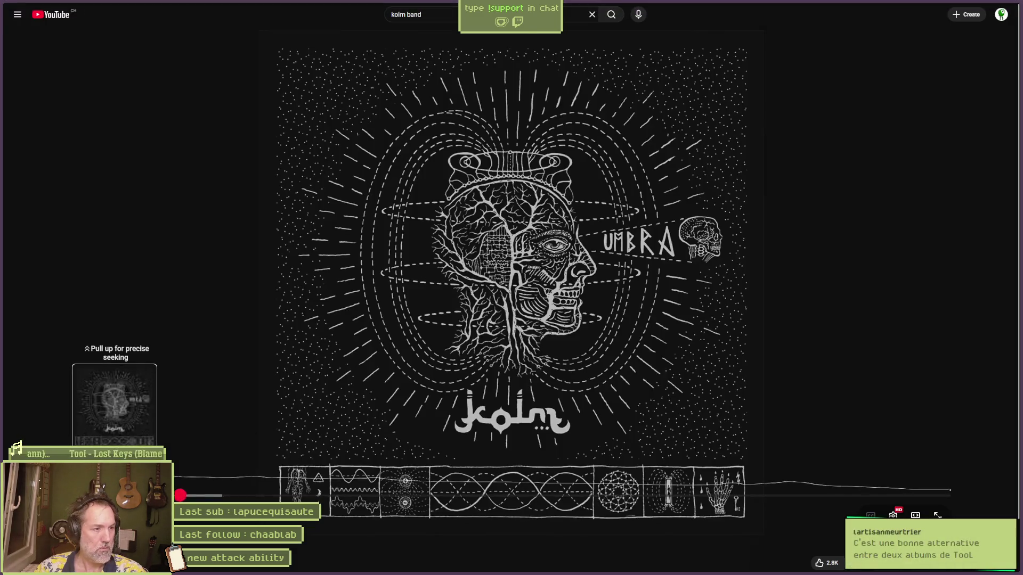
key("alt+Tab")
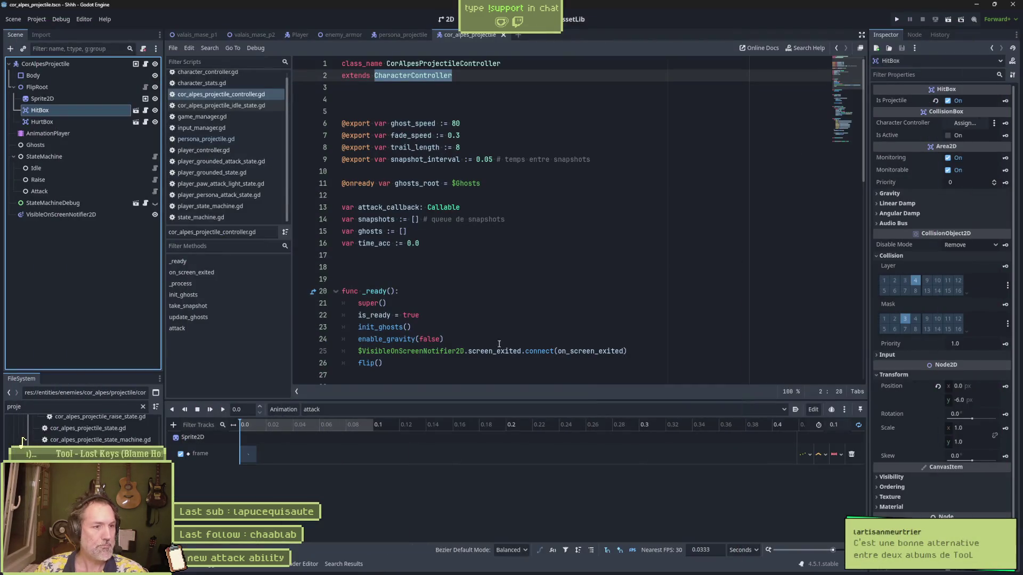
- Inspect the Body and root projectile nodes of the cor_alpes projectile scene
left_click(465, 284)
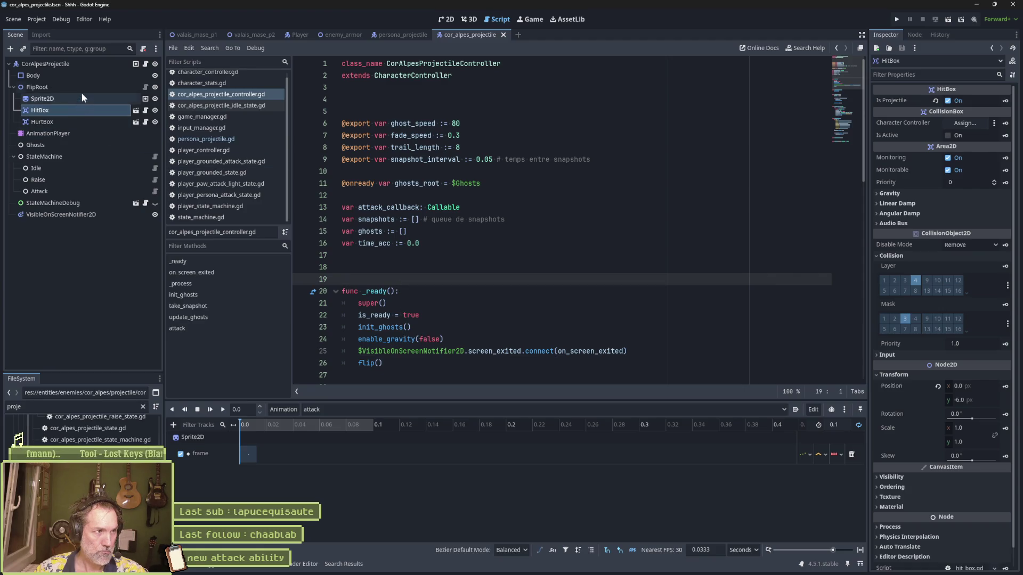
left_click(87, 78)
left_click(99, 63)
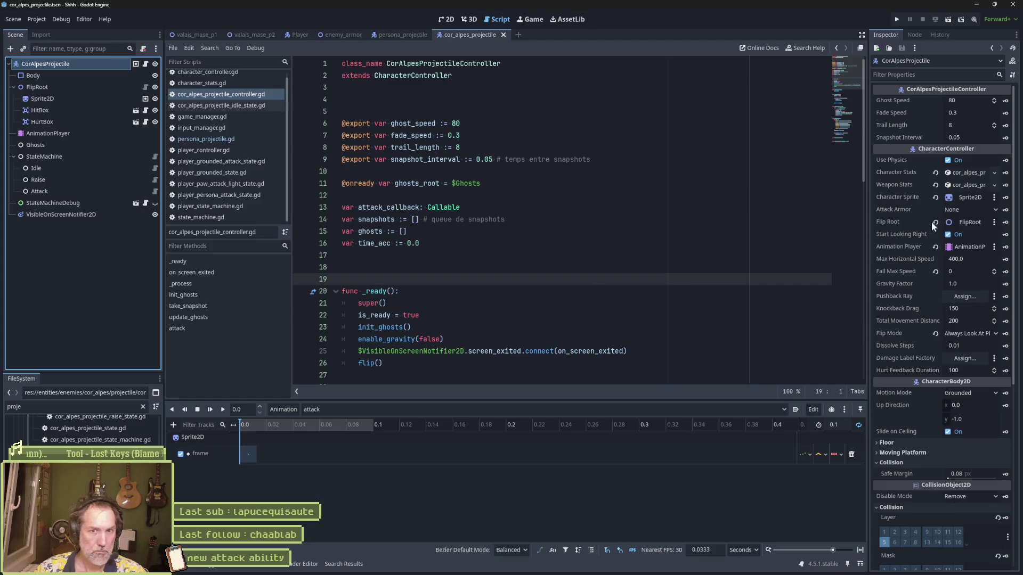
scroll(909, 407, "down", 4)
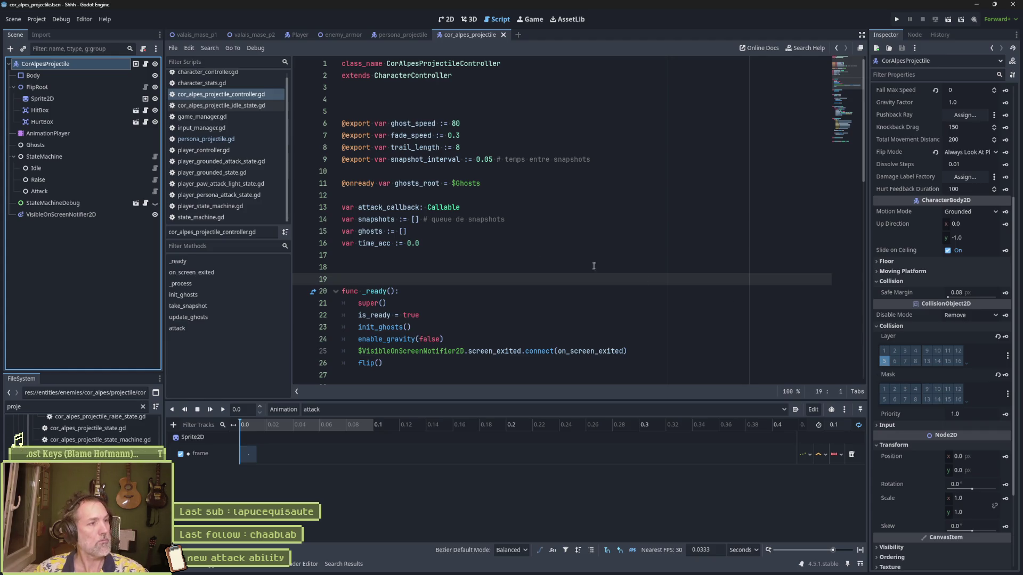
- Add layer 5 to the persona_projectile collision mask, save, and show the 2D view
left_click(394, 35)
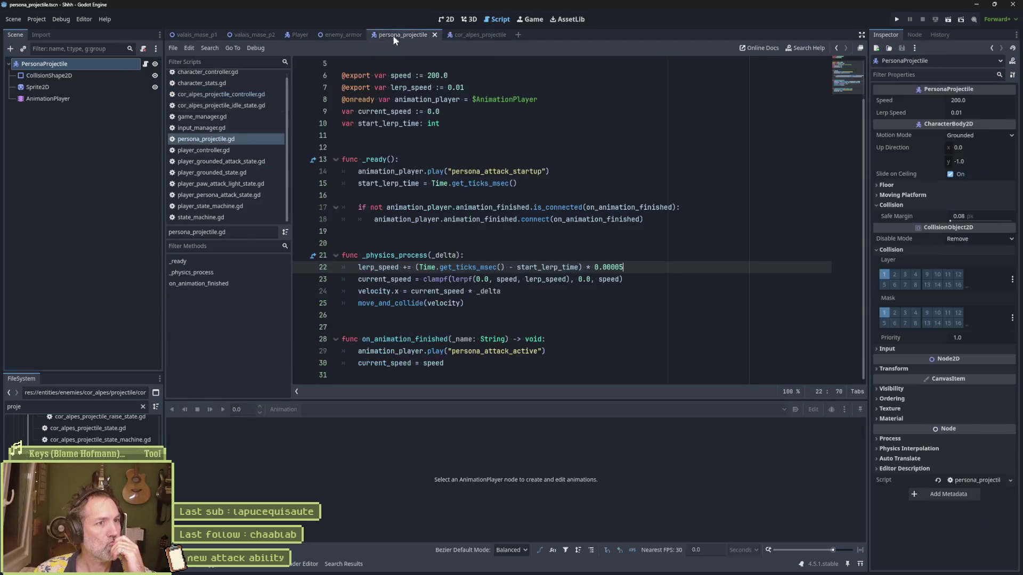
left_click(887, 319)
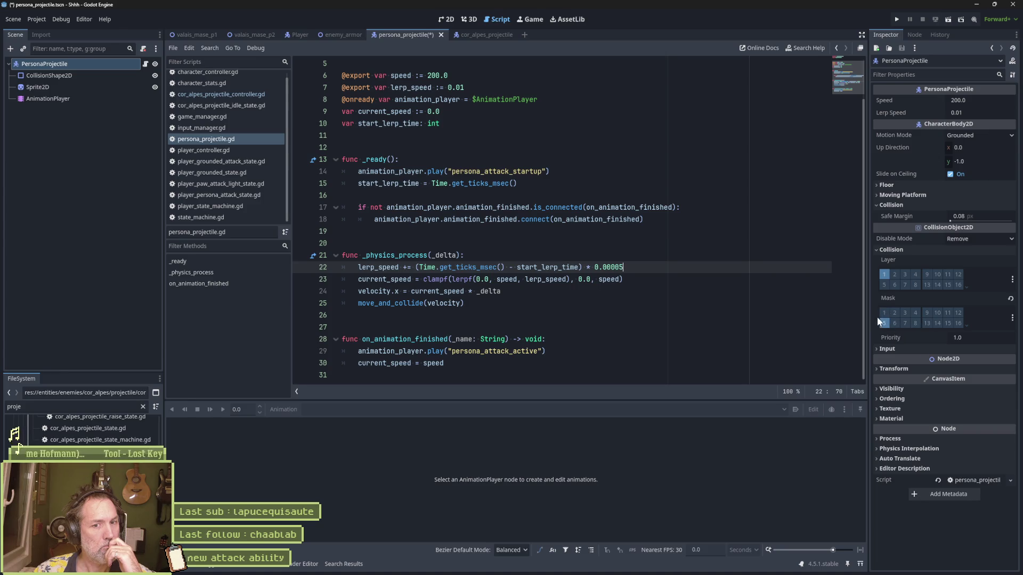
key("ctrl+s")
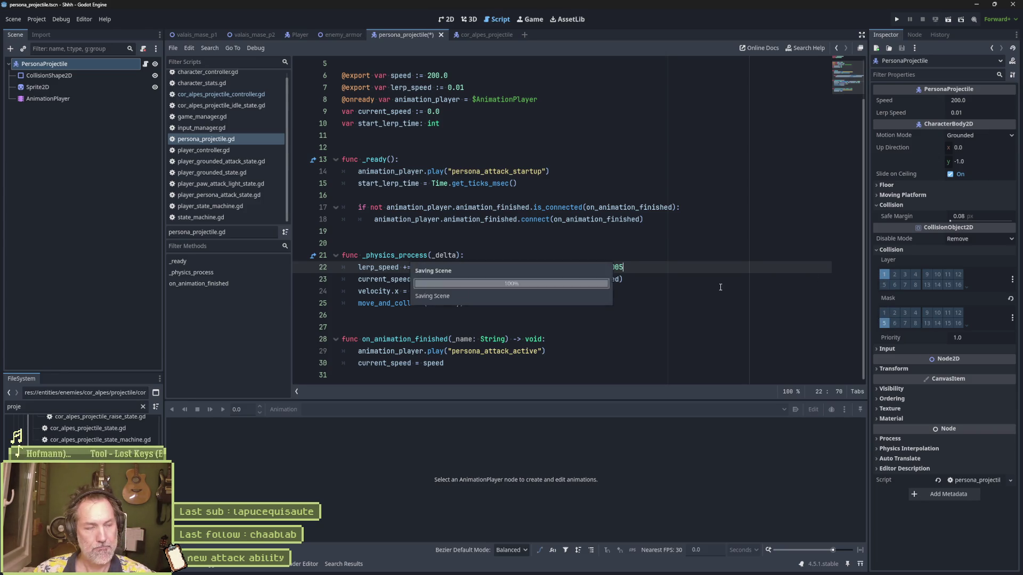
left_click(446, 21)
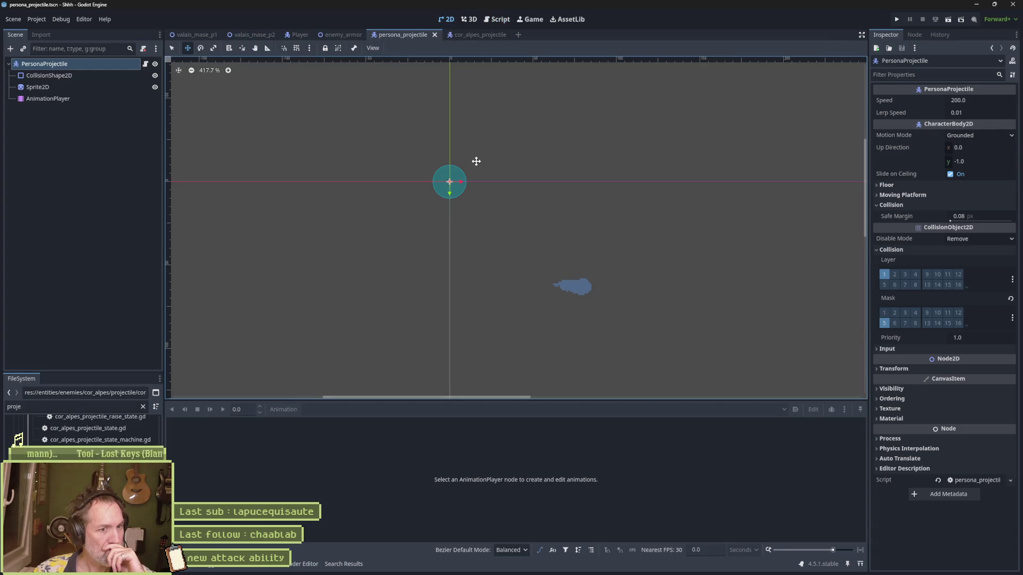
- Scrub the animation to 0.3 s and drag Sprite2D up-left over the collision circle
left_click(47, 99)
left_click_drag(367, 428, 639, 426)
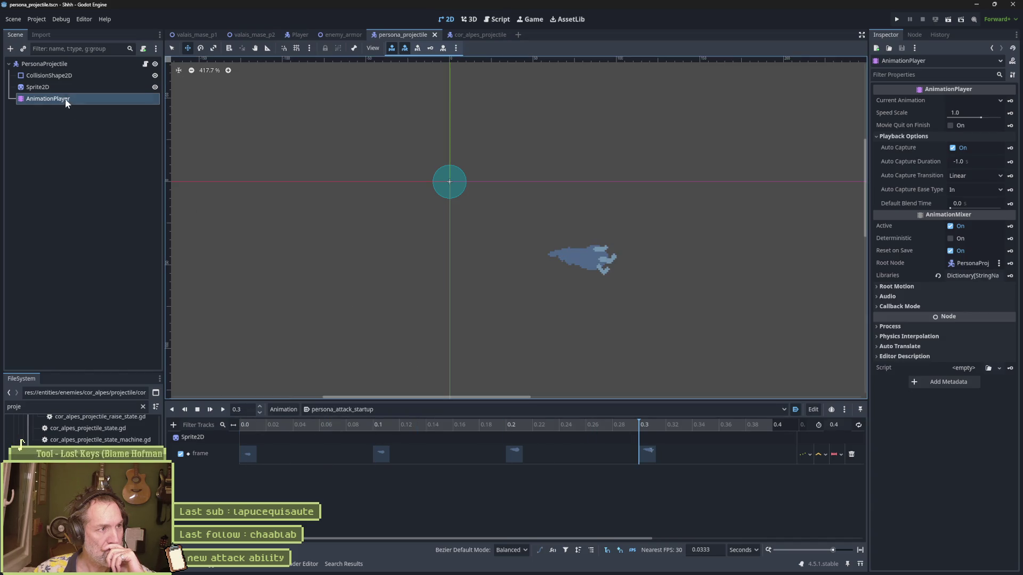
left_click(59, 87)
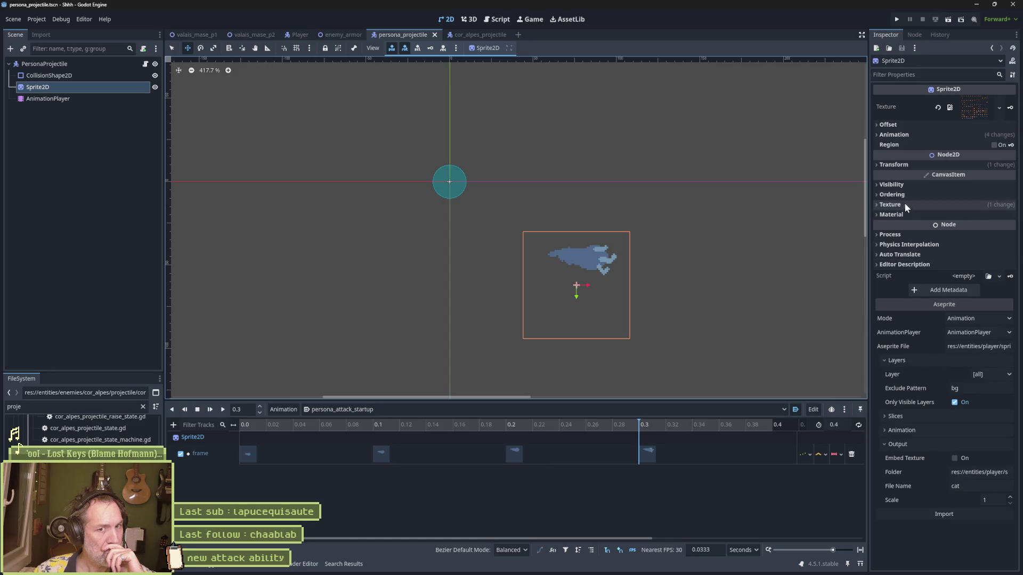
mouse_move(587, 270)
left_mouse_down()
mouse_move(485, 201)
mouse_move(441, 193)
left_mouse_up()
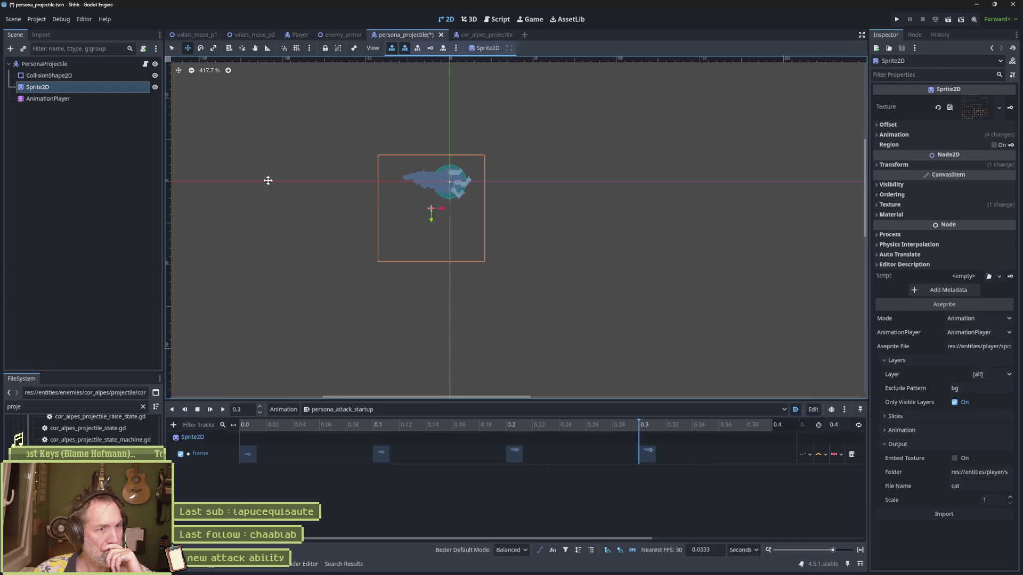
mouse_move(388, 426)
left_mouse_down()
mouse_move(216, 420)
mouse_move(660, 429)
left_mouse_up()
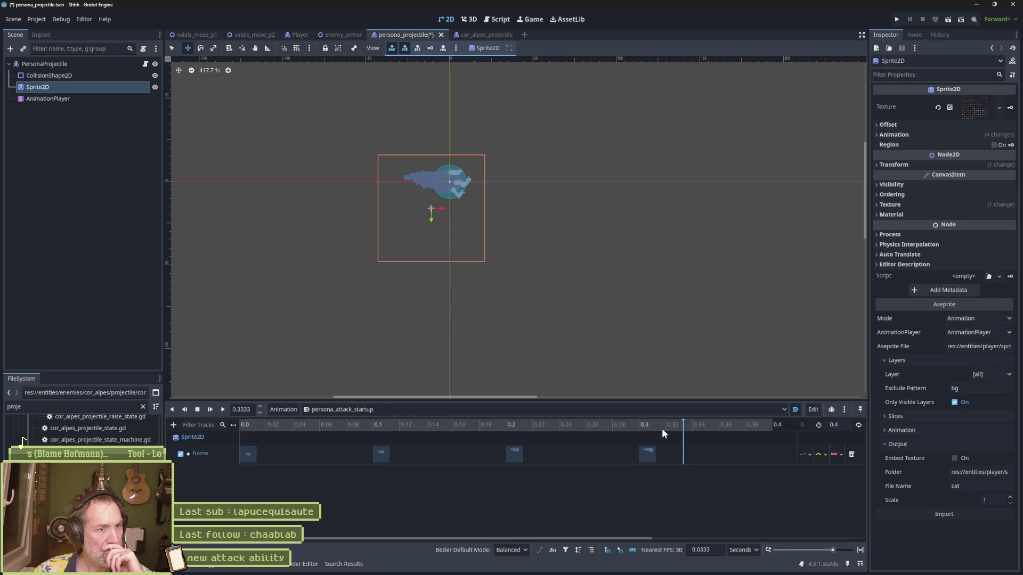
- Inspect the CollisionShape2D and the projectile root's collision properties
left_click(37, 76)
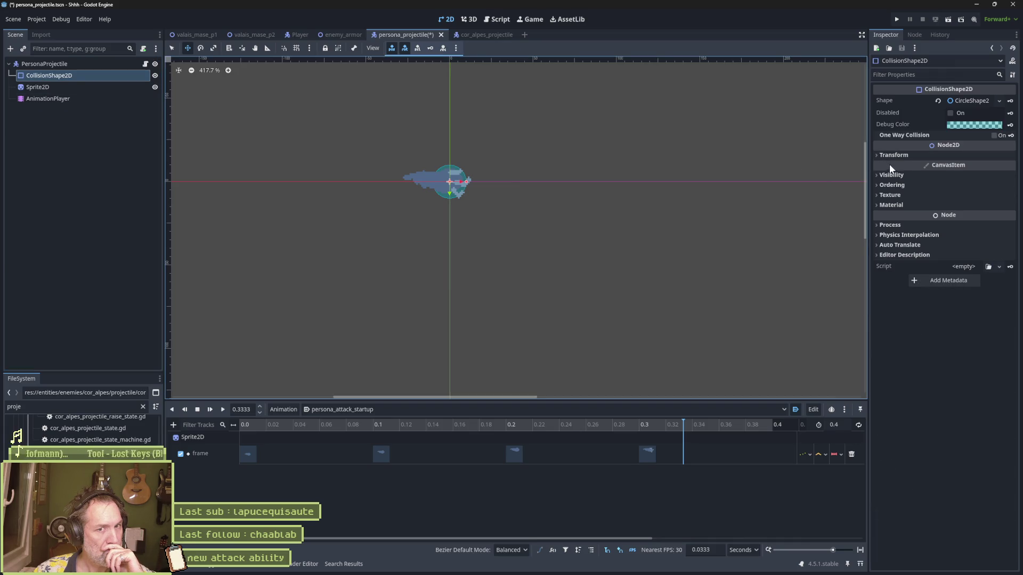
mouse_move(889, 167)
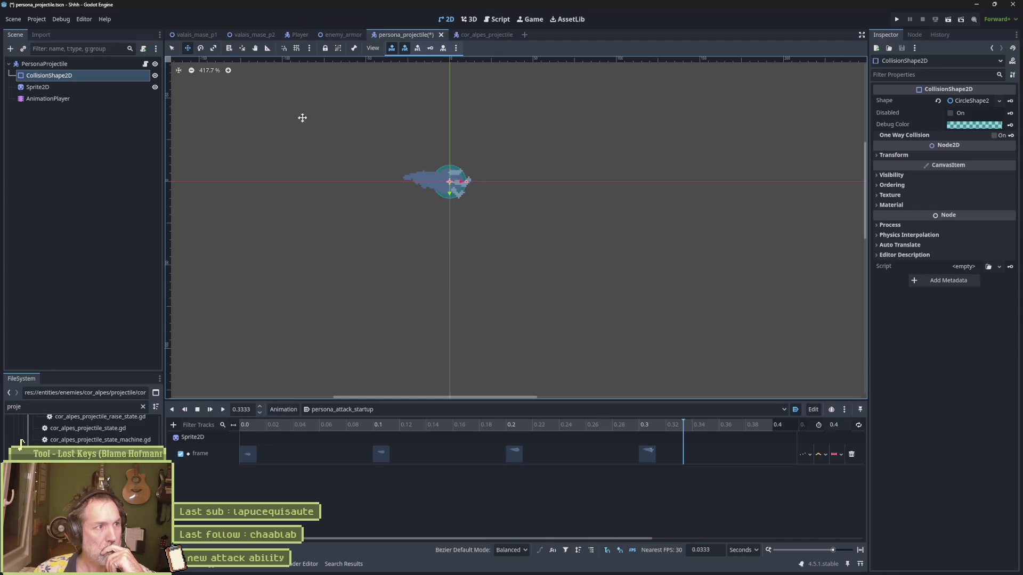
left_click(109, 64)
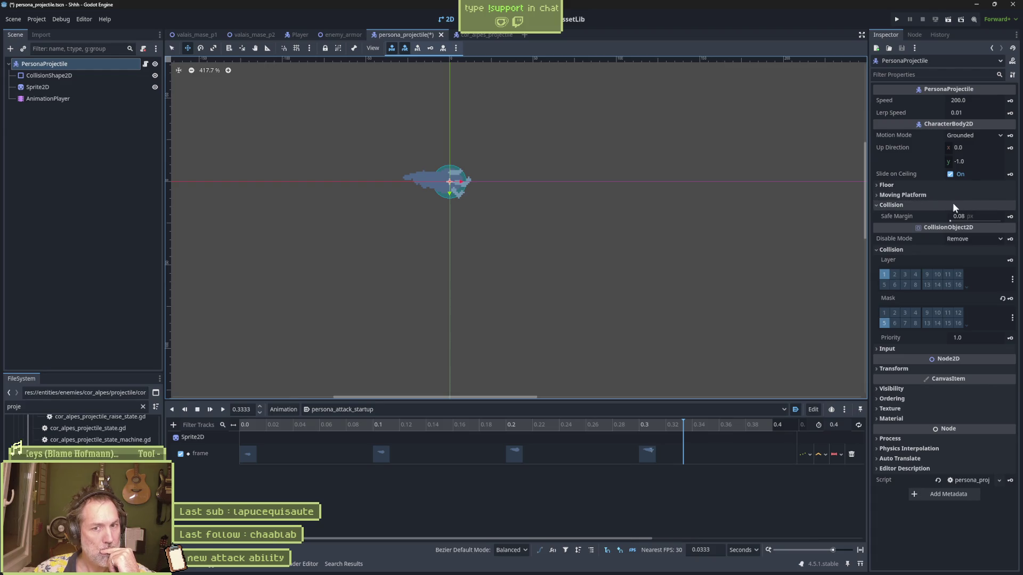
left_click(918, 362)
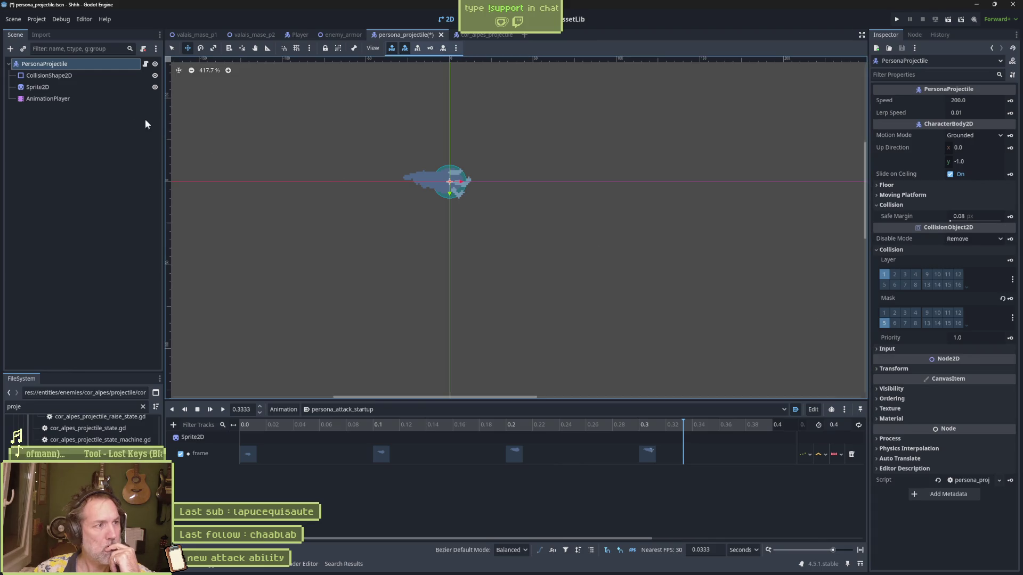
left_click(108, 76)
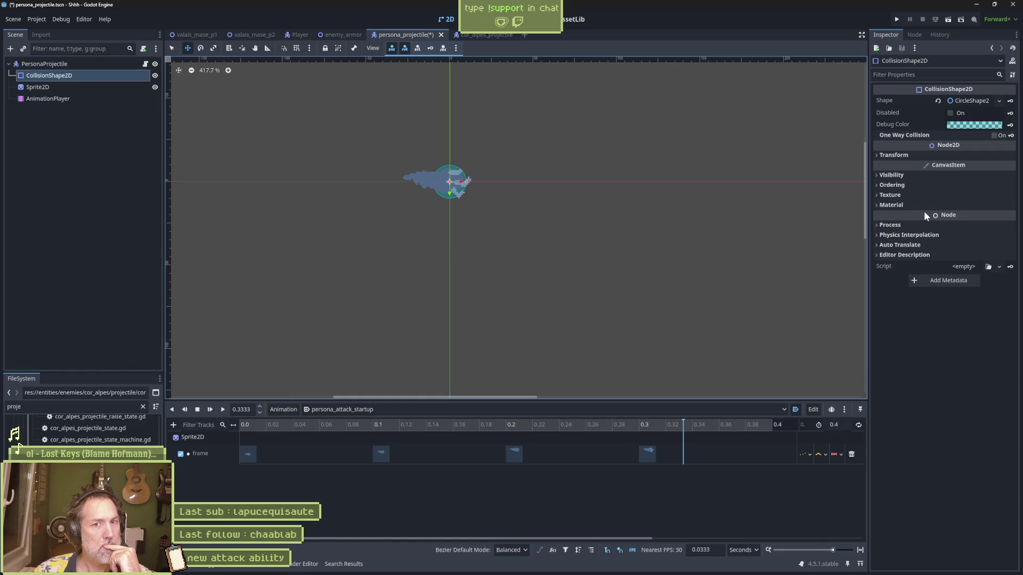
- Check the CircleShape2D radius and save the persona_projectile scene
left_click(970, 102)
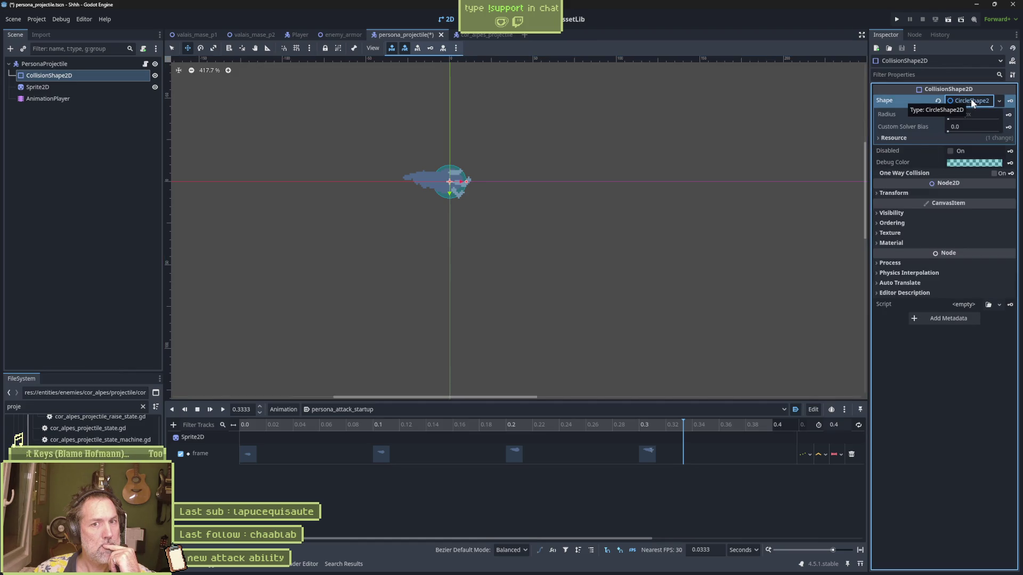
left_click(971, 100)
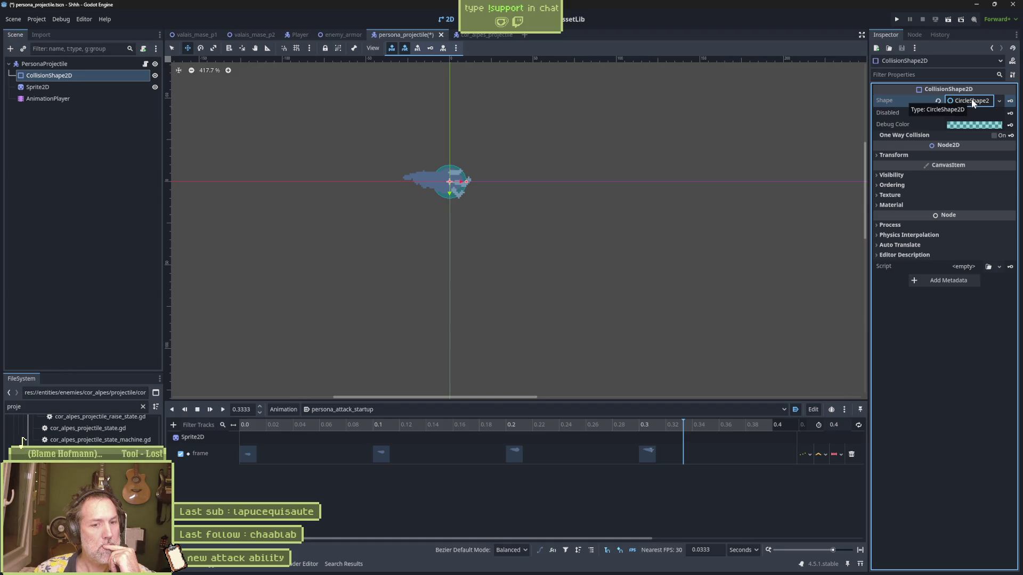
key("ctrl+s")
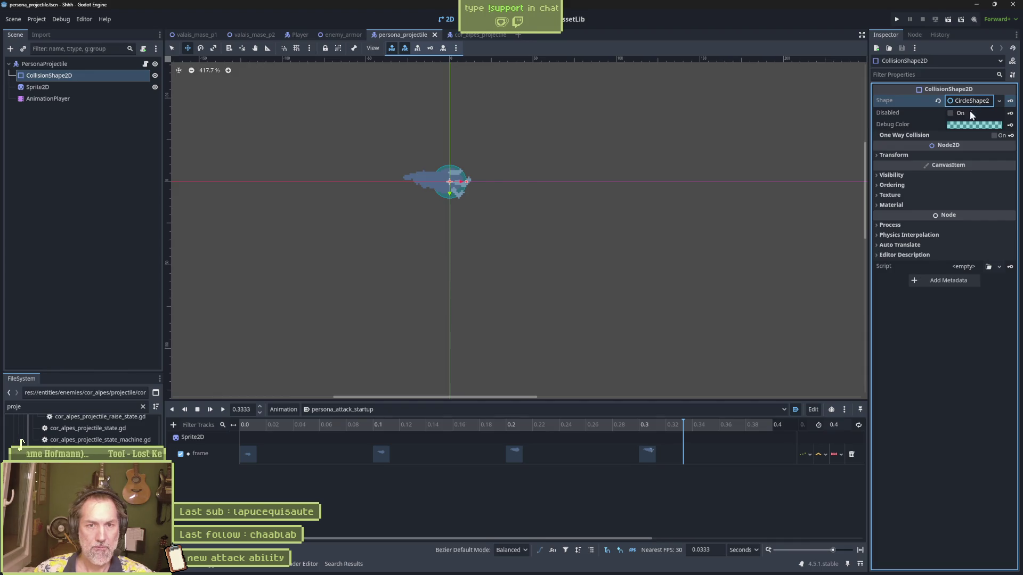
- Browse the Ordering, Visibility, Transform, Process and Physics Interpolation Inspector sections
left_click(914, 184)
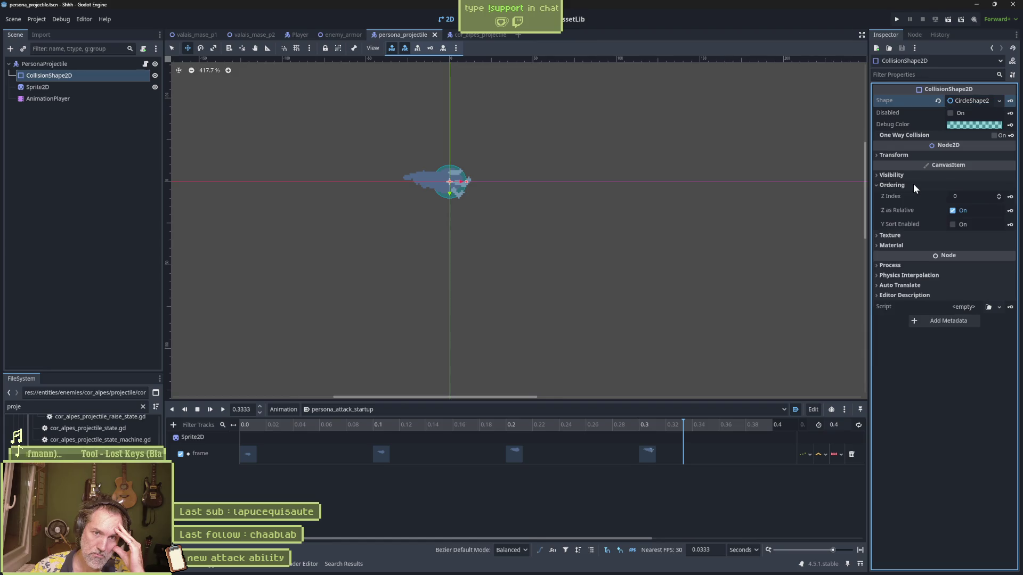
left_click(913, 184)
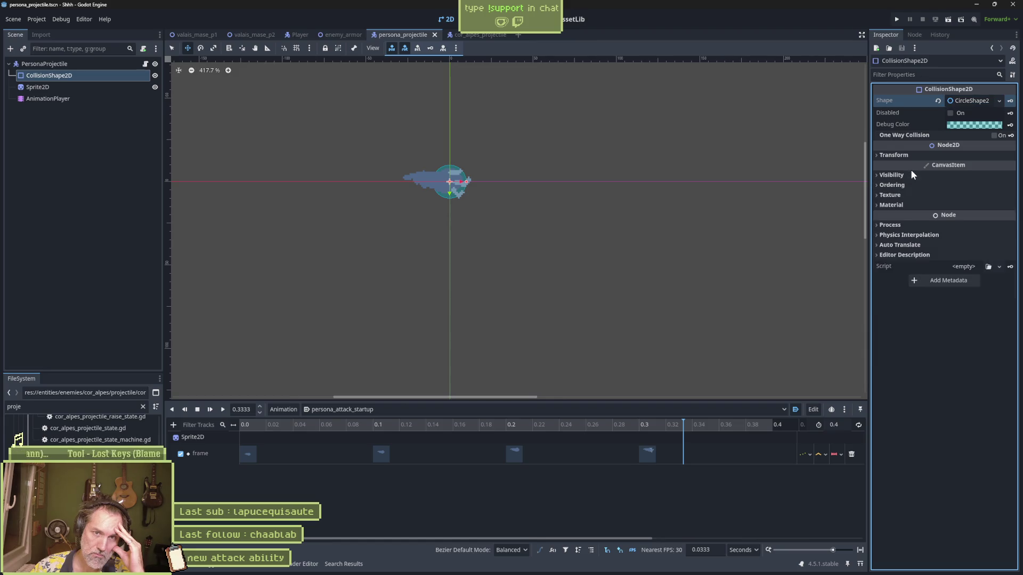
left_click(912, 174)
left_click(913, 175)
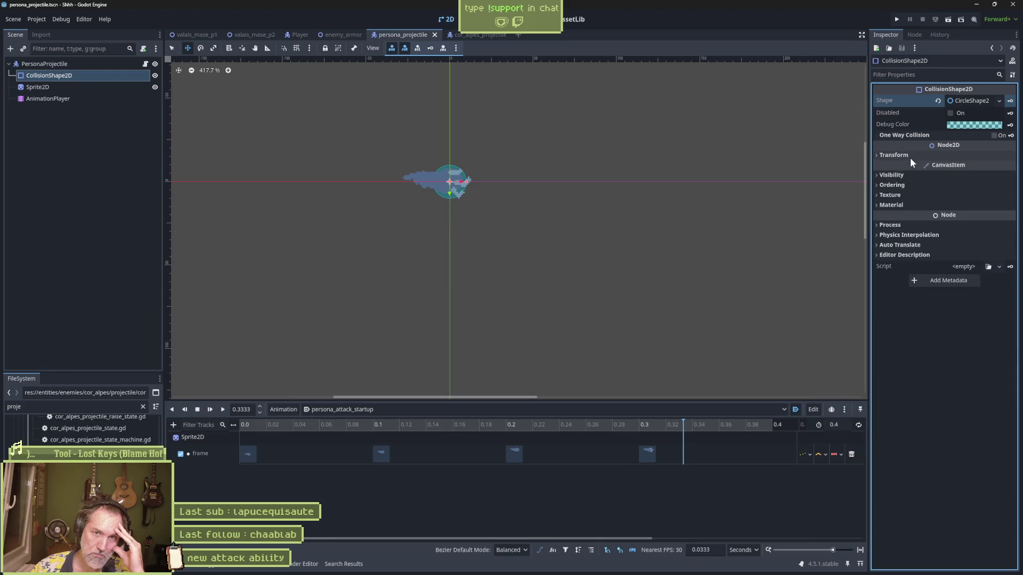
left_click(910, 158)
left_click(910, 157)
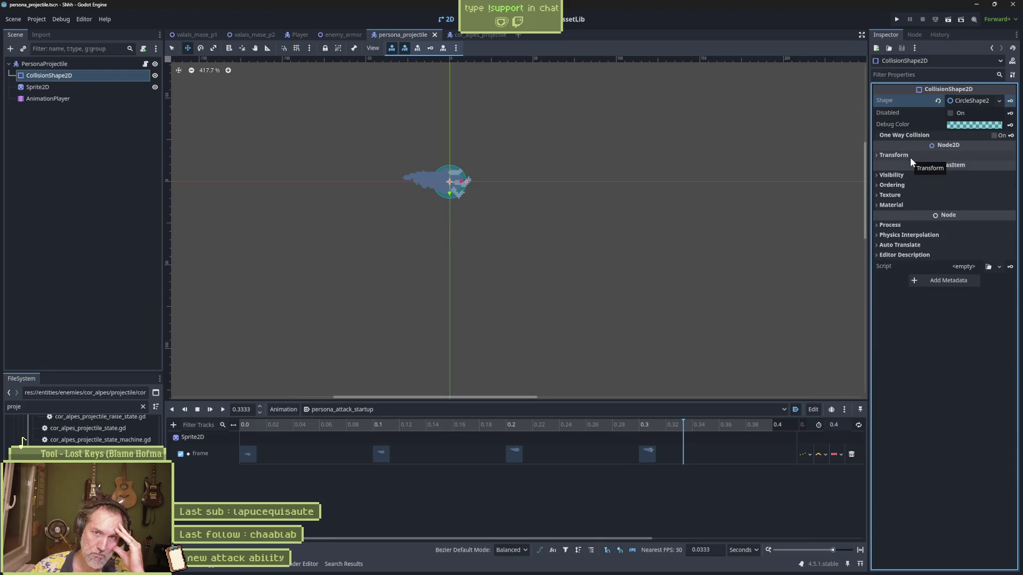
left_click(901, 225)
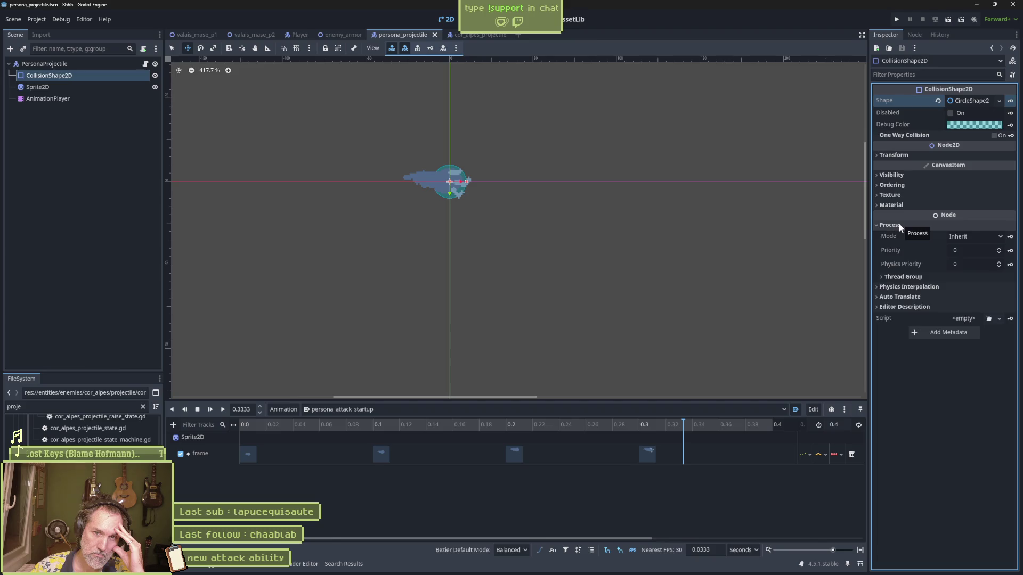
left_click(898, 223)
left_click(894, 233)
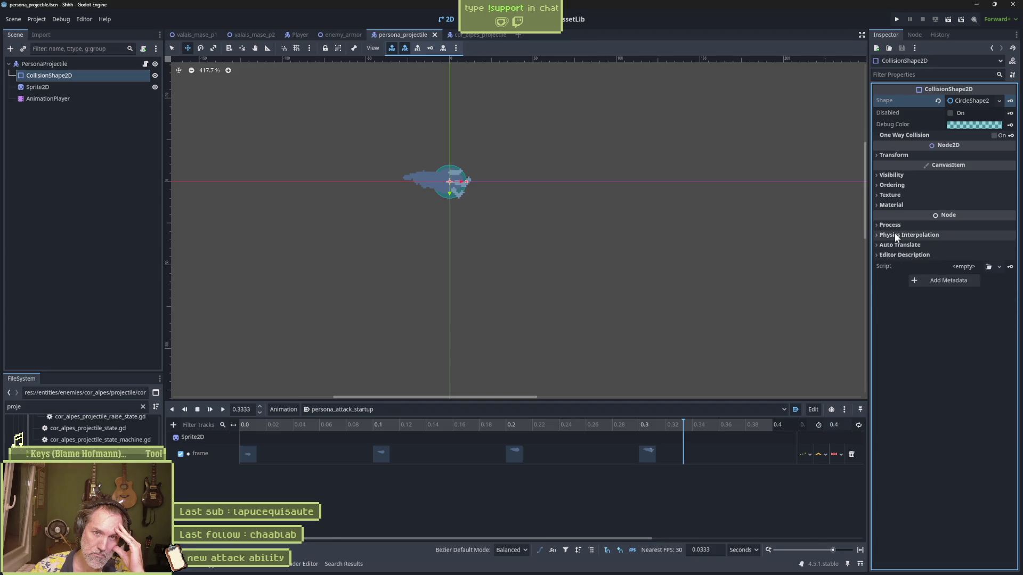
left_click(900, 235)
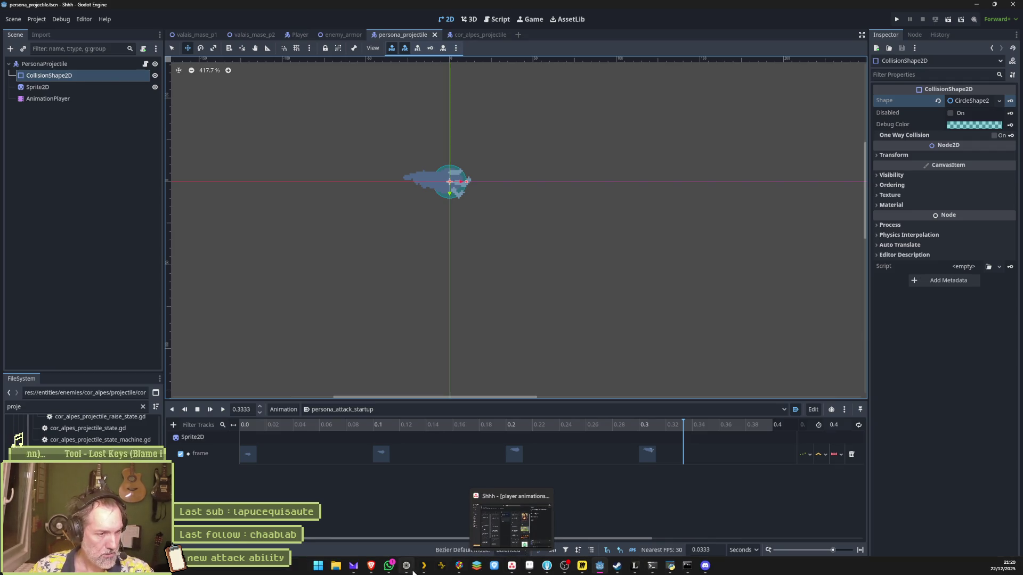
- Bring the browser forward and web-search 'kolm band' in a new tab
left_click(406, 566)
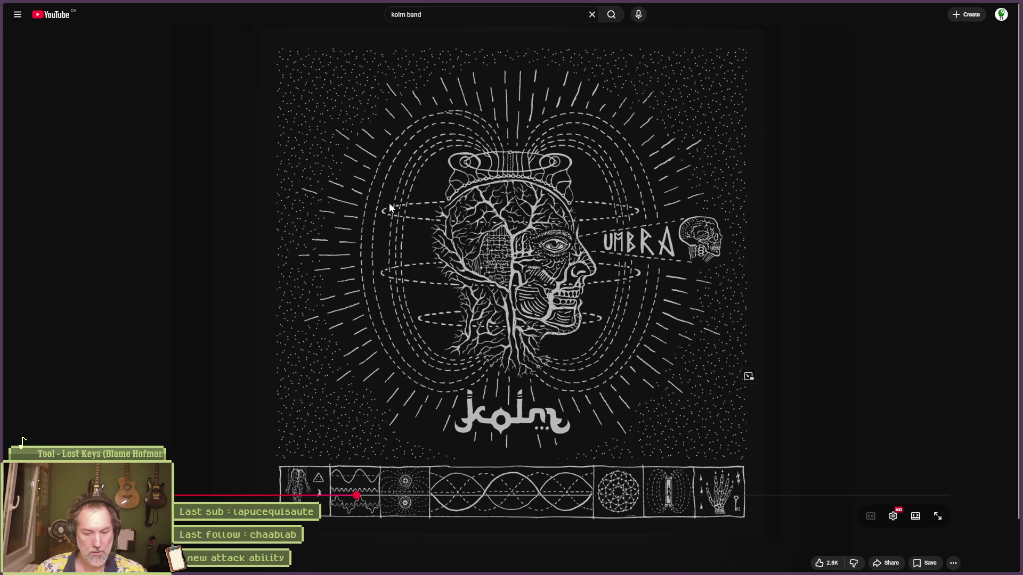
key("ctrl+t")
type("kolm ban")
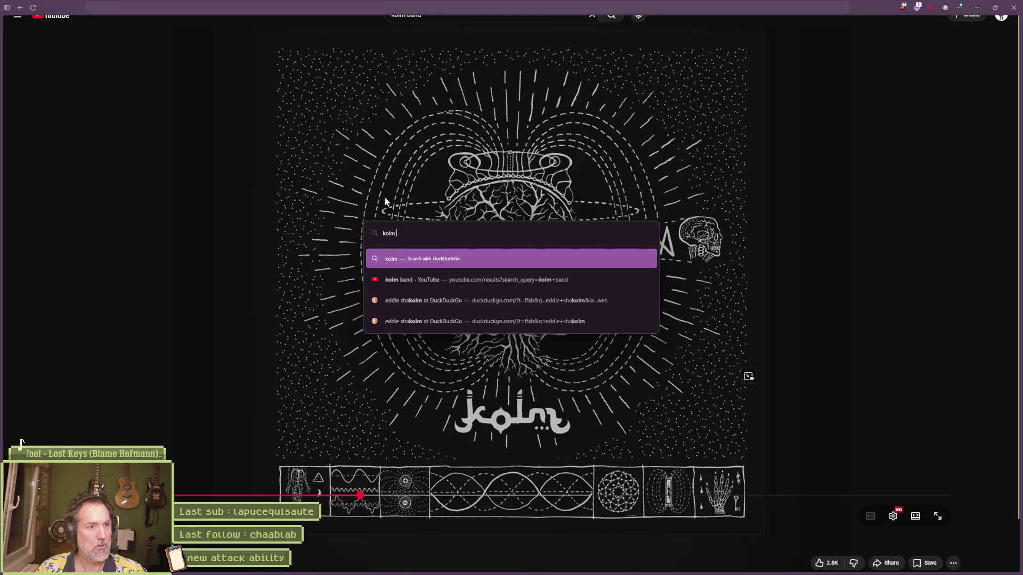
type("d")
key("Return")
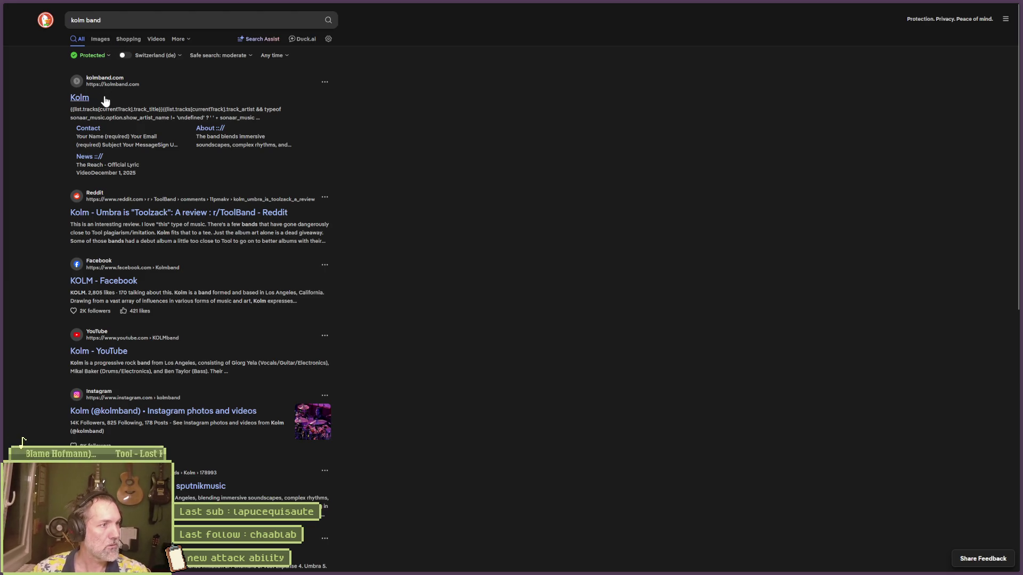
- Refine the search to 'kolm band wikipedia'
left_click(165, 22)
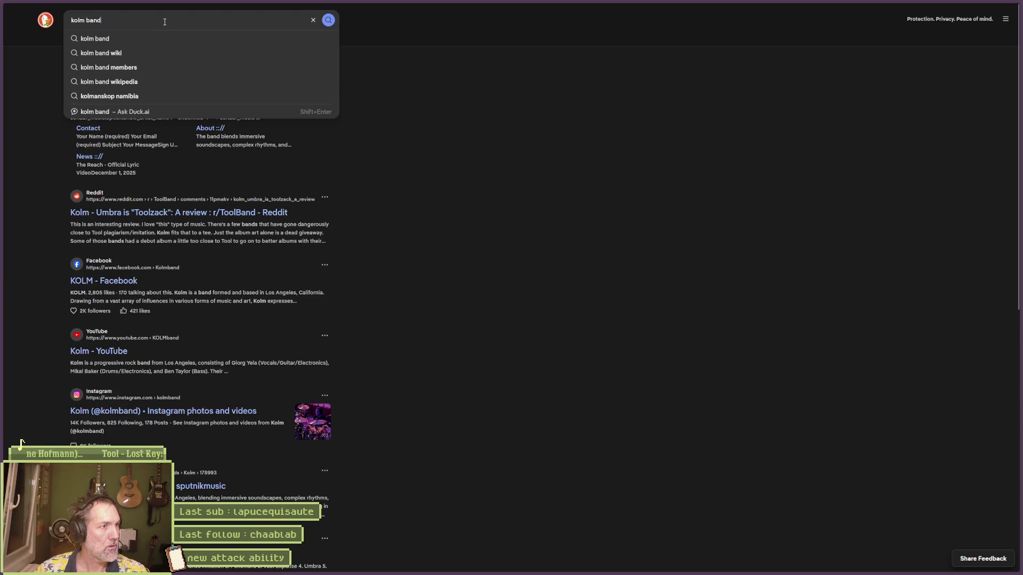
type("wikipedia")
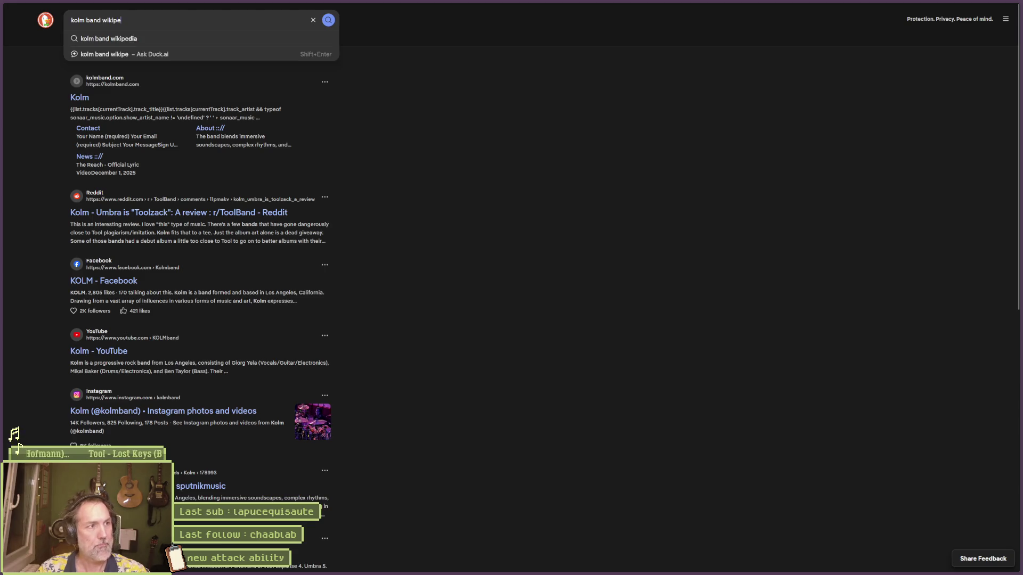
key("Return")
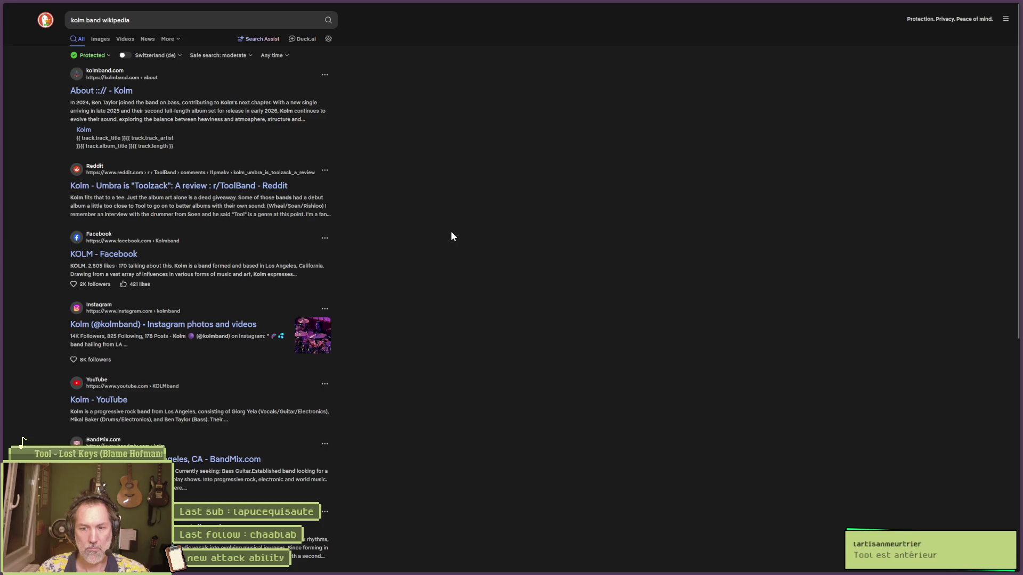
- Start a new DuckDuckGo search for 'wikipedia'
key("ctrl+l")
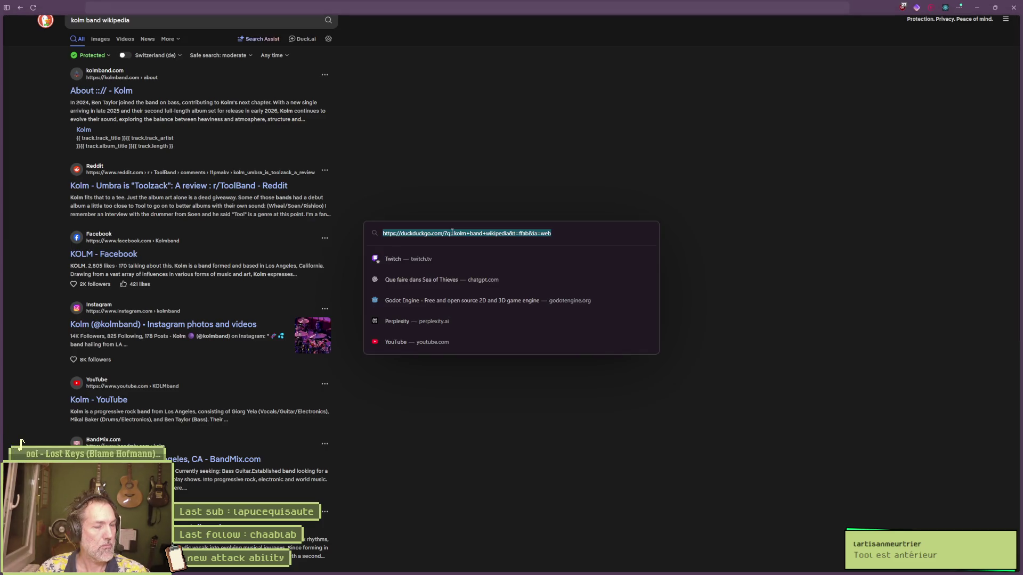
type("wikipedia")
key("Return")
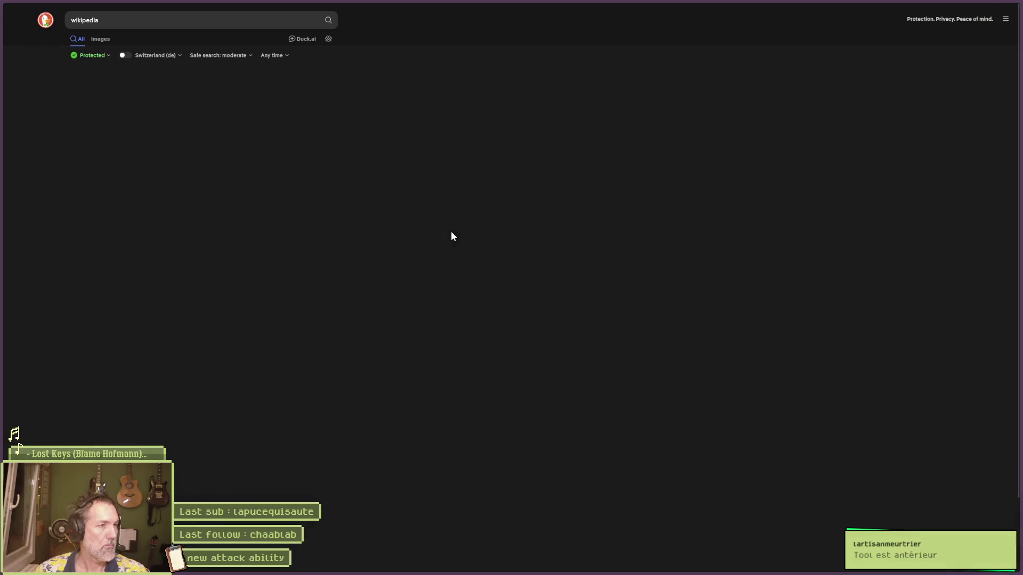
- Open Wikipedia, look up 'kolm', then switch to the Perplexity conversation
left_click(93, 95)
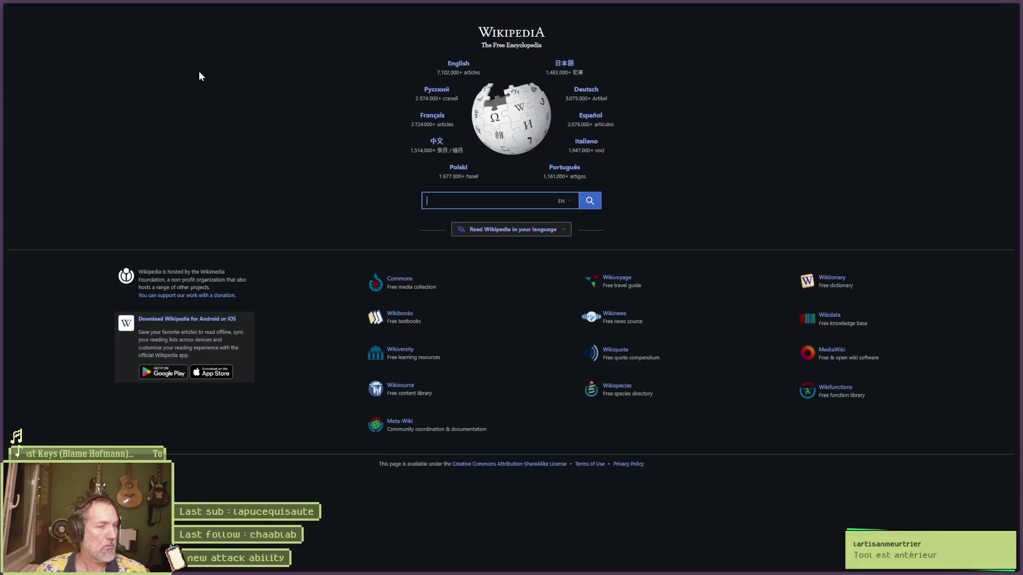
type("kolm")
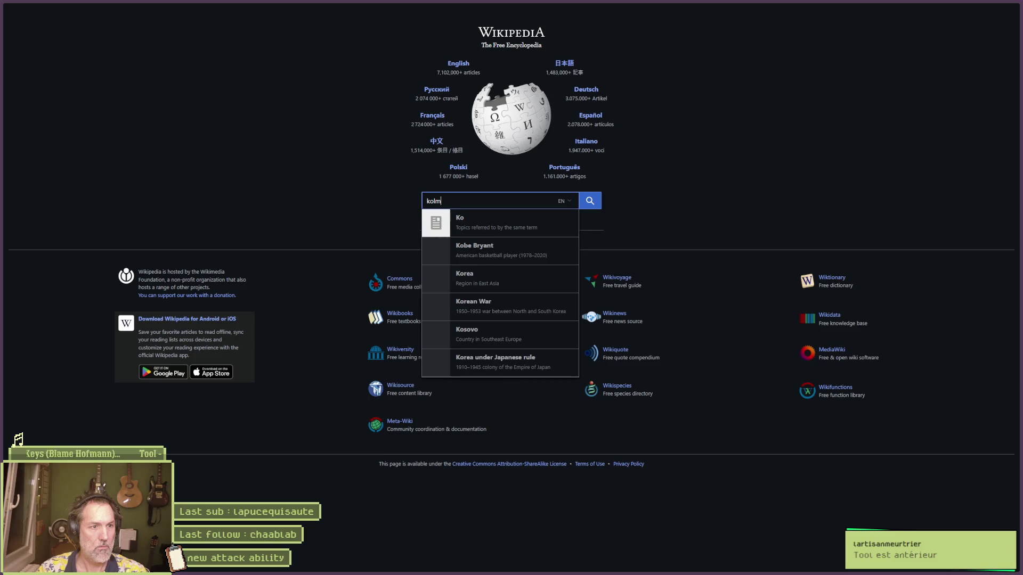
key("Return")
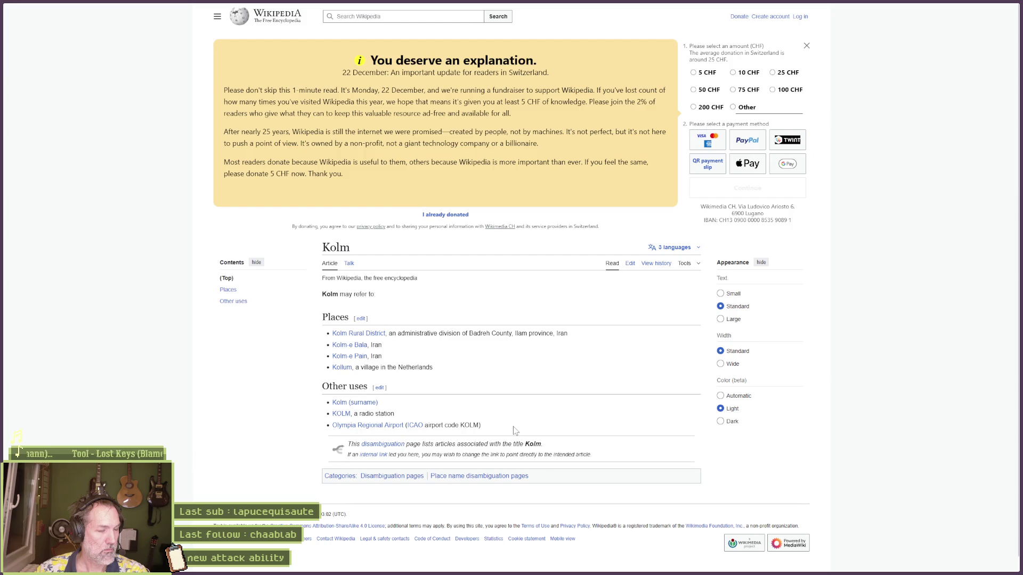
mouse_move(3, 219)
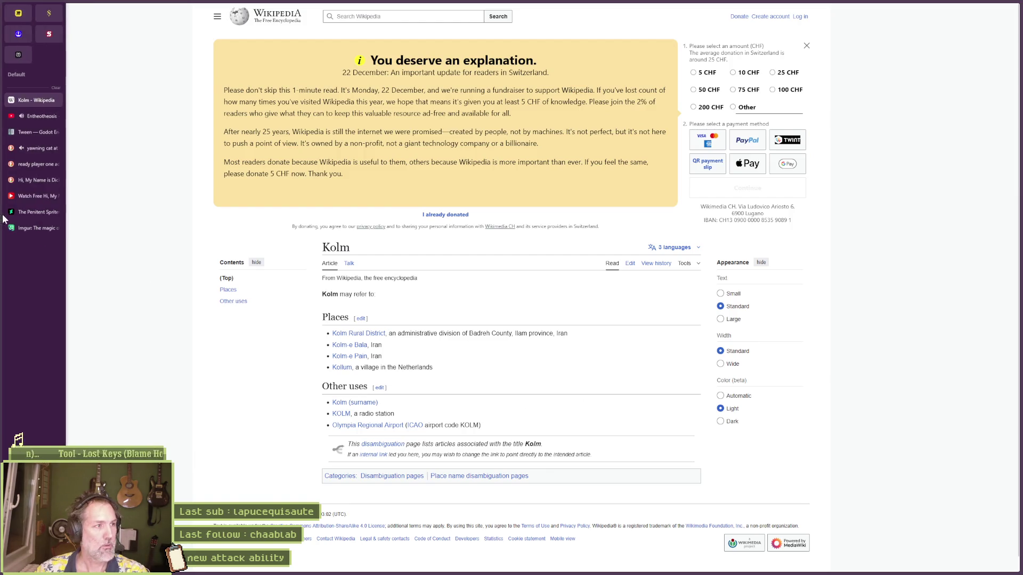
left_click(18, 54)
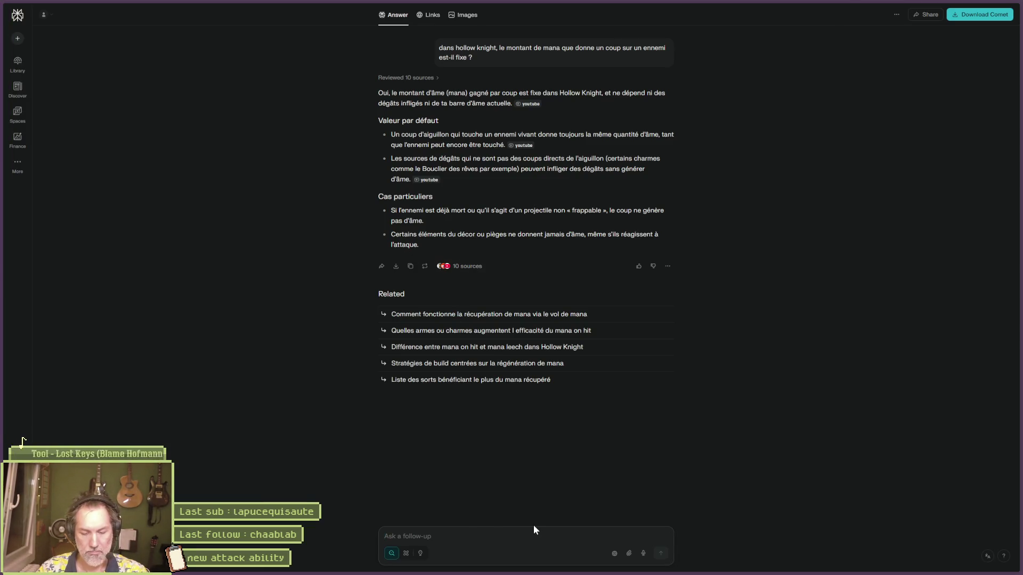
- Ask Perplexity 'chronologie entre groupe kolm et tool', then follow up on Kolm's origin and history
type("chronologie entre groupe kolm et tool")
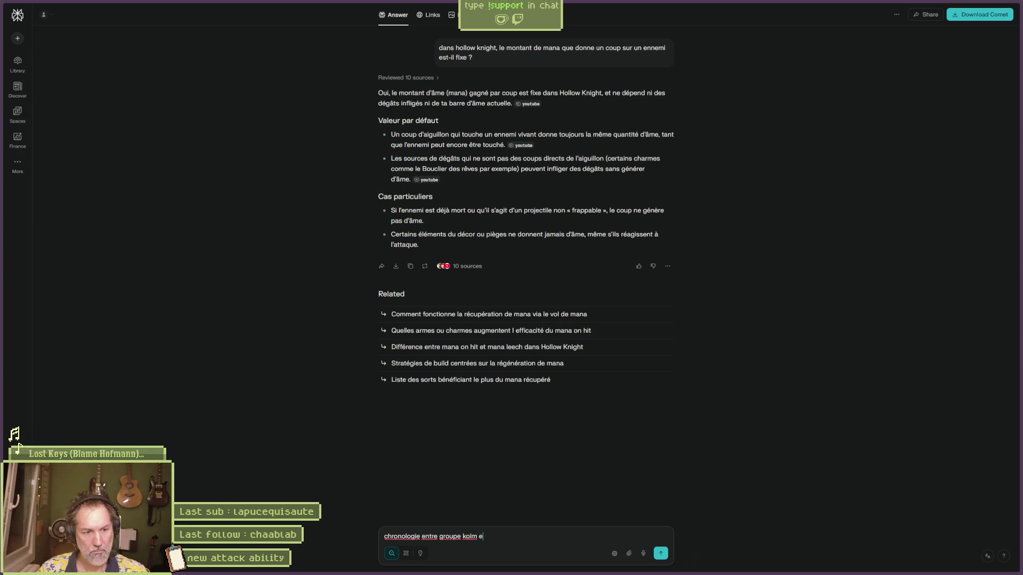
key("Return")
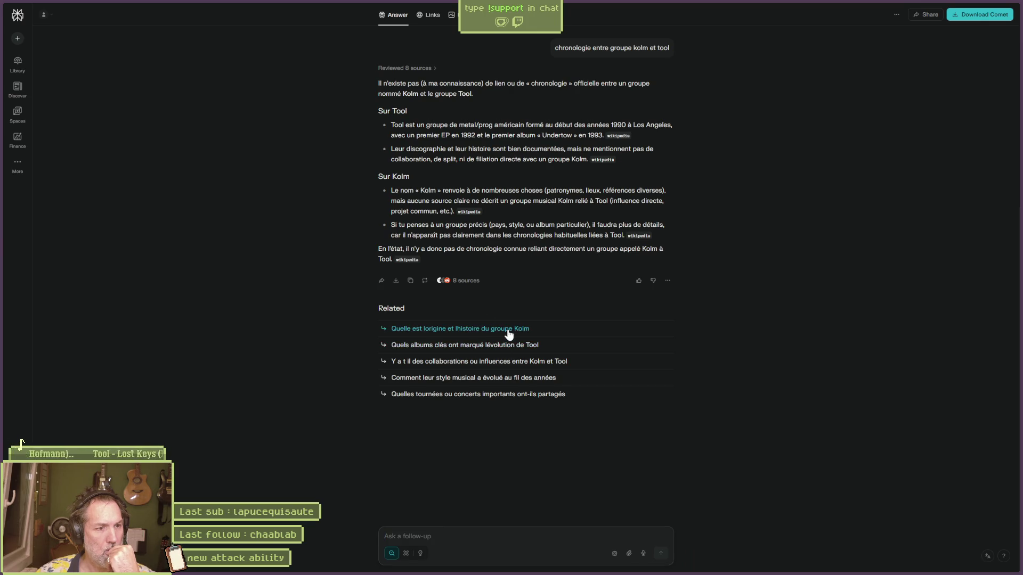
left_click(509, 330)
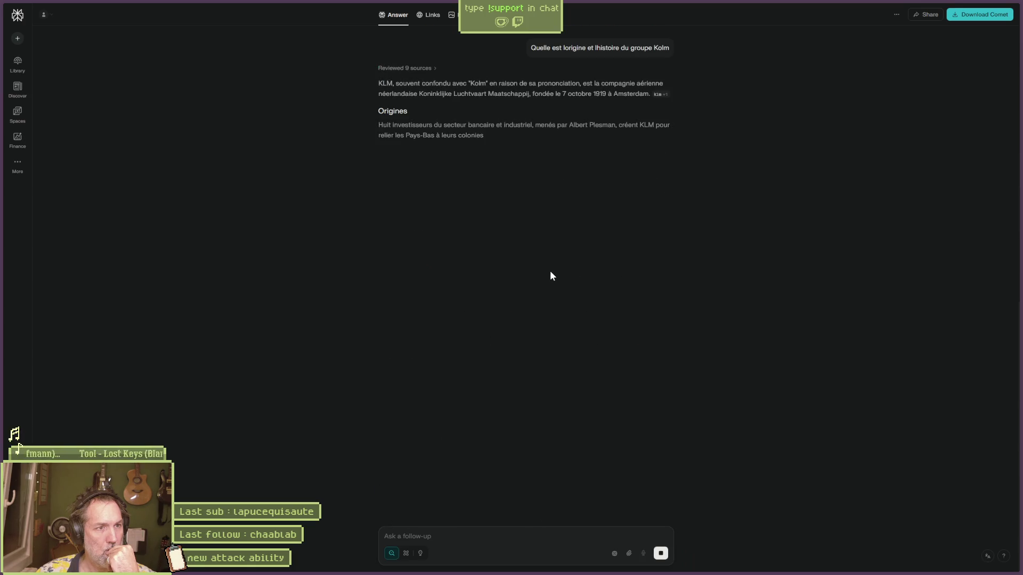
mouse_move(521, 200)
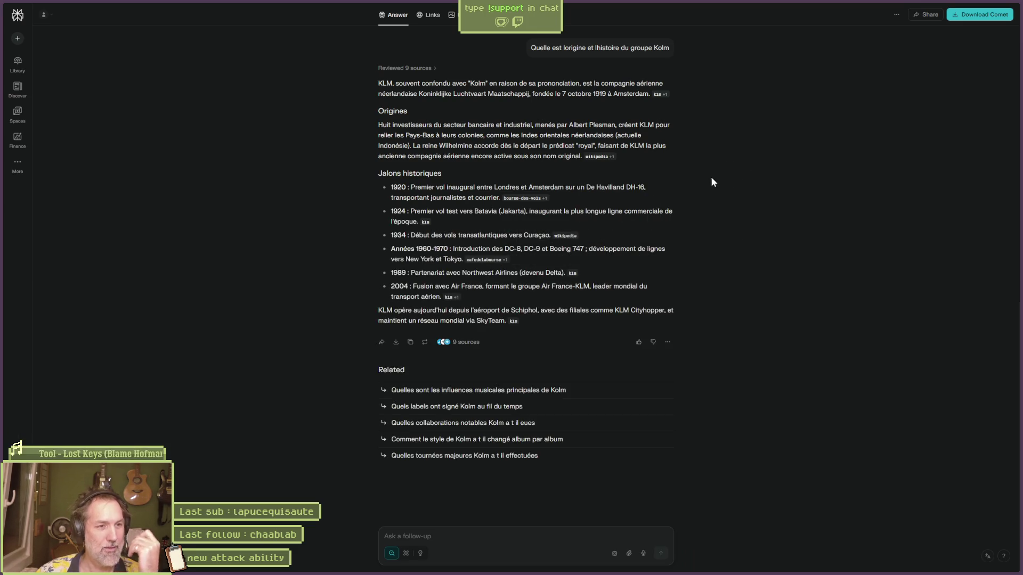
mouse_move(478, 571)
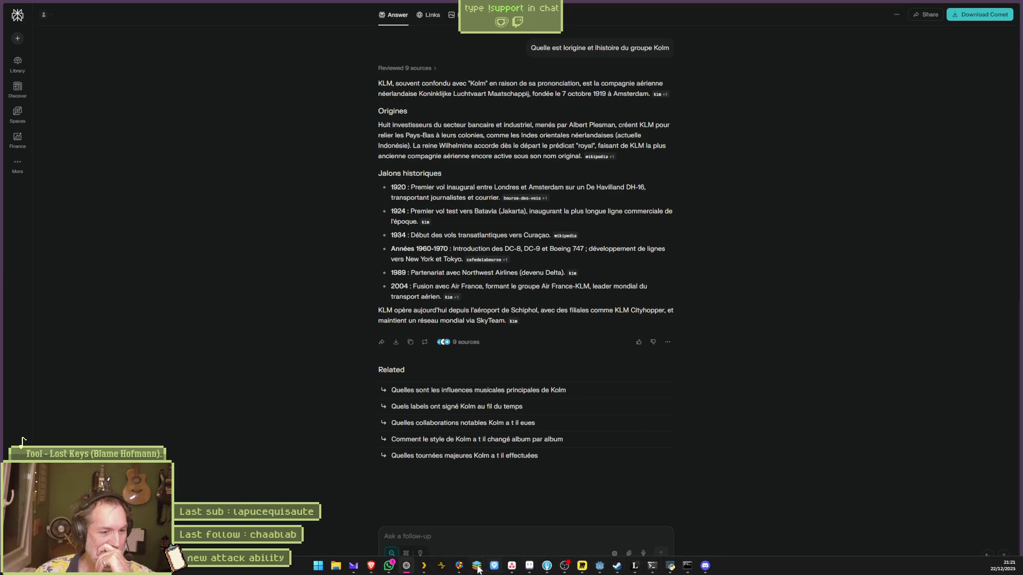
mouse_move(16, 91)
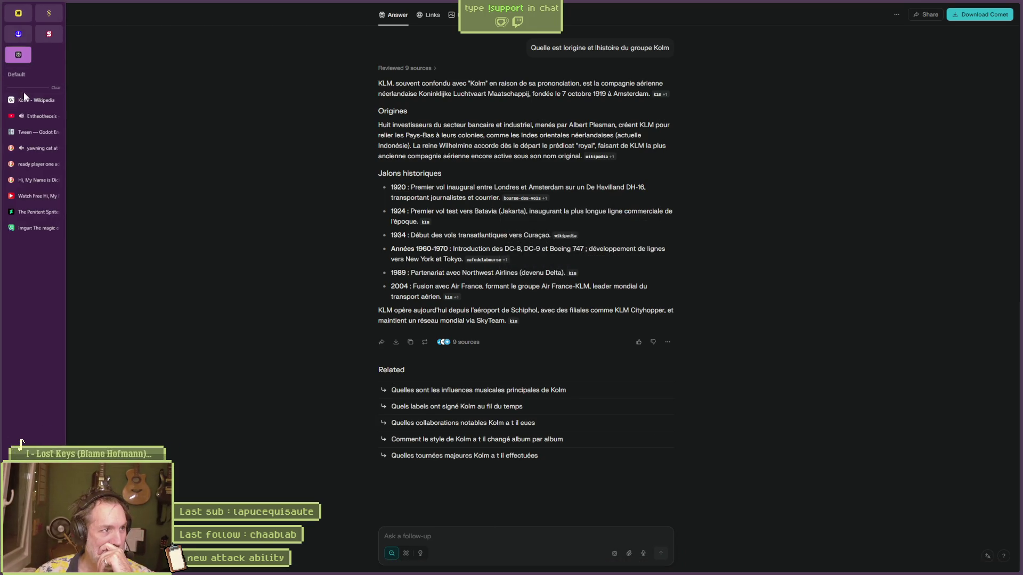
- Look through the description of the Kolm Entheotheosis video on YouTube
left_click(44, 117)
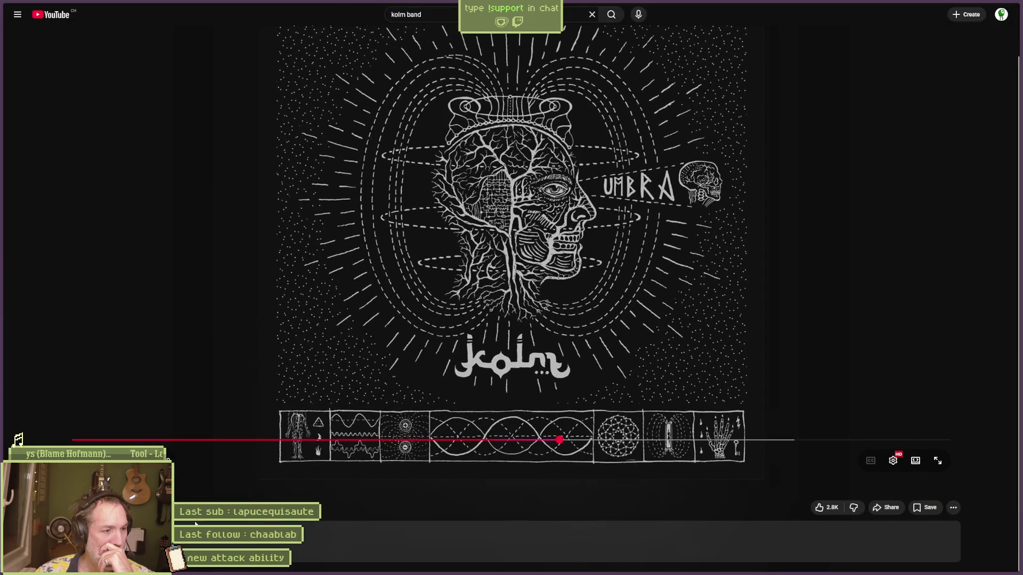
scroll(228, 498, "down", 5)
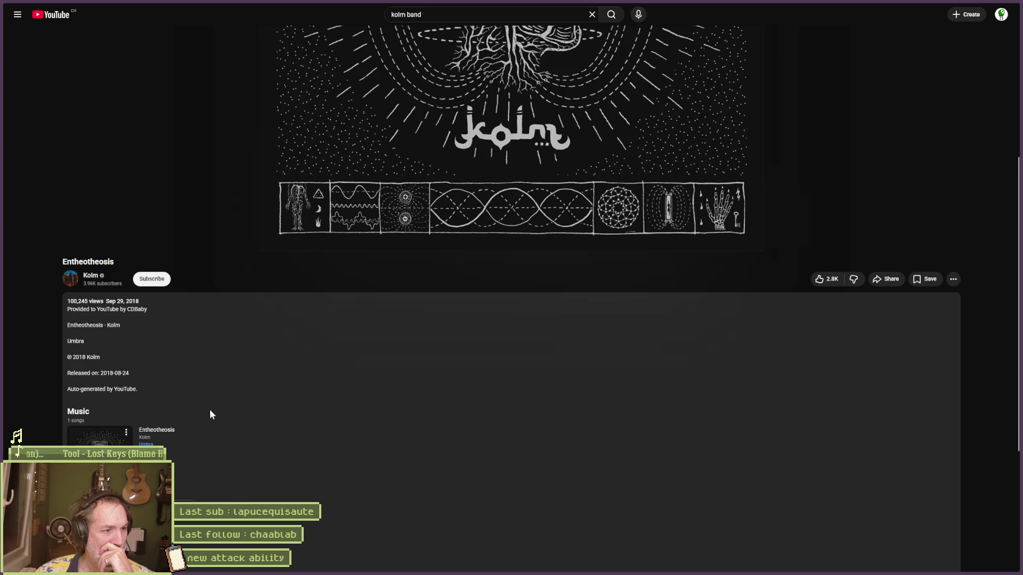
scroll(240, 413, "down", 2)
scroll(269, 417, "down", 3)
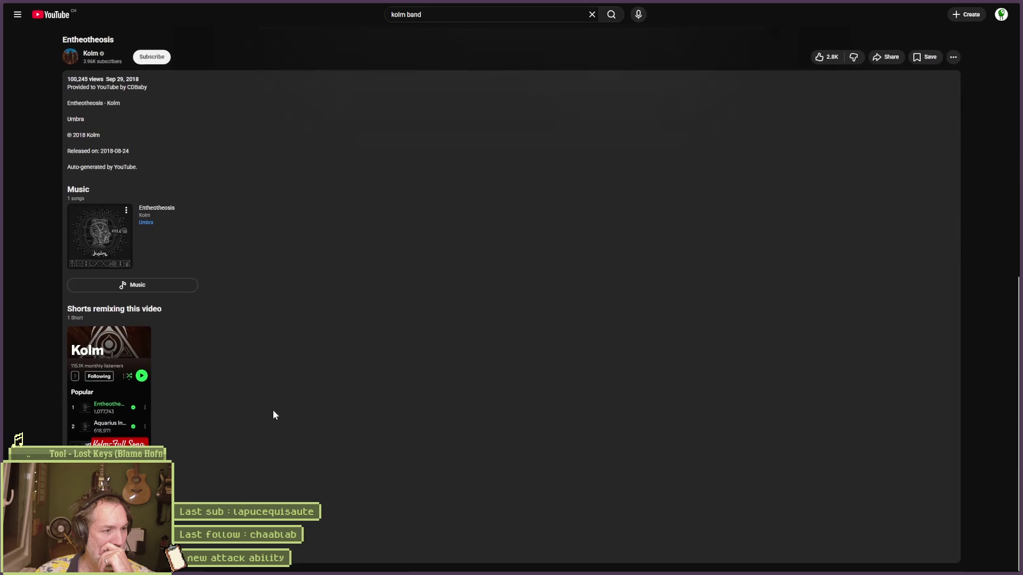
scroll(273, 414, "up", 3)
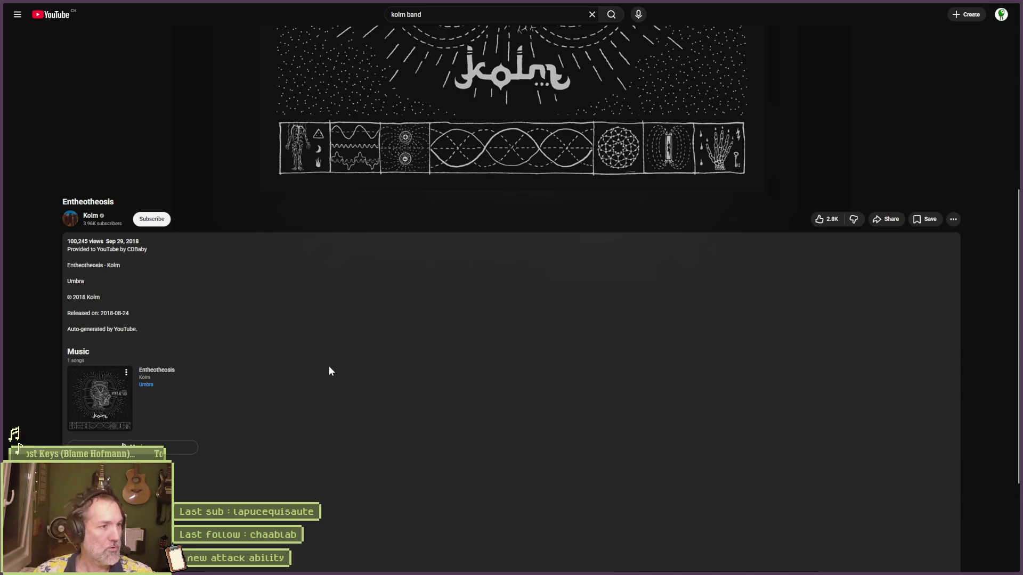
scroll(325, 376, "up", 2)
scroll(324, 383, "up", 3)
- Return to the Kolm disambiguation page on Wikipedia
mouse_move(24, 52)
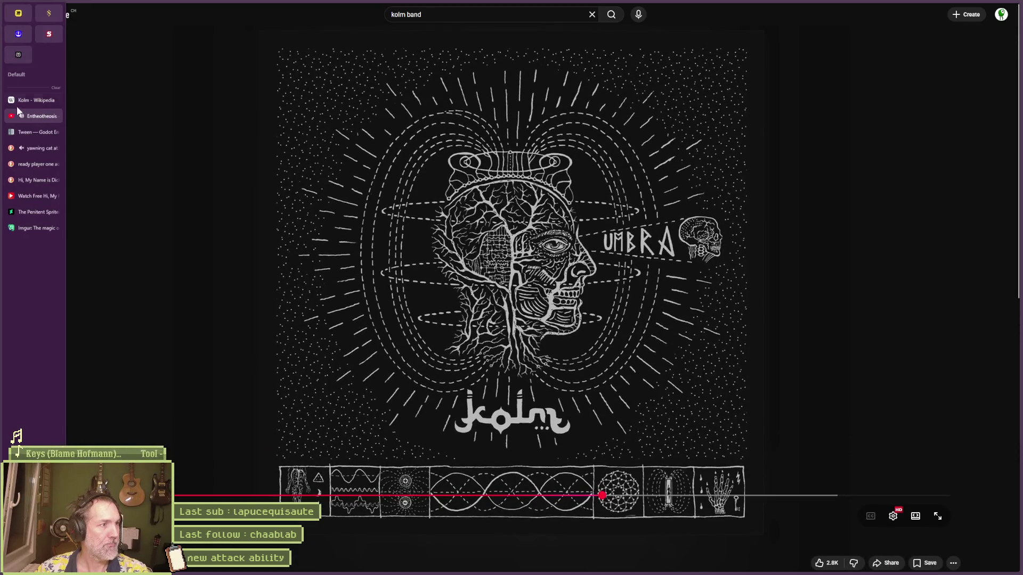
left_click(34, 100)
left_click(352, 6)
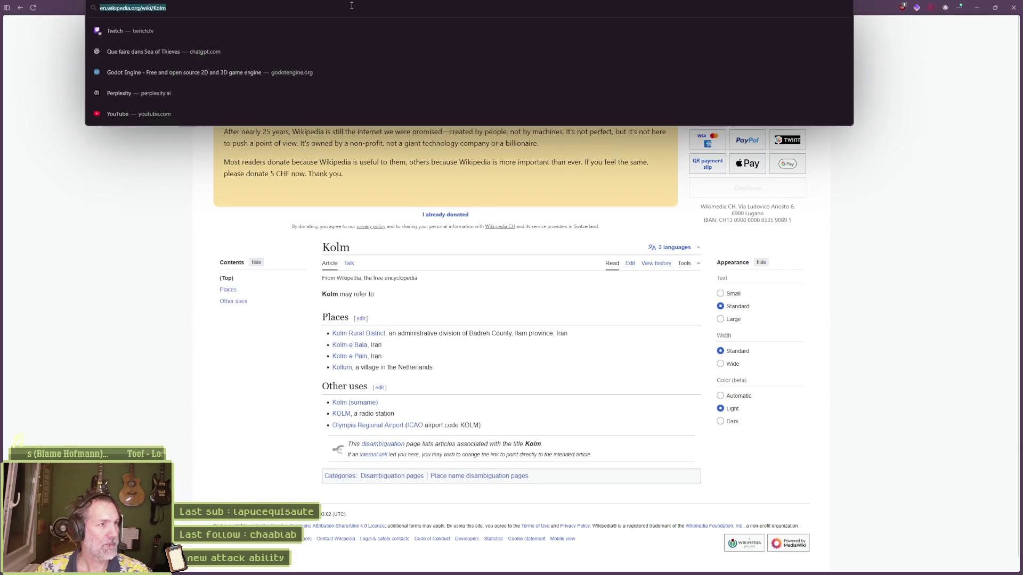
- Search DuckDuckGo for 'kolm band', correcting the mistyped 'kolm bank' query
type("kolm bank")
key("Return")
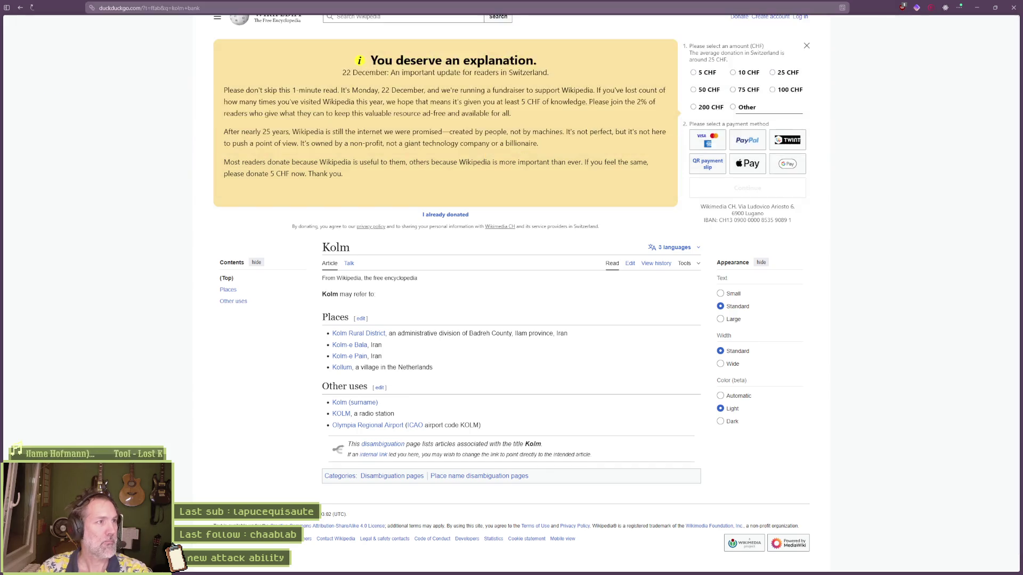
left_click(224, 22)
key("BackSpace")
type("d")
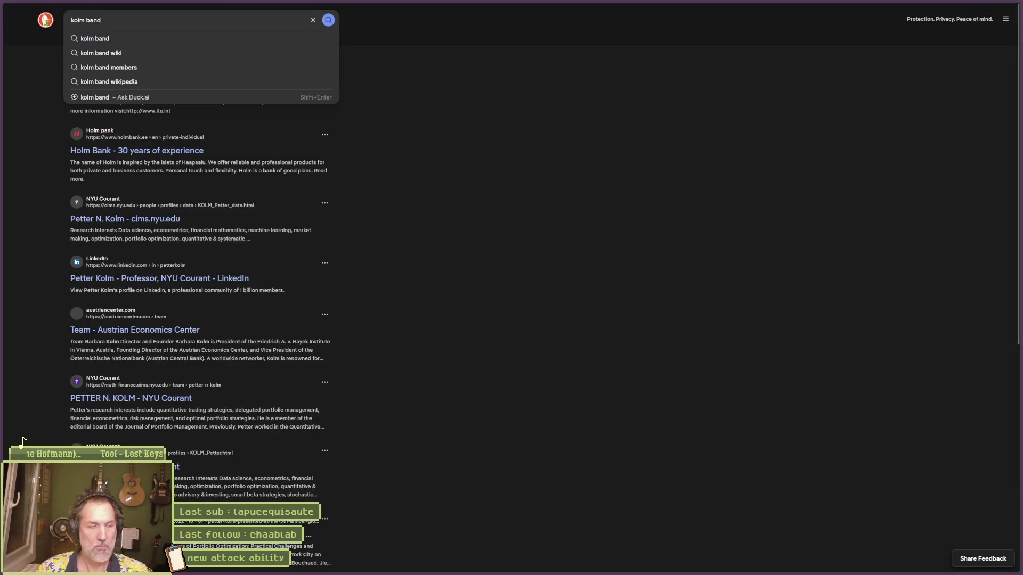
key("Return")
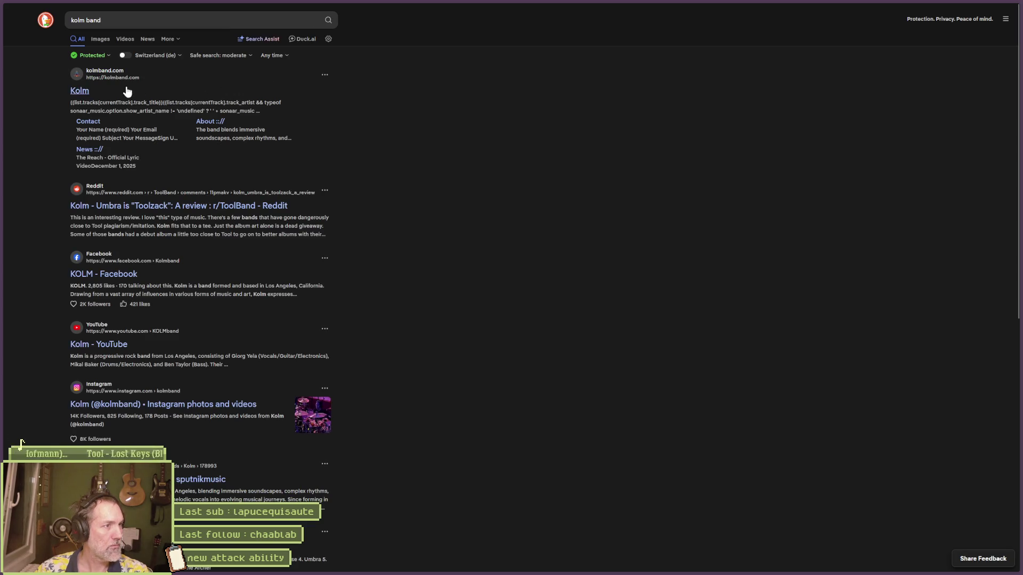